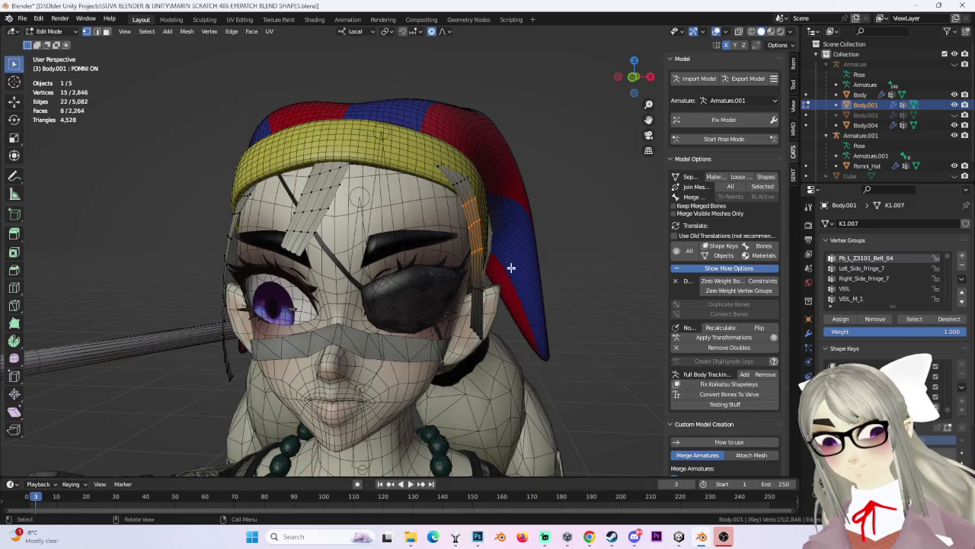
Soft-falloff move the hat vertices, then a single brim vertex, to shape the brim around the head.
{"action": "key", "text": "g"}
{"action": "scroll", "coordinate": [528, 246], "scroll_direction": "down", "scroll_amount": 2}
{"action": "scroll", "coordinate": [522, 252], "scroll_direction": "down", "scroll_amount": 1}
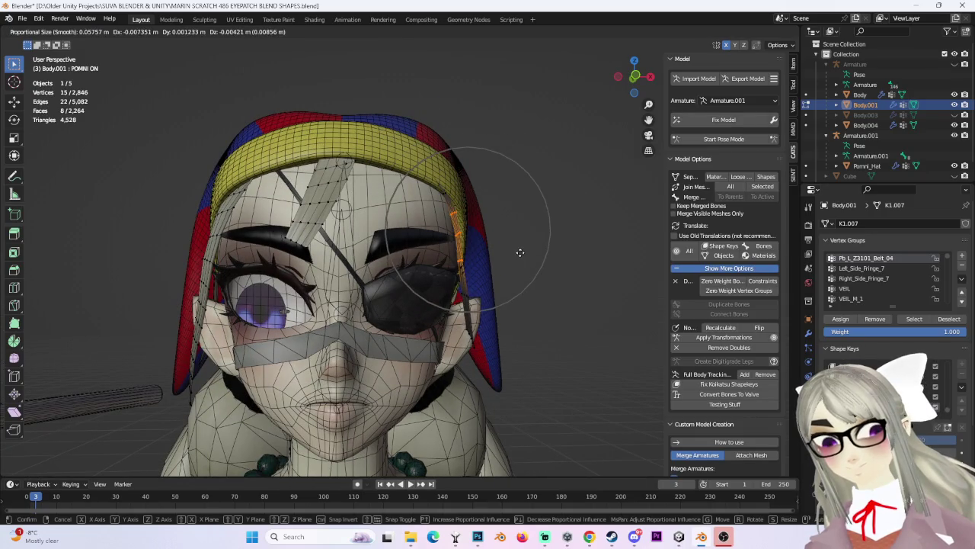
{"action": "left_click", "coordinate": [519, 252]}
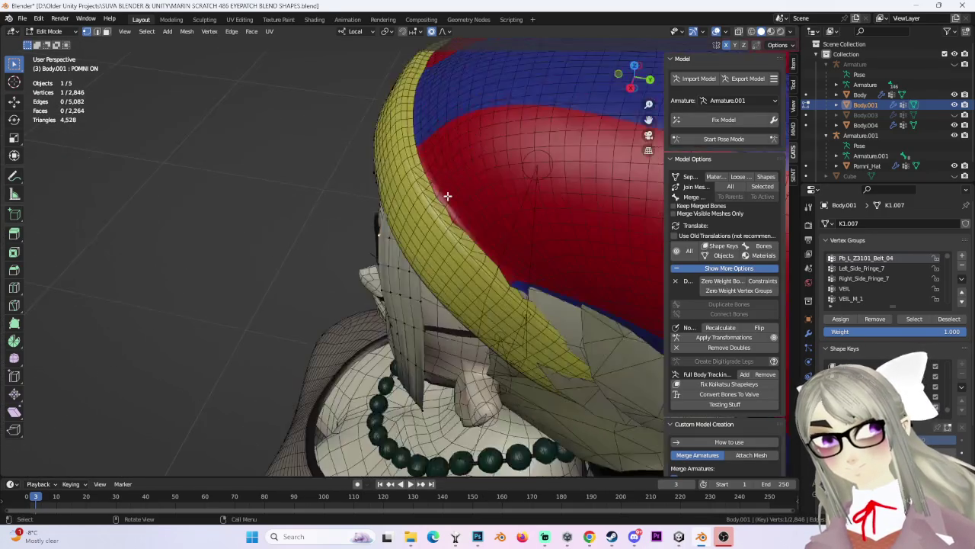
{"action": "scroll", "coordinate": [412, 213], "scroll_direction": "up", "scroll_amount": 3}
{"action": "left_click", "coordinate": [410, 219]}
{"action": "key", "text": "g"}
{"action": "scroll", "coordinate": [410, 218], "scroll_direction": "down", "scroll_amount": 2}
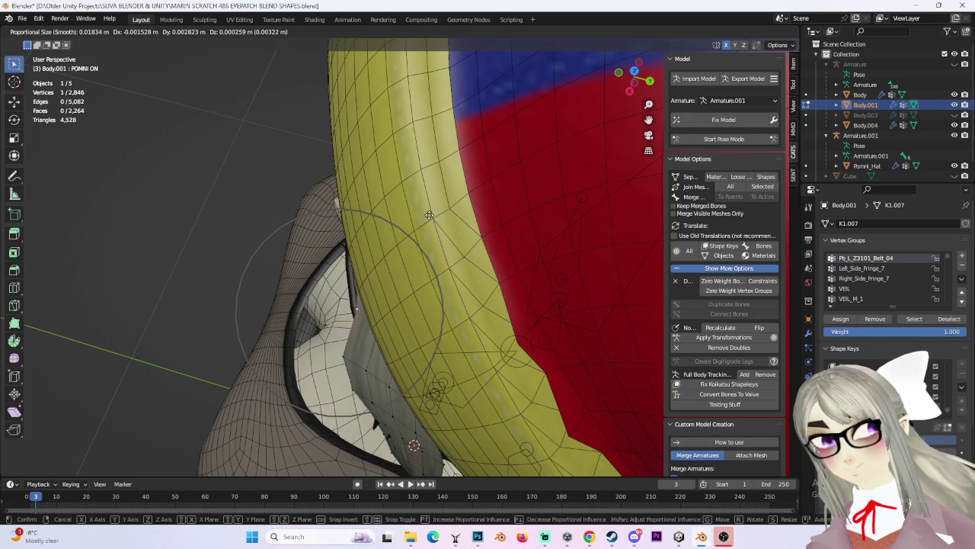
{"action": "left_click", "coordinate": [430, 216]}
Shift more brim vertices slightly so the brim strip hugs the face and mask.
{"action": "key", "text": "g"}
{"action": "left_click", "coordinate": [354, 360]}
{"action": "key", "text": "g"}
{"action": "left_click", "coordinate": [362, 383]}
{"action": "middle_click_drag", "start_coordinate": [361, 383], "coordinate": [452, 255]}
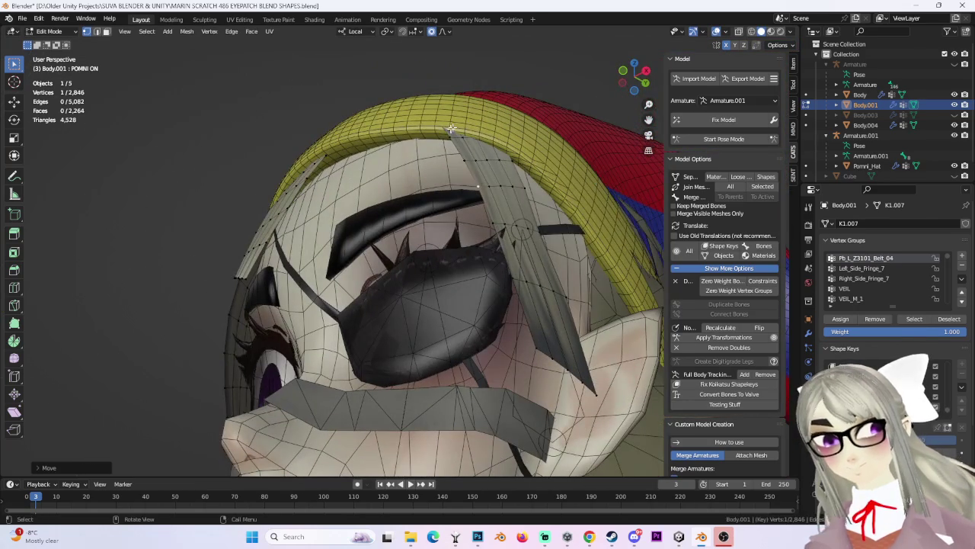
{"action": "key", "text": "g"}
{"action": "left_click", "coordinate": [446, 141]}
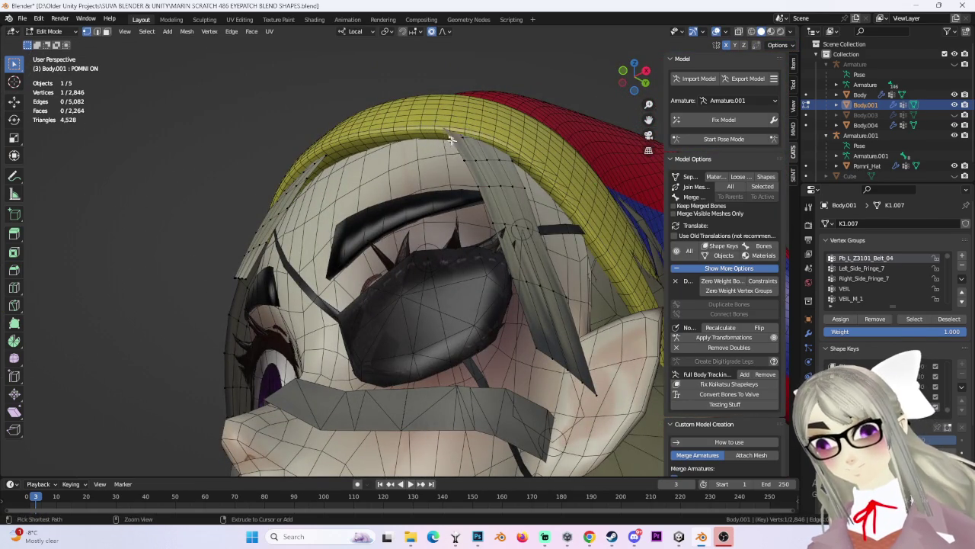
Adjust the fringe vertex near the eye, then soft-move another section of the brim.
{"action": "middle_click_drag", "start_coordinate": [447, 142], "coordinate": [543, 178]}
{"action": "key", "text": "g"}
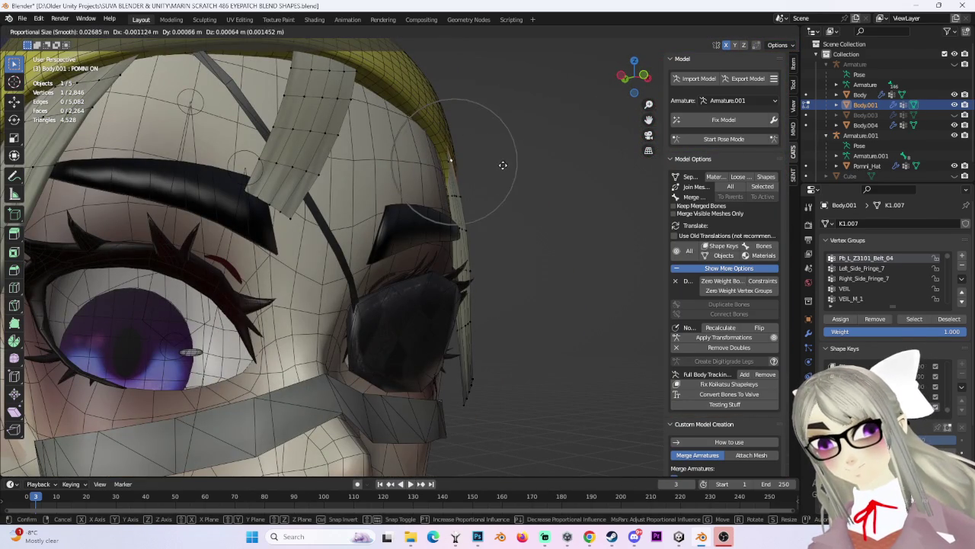
{"action": "scroll", "coordinate": [496, 170], "scroll_direction": "down", "scroll_amount": 1}
{"action": "left_click", "coordinate": [496, 170]}
{"action": "mouse_move", "coordinate": [511, 188]}
{"action": "middle_mouse_down"}
{"action": "mouse_move", "coordinate": [529, 196]}
{"action": "mouse_move", "coordinate": [432, 201]}
{"action": "middle_mouse_up"}
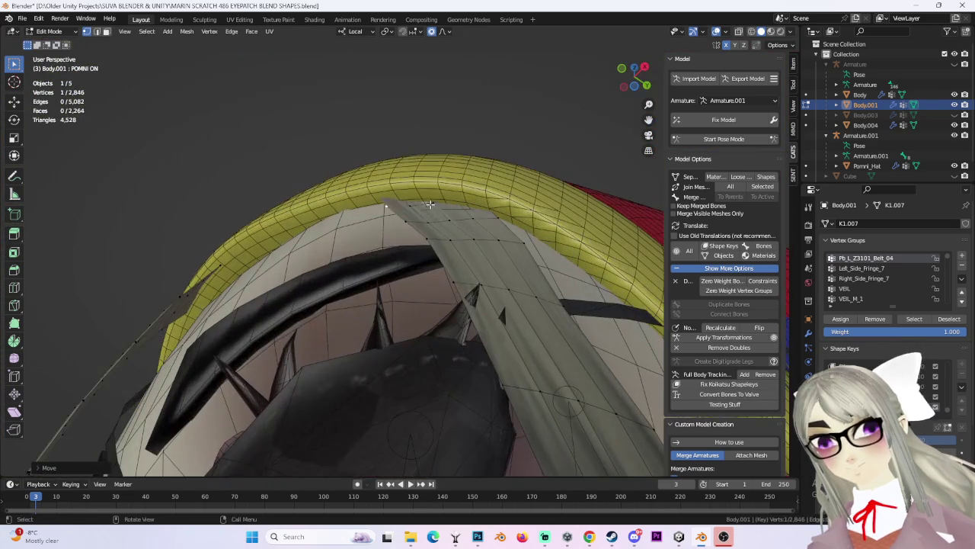
{"action": "key", "text": "g"}
{"action": "scroll", "coordinate": [431, 196], "scroll_direction": "up", "scroll_amount": 2}
{"action": "scroll", "coordinate": [384, 208], "scroll_direction": "up", "scroll_amount": 2}
{"action": "left_click", "coordinate": [384, 200]}
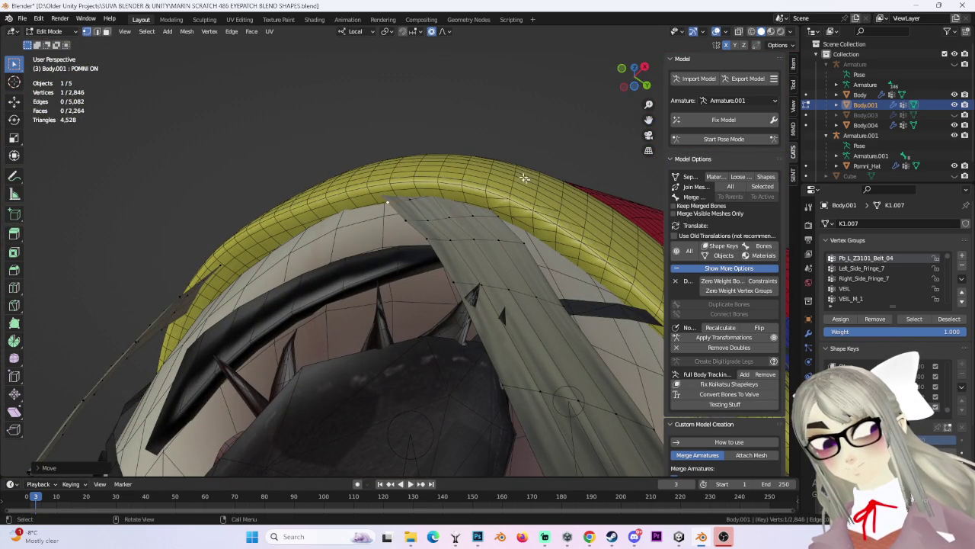
Rotate the brim vertices slightly and nudge a vertex while checking the head in wireframe.
{"action": "middle_click_drag", "start_coordinate": [493, 137], "coordinate": [552, 178]}
{"action": "key", "text": "r"}
{"action": "left_click", "coordinate": [546, 179]}
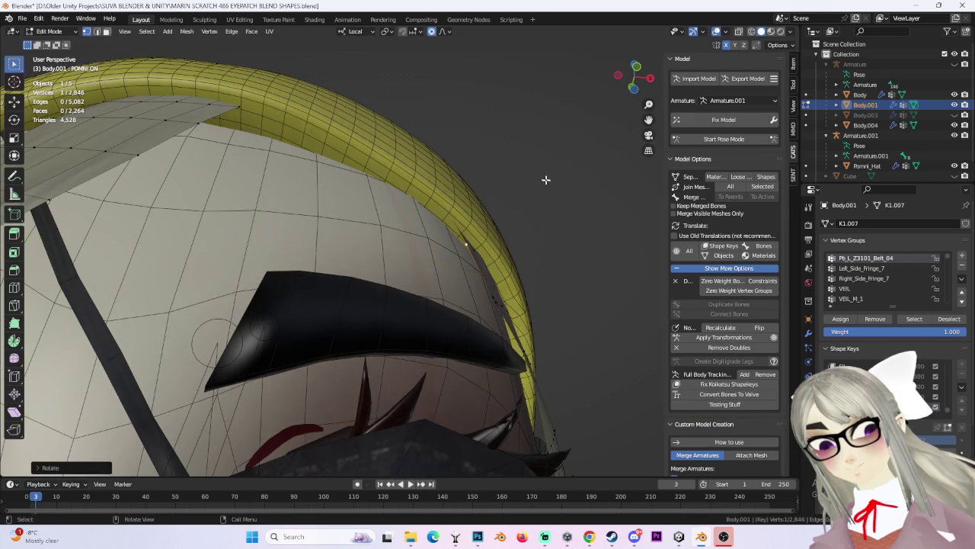
{"action": "left_click", "coordinate": [751, 31]}
{"action": "middle_click_drag", "start_coordinate": [587, 120], "coordinate": [438, 197]}
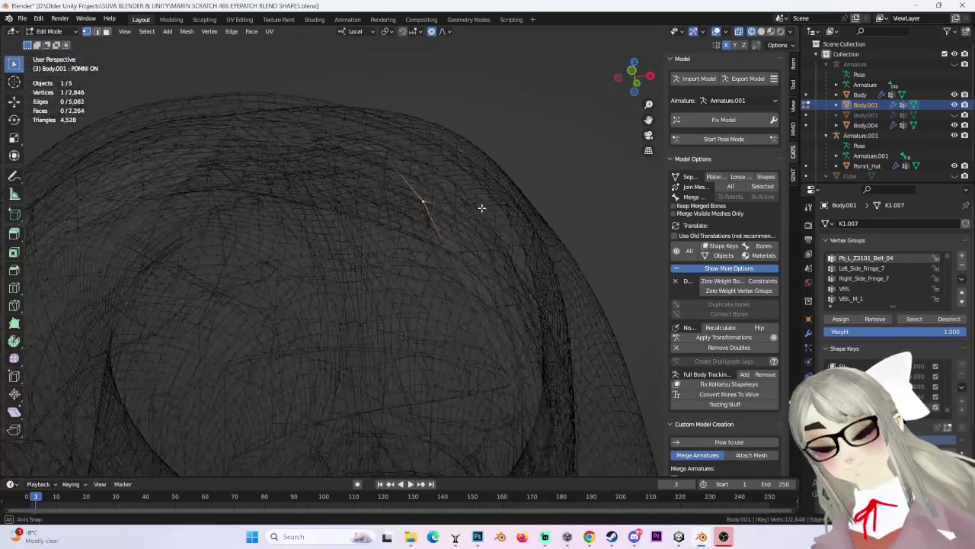
{"action": "key", "text": "g"}
{"action": "left_click", "coordinate": [435, 201]}
Back in solid shading, tuck the fringe under the band and snap to a front orthographic view.
{"action": "left_click", "coordinate": [760, 31]}
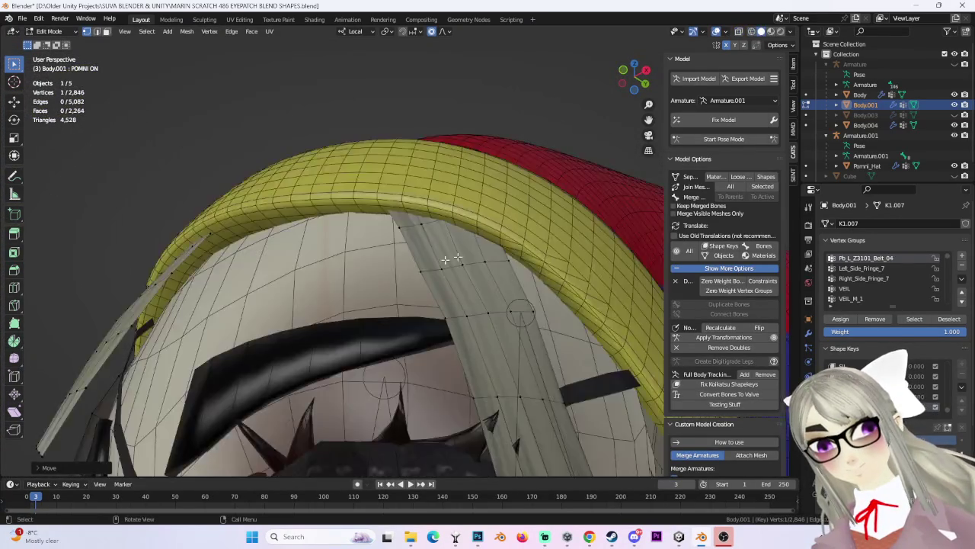
{"action": "scroll", "coordinate": [407, 234], "scroll_direction": "down", "scroll_amount": 2}
{"action": "mouse_move", "coordinate": [408, 235]}
{"action": "middle_mouse_down"}
{"action": "mouse_move", "coordinate": [398, 259]}
{"action": "mouse_move", "coordinate": [430, 302]}
{"action": "middle_mouse_up"}
{"action": "key", "text": "g"}
{"action": "left_click", "coordinate": [435, 299]}
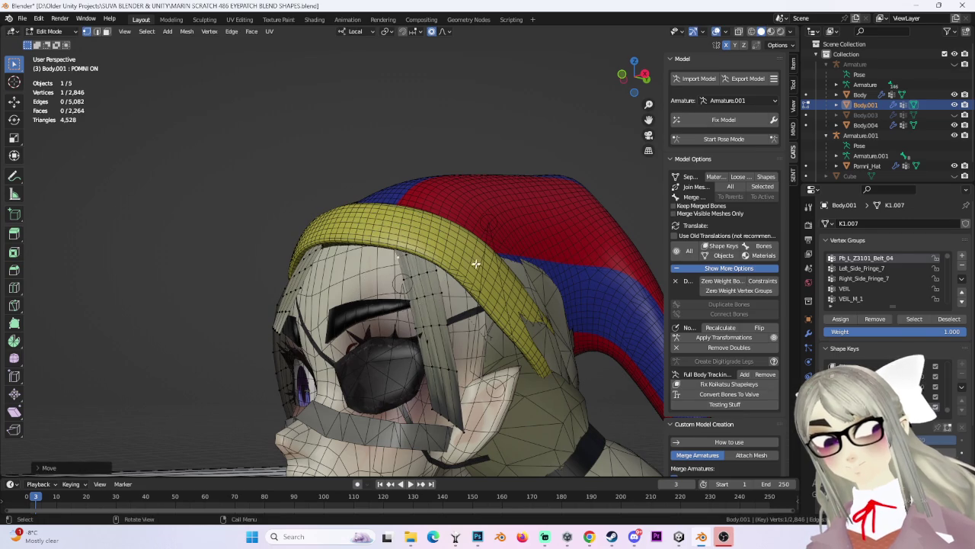
{"action": "middle_click_drag", "start_coordinate": [459, 343], "coordinate": [479, 354]}
{"action": "left_click_drag", "start_coordinate": [631, 79], "coordinate": [622, 67]}
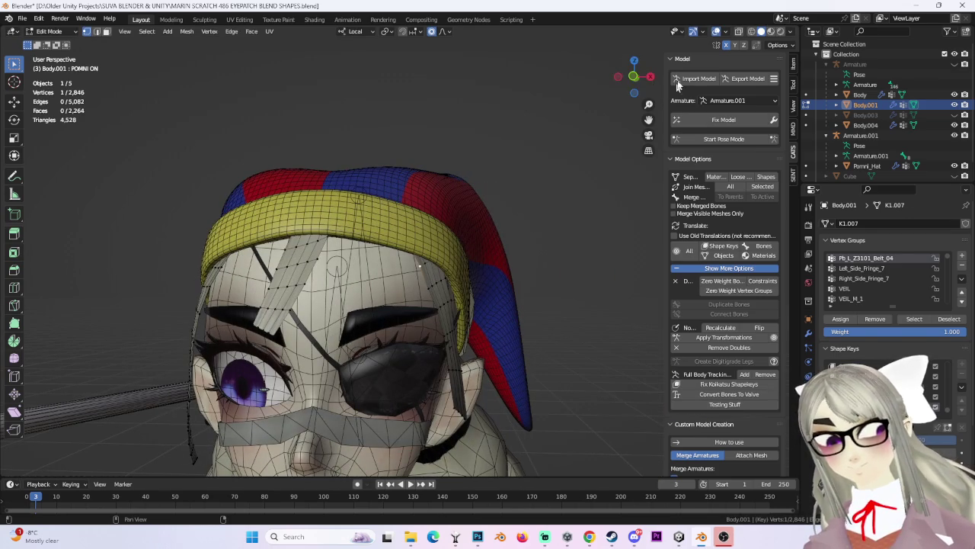
{"action": "left_click", "coordinate": [634, 77]}
Reveal all the hidden hair strands with Alt+H and deselect everything.
{"action": "scroll", "coordinate": [502, 231], "scroll_direction": "down", "scroll_amount": 3}
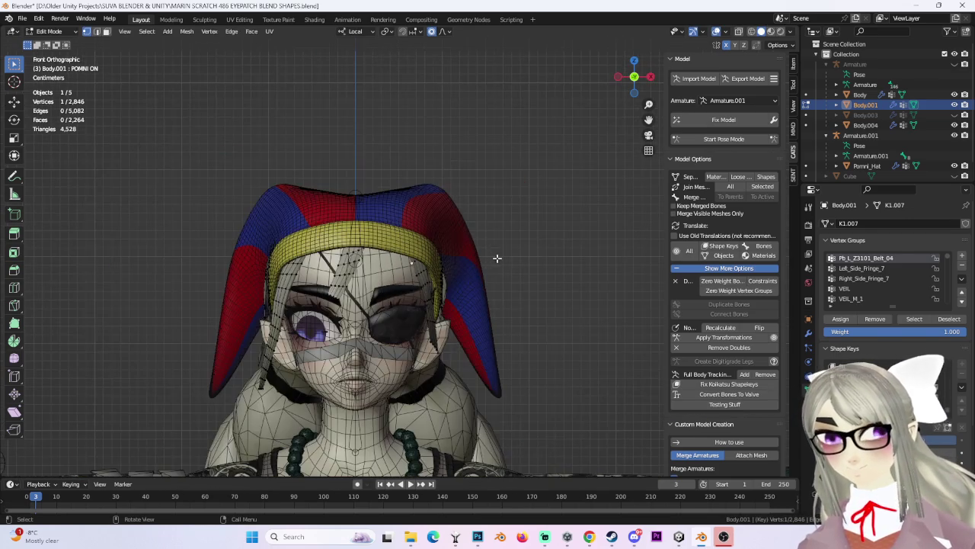
{"action": "scroll", "coordinate": [244, 334], "scroll_direction": "up", "scroll_amount": 4}
{"action": "scroll", "coordinate": [283, 250], "scroll_direction": "down", "scroll_amount": 2}
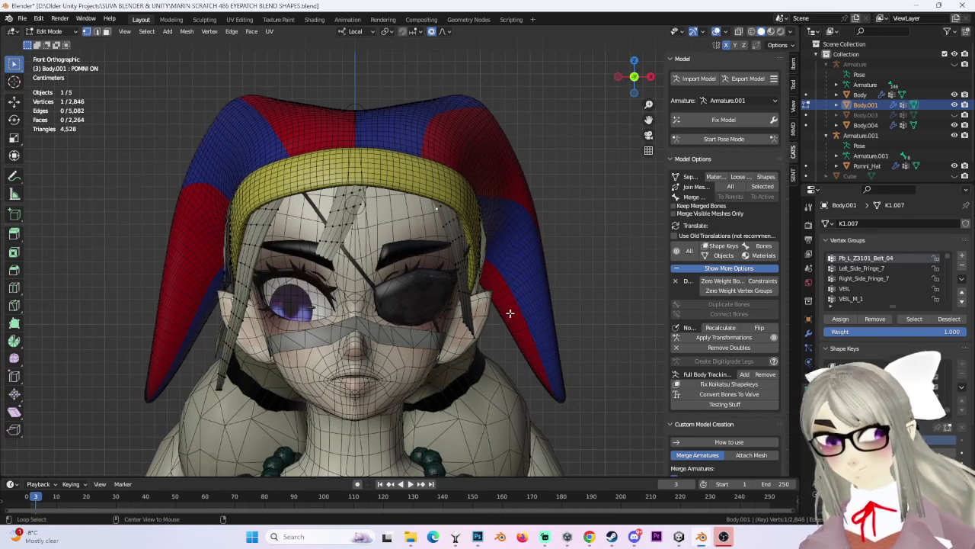
{"action": "key", "text": "alt+h"}
{"action": "key", "text": "alt+a"}
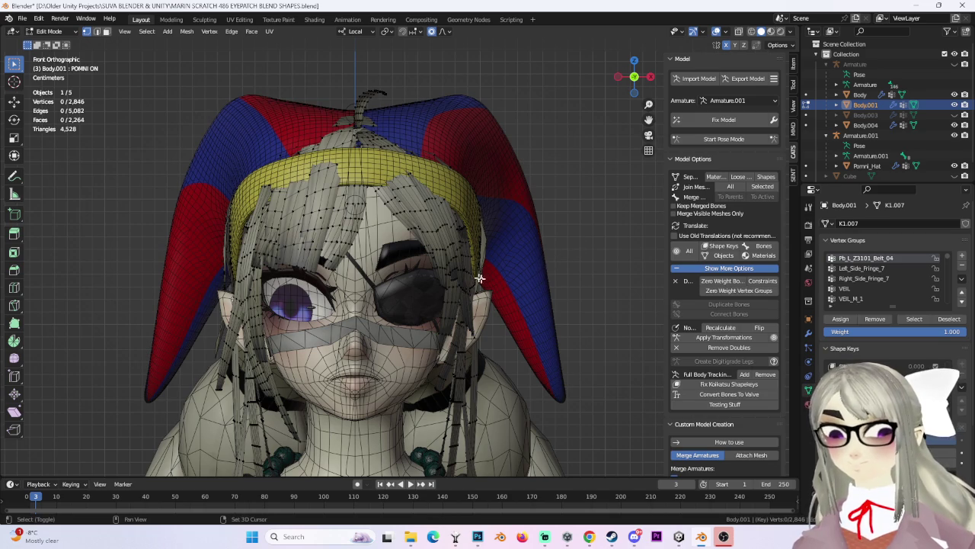
Select the linked hair strands and invert the selection from the Select menu.
{"action": "mouse_move", "coordinate": [373, 251]}
{"action": "middle_mouse_down"}
{"action": "mouse_move", "coordinate": [339, 190]}
{"action": "mouse_move", "coordinate": [443, 215]}
{"action": "middle_mouse_up"}
{"action": "mouse_move", "coordinate": [223, 213]}
{"action": "middle_mouse_down"}
{"action": "mouse_move", "coordinate": [236, 221]}
{"action": "mouse_move", "coordinate": [424, 194]}
{"action": "middle_mouse_up"}
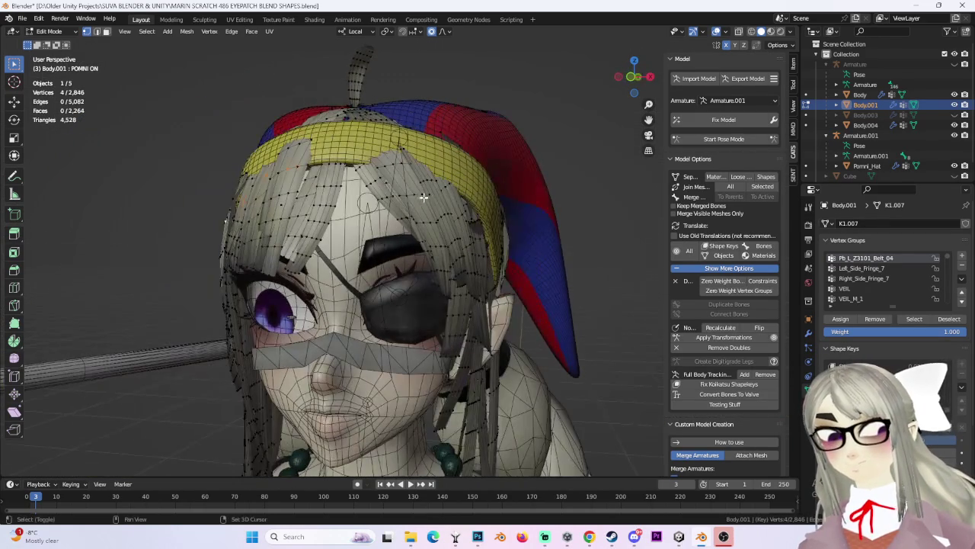
{"action": "key", "text": "ctrl+l"}
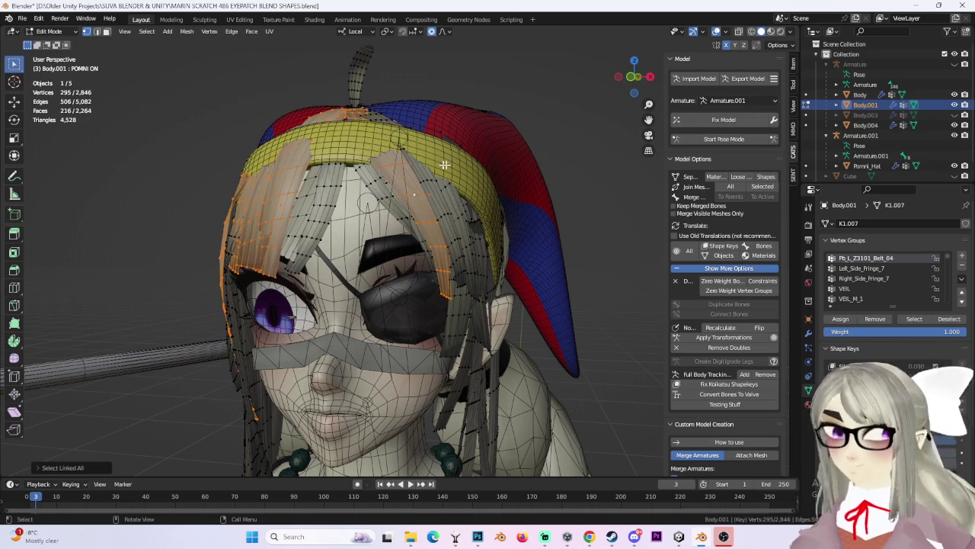
{"action": "left_click", "coordinate": [147, 31]}
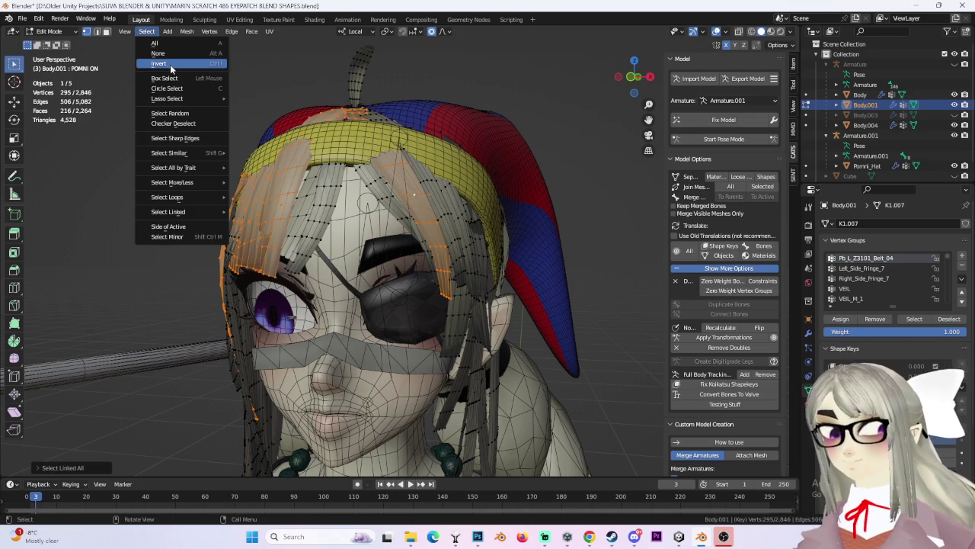
{"action": "left_click", "coordinate": [171, 64]}
Clear the hair selection and pick a single vertex on the hat.
{"action": "middle_click_drag", "start_coordinate": [171, 66], "coordinate": [557, 226]}
{"action": "left_click", "coordinate": [557, 226]}
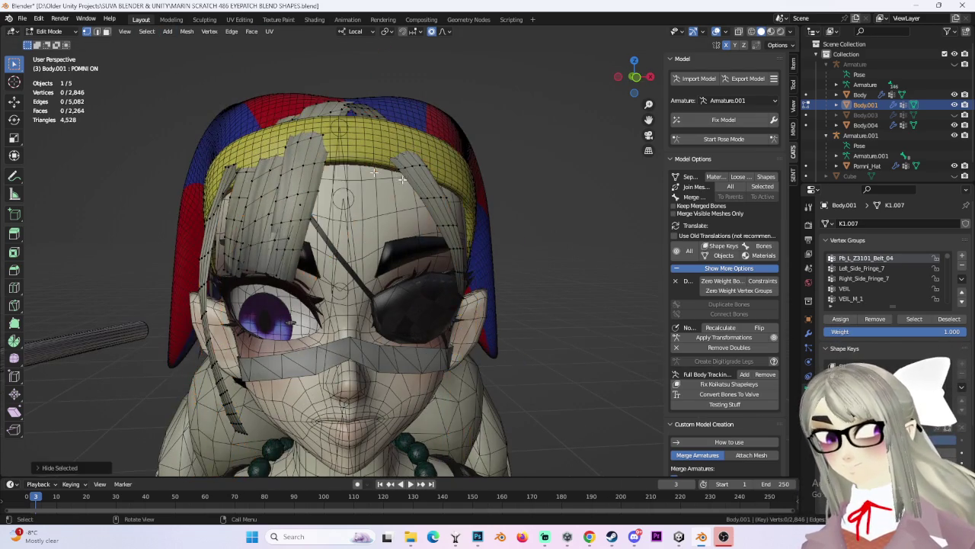
{"action": "middle_click_drag", "start_coordinate": [488, 200], "coordinate": [327, 122]}
{"action": "left_click", "coordinate": [315, 108]}
Soft-falloff move hat vertices from the front and side to reshape the hat.
{"action": "key", "text": "g"}
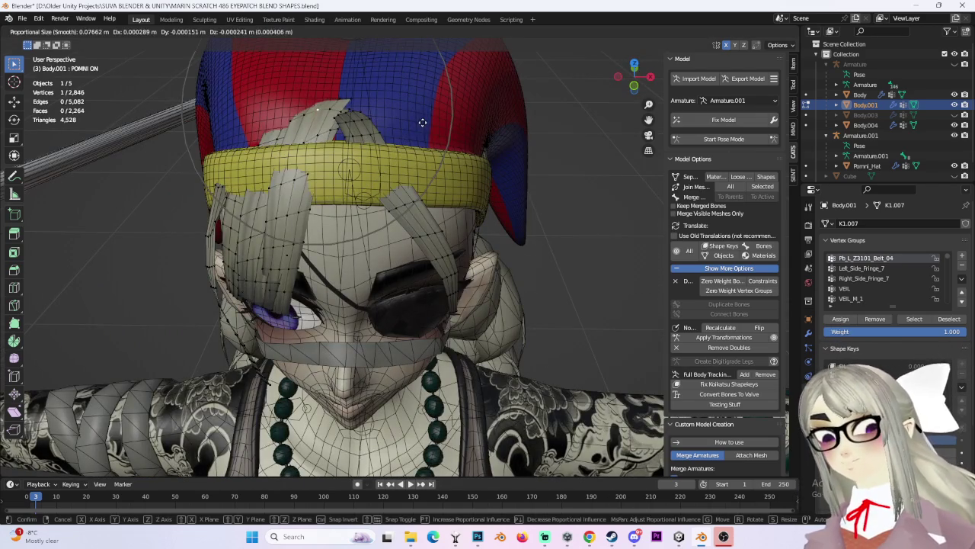
{"action": "left_click", "coordinate": [427, 148]}
{"action": "mouse_move", "coordinate": [426, 148]}
{"action": "middle_mouse_down"}
{"action": "mouse_move", "coordinate": [441, 198]}
{"action": "mouse_move", "coordinate": [457, 214]}
{"action": "middle_mouse_up"}
{"action": "key", "text": "g"}
{"action": "scroll", "coordinate": [456, 219], "scroll_direction": "down", "scroll_amount": 2}
{"action": "left_click", "coordinate": [469, 221]}
{"action": "middle_click_drag", "start_coordinate": [469, 220], "coordinate": [510, 208]}
{"action": "mouse_move", "coordinate": [380, 206]}
{"action": "middle_mouse_down"}
{"action": "mouse_move", "coordinate": [431, 218]}
{"action": "mouse_move", "coordinate": [417, 220]}
{"action": "mouse_move", "coordinate": [442, 249]}
{"action": "mouse_move", "coordinate": [437, 281]}
{"action": "mouse_move", "coordinate": [371, 344]}
{"action": "mouse_move", "coordinate": [360, 285]}
{"action": "middle_mouse_up"}
Adjust the top of the hat and a spot near the brim with soft falloff.
{"action": "key", "text": "g"}
{"action": "scroll", "coordinate": [417, 219], "scroll_direction": "up", "scroll_amount": 7}
{"action": "scroll", "coordinate": [417, 240], "scroll_direction": "down", "scroll_amount": 4}
{"action": "left_click", "coordinate": [458, 260]}
{"action": "key", "text": "g"}
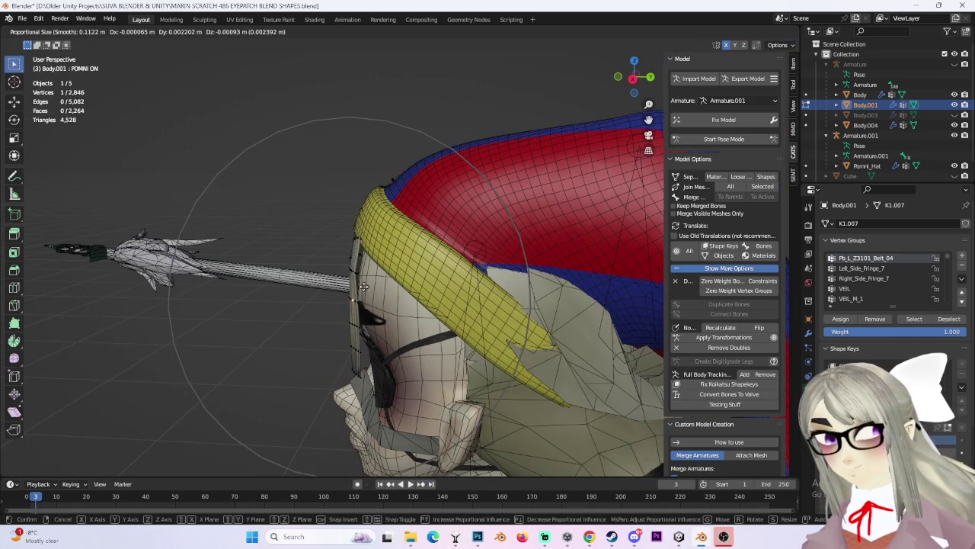
{"action": "left_click", "coordinate": [364, 282]}
Move the fringe vertices so the strands drop below the yellow brim.
{"action": "mouse_move", "coordinate": [358, 243]}
{"action": "middle_mouse_down"}
{"action": "mouse_move", "coordinate": [424, 243]}
{"action": "mouse_move", "coordinate": [453, 204]}
{"action": "middle_mouse_up"}
{"action": "key", "text": "g"}
{"action": "left_click", "coordinate": [373, 244]}
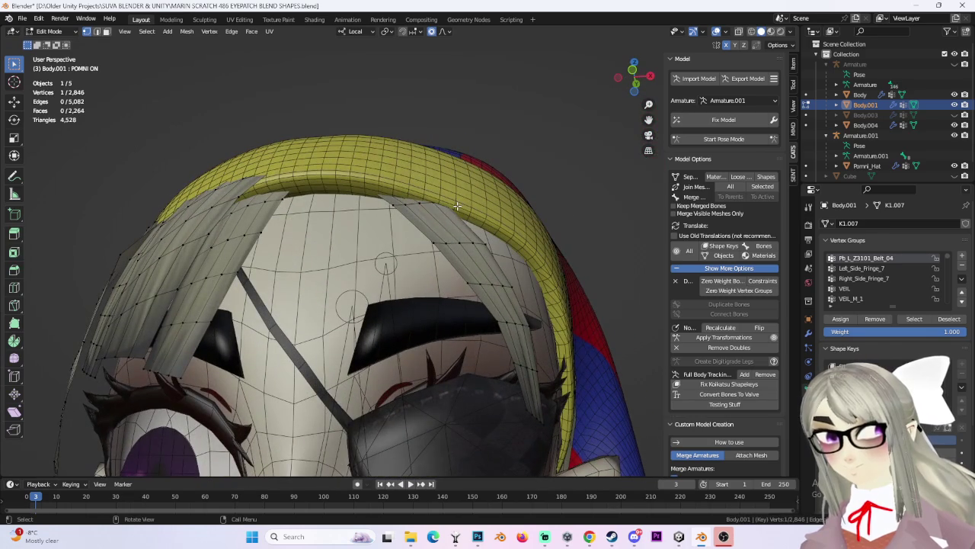
{"action": "key", "text": "g"}
{"action": "left_click", "coordinate": [457, 209]}
{"action": "mouse_move", "coordinate": [481, 272]}
{"action": "middle_mouse_down"}
{"action": "mouse_move", "coordinate": [491, 268]}
{"action": "mouse_move", "coordinate": [472, 251]}
{"action": "mouse_move", "coordinate": [450, 272]}
{"action": "mouse_move", "coordinate": [359, 277]}
{"action": "mouse_move", "coordinate": [341, 289]}
{"action": "mouse_move", "coordinate": [317, 132]}
{"action": "middle_mouse_up"}
{"action": "key", "text": "g"}
{"action": "left_click", "coordinate": [451, 271]}
Make two more small soft-falloff vertex adjustments, then deselect the vertex.
{"action": "key", "text": "g"}
{"action": "left_click", "coordinate": [341, 290]}
{"action": "key", "text": "g"}
{"action": "left_click", "coordinate": [357, 139]}
{"action": "scroll", "coordinate": [374, 201], "scroll_direction": "down", "scroll_amount": 5}
{"action": "left_click", "coordinate": [512, 221]}
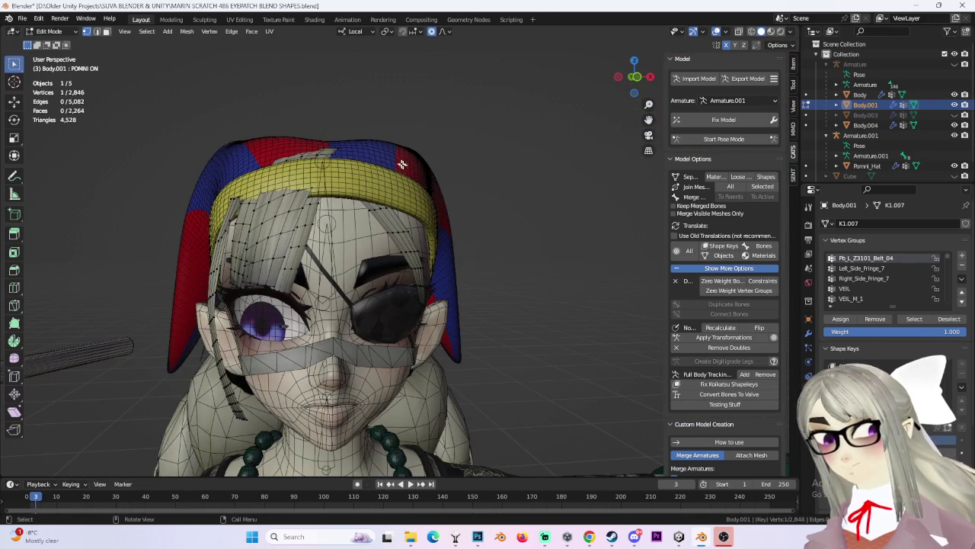
Nudge the hat from a side angle and reposition the fringe strand, then return to front view.
{"action": "middle_click_drag", "start_coordinate": [405, 163], "coordinate": [327, 146]}
{"action": "key", "text": "g"}
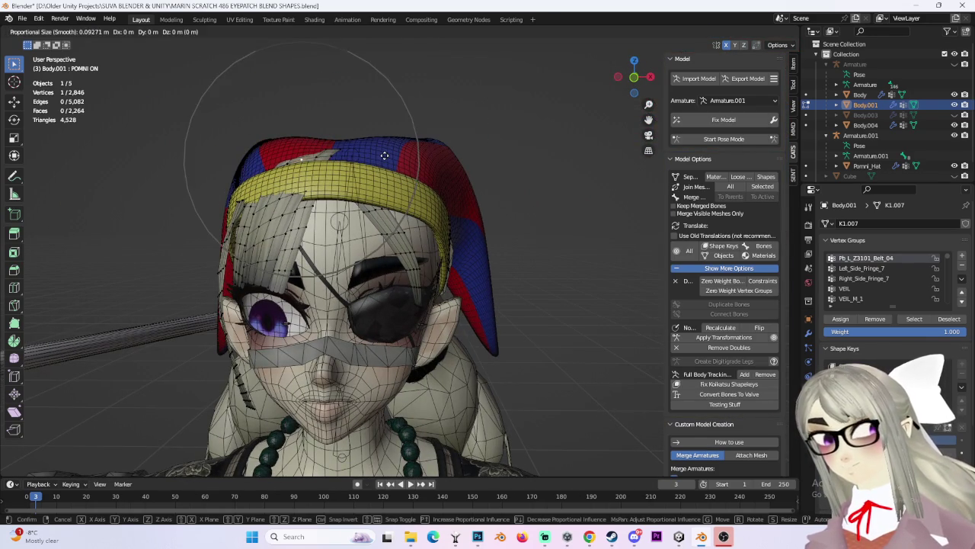
{"action": "left_click", "coordinate": [386, 162]}
{"action": "mouse_move", "coordinate": [386, 162]}
{"action": "middle_mouse_down"}
{"action": "mouse_move", "coordinate": [383, 233]}
{"action": "mouse_move", "coordinate": [405, 198]}
{"action": "mouse_move", "coordinate": [457, 200]}
{"action": "middle_mouse_up"}
{"action": "key", "text": "g"}
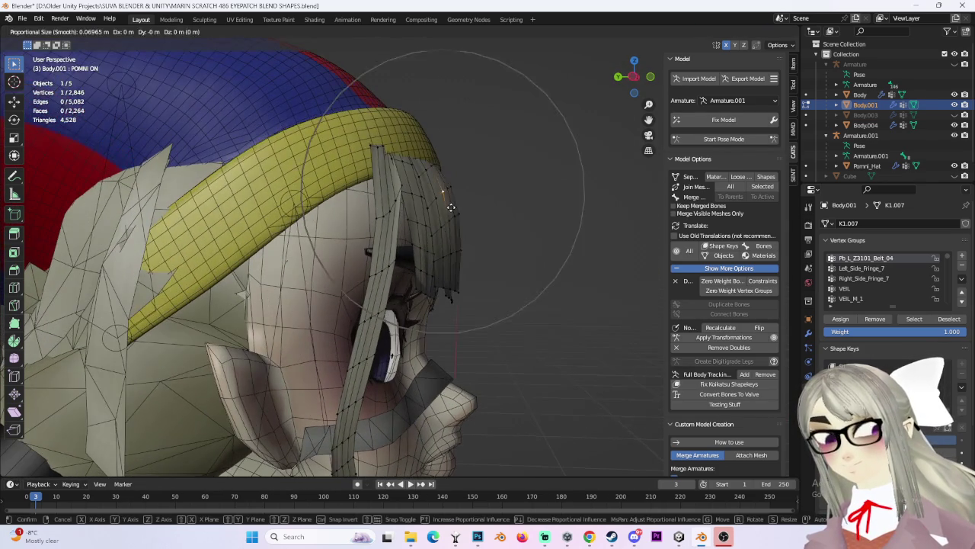
{"action": "left_click", "coordinate": [452, 194]}
{"action": "key", "text": "KP_1"}
Refine the fringe vertices and the side strand so the left fringe curves under the band.
{"action": "mouse_move", "coordinate": [362, 197]}
{"action": "middle_mouse_down"}
{"action": "mouse_move", "coordinate": [330, 207]}
{"action": "mouse_move", "coordinate": [344, 230]}
{"action": "mouse_move", "coordinate": [324, 263]}
{"action": "mouse_move", "coordinate": [319, 240]}
{"action": "mouse_move", "coordinate": [320, 255]}
{"action": "mouse_move", "coordinate": [331, 233]}
{"action": "mouse_move", "coordinate": [374, 232]}
{"action": "mouse_move", "coordinate": [372, 174]}
{"action": "middle_mouse_up"}
{"action": "scroll", "coordinate": [412, 187], "scroll_direction": "up", "scroll_amount": 3}
{"action": "key", "text": "g"}
{"action": "left_click", "coordinate": [374, 205]}
{"action": "key", "text": "g"}
{"action": "left_click", "coordinate": [322, 265]}
{"action": "key", "text": "g"}
{"action": "left_click", "coordinate": [374, 239]}
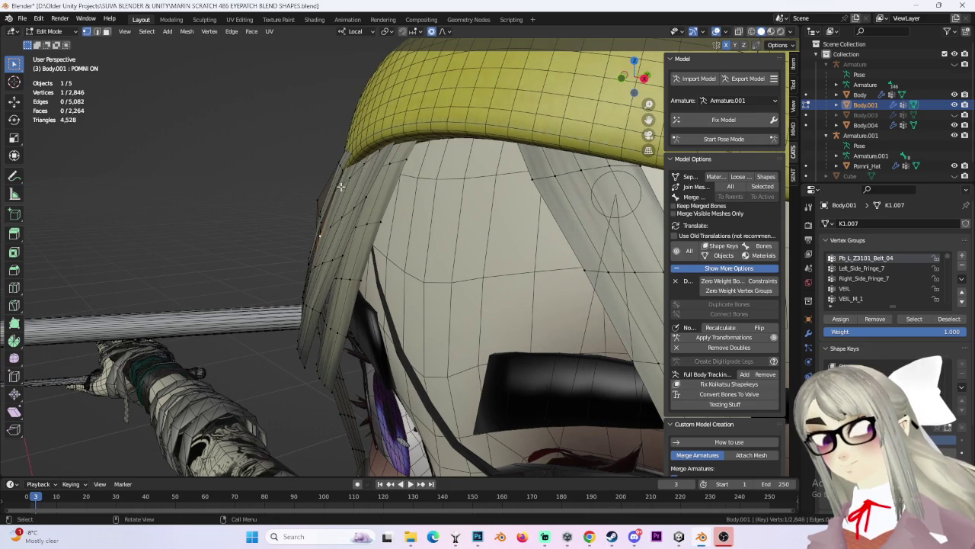
Move the hair strand and its edge into place from a lower side view.
{"action": "key", "text": "g"}
{"action": "left_click", "coordinate": [393, 198]}
{"action": "mouse_move", "coordinate": [394, 198]}
{"action": "middle_mouse_down"}
{"action": "mouse_move", "coordinate": [309, 271]}
{"action": "mouse_move", "coordinate": [403, 234]}
{"action": "mouse_move", "coordinate": [429, 318]}
{"action": "mouse_move", "coordinate": [271, 185]}
{"action": "middle_mouse_up"}
{"action": "key", "text": "g"}
{"action": "left_click", "coordinate": [309, 268]}
{"action": "key", "text": "g"}
{"action": "left_click", "coordinate": [428, 298]}
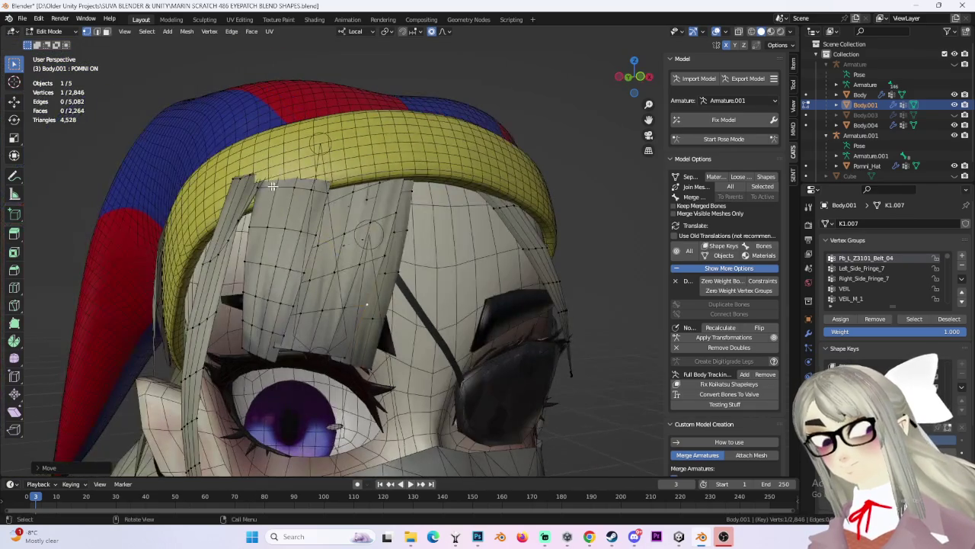
Shift the strand edge and fringe vertices from the side of the head.
{"action": "middle_click_drag", "start_coordinate": [418, 181], "coordinate": [328, 190]}
{"action": "key", "text": "g"}
{"action": "left_click", "coordinate": [333, 192]}
{"action": "mouse_move", "coordinate": [427, 175]}
{"action": "middle_mouse_down"}
{"action": "mouse_move", "coordinate": [352, 202]}
{"action": "mouse_move", "coordinate": [266, 180]}
{"action": "middle_mouse_up"}
{"action": "key", "text": "g"}
{"action": "left_click", "coordinate": [352, 202]}
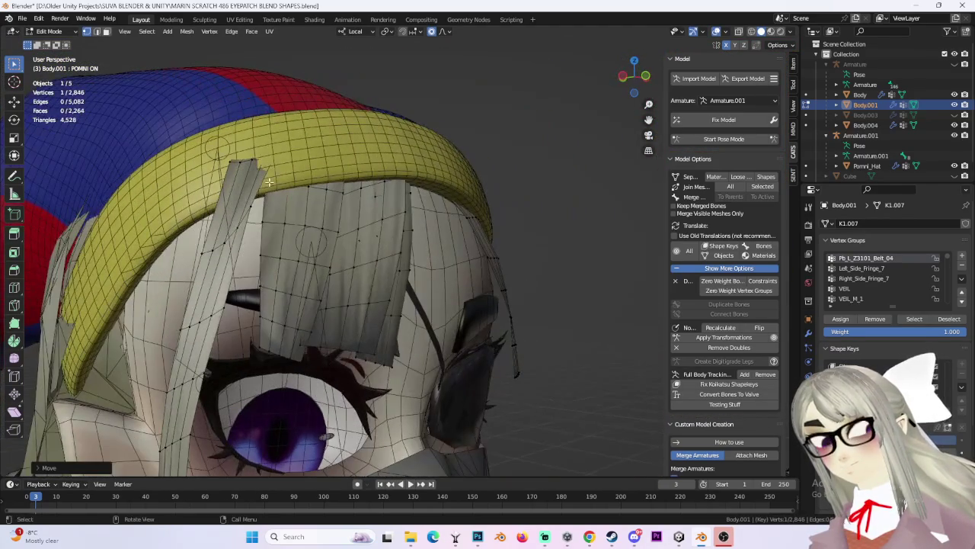
{"action": "key", "text": "g"}
{"action": "left_click", "coordinate": [265, 180]}
Adjust strand vertices from a three-quarter view and from behind with soft falloff.
{"action": "mouse_move", "coordinate": [266, 180]}
{"action": "middle_mouse_down"}
{"action": "mouse_move", "coordinate": [289, 197]}
{"action": "mouse_move", "coordinate": [413, 191]}
{"action": "mouse_move", "coordinate": [384, 254]}
{"action": "mouse_move", "coordinate": [421, 271]}
{"action": "mouse_move", "coordinate": [446, 242]}
{"action": "middle_mouse_up"}
{"action": "key", "text": "g"}
{"action": "left_click", "coordinate": [404, 206]}
{"action": "key", "text": "g"}
{"action": "scroll", "coordinate": [438, 258], "scroll_direction": "up", "scroll_amount": 3}
{"action": "left_click", "coordinate": [435, 260]}
Make a soft-falloff strand adjustment from the front of the face.
{"action": "mouse_move", "coordinate": [435, 260]}
{"action": "middle_mouse_down"}
{"action": "mouse_move", "coordinate": [312, 236]}
{"action": "mouse_move", "coordinate": [337, 228]}
{"action": "mouse_move", "coordinate": [316, 235]}
{"action": "mouse_move", "coordinate": [308, 213]}
{"action": "mouse_move", "coordinate": [302, 255]}
{"action": "middle_mouse_up"}
{"action": "scroll", "coordinate": [343, 244], "scroll_direction": "up", "scroll_amount": 4}
{"action": "scroll", "coordinate": [312, 236], "scroll_direction": "down", "scroll_amount": 3}
{"action": "key", "text": "g"}
{"action": "left_click", "coordinate": [304, 235]}
{"action": "scroll", "coordinate": [304, 235], "scroll_direction": "up", "scroll_amount": 2}
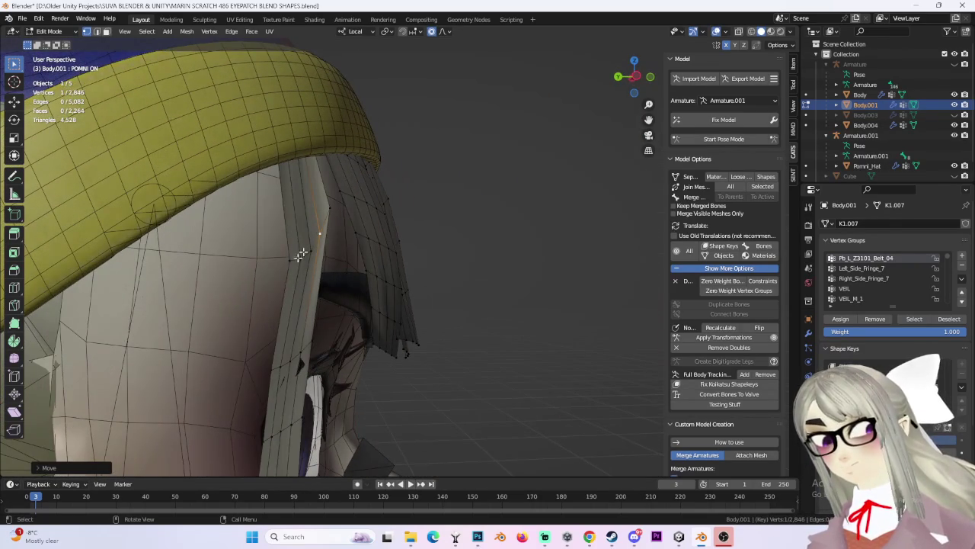
Box-select three strand vertices near the headband and move them along the Y axis.
{"action": "left_click_drag", "start_coordinate": [312, 158], "coordinate": [314, 160]}
{"action": "key", "text": "g"}
{"action": "key", "text": "y"}
{"action": "left_click", "coordinate": [314, 160]}
{"action": "mouse_move", "coordinate": [314, 160]}
{"action": "middle_mouse_down"}
{"action": "mouse_move", "coordinate": [352, 117]}
{"action": "mouse_move", "coordinate": [322, 187]}
{"action": "mouse_move", "coordinate": [341, 294]}
{"action": "mouse_move", "coordinate": [384, 273]}
{"action": "mouse_move", "coordinate": [376, 323]}
{"action": "mouse_move", "coordinate": [327, 290]}
{"action": "mouse_move", "coordinate": [288, 199]}
{"action": "mouse_move", "coordinate": [353, 229]}
{"action": "middle_mouse_up"}
Reposition the strand beside the headband a few more times, then clear the vertex selection.
{"action": "key", "text": "g"}
{"action": "left_click", "coordinate": [316, 116]}
{"action": "key", "text": "g"}
{"action": "left_click", "coordinate": [388, 273]}
{"action": "key", "text": "g"}
{"action": "left_click", "coordinate": [347, 328]}
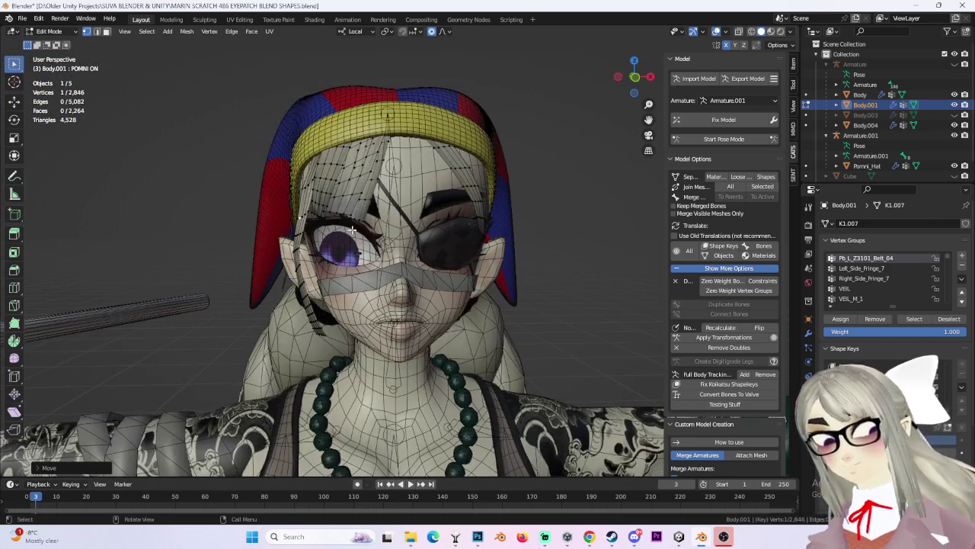
{"action": "scroll", "coordinate": [381, 230], "scroll_direction": "up", "scroll_amount": 3}
{"action": "mouse_move", "coordinate": [495, 211]}
{"action": "middle_mouse_down"}
{"action": "mouse_move", "coordinate": [374, 266]}
{"action": "mouse_move", "coordinate": [348, 184]}
{"action": "mouse_move", "coordinate": [456, 262]}
{"action": "mouse_move", "coordinate": [492, 194]}
{"action": "mouse_move", "coordinate": [568, 219]}
{"action": "mouse_move", "coordinate": [369, 188]}
{"action": "middle_mouse_up"}
{"action": "left_click", "coordinate": [456, 261], "text": "alt"}
{"action": "key", "text": "alt+a"}
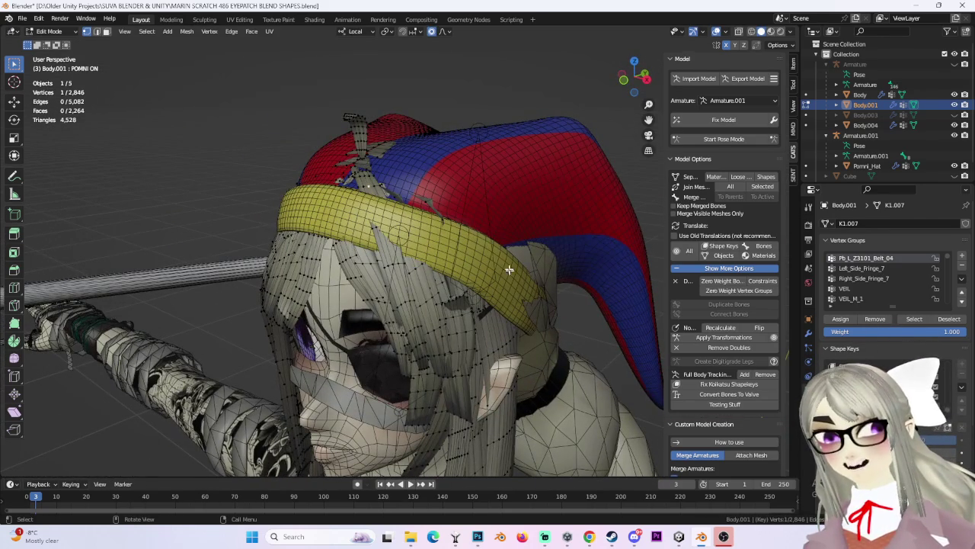
Orbit and zoom onto the face under the hat and select a vertex on a front hair strand.
{"action": "middle_click_drag", "start_coordinate": [515, 323], "coordinate": [398, 186]}
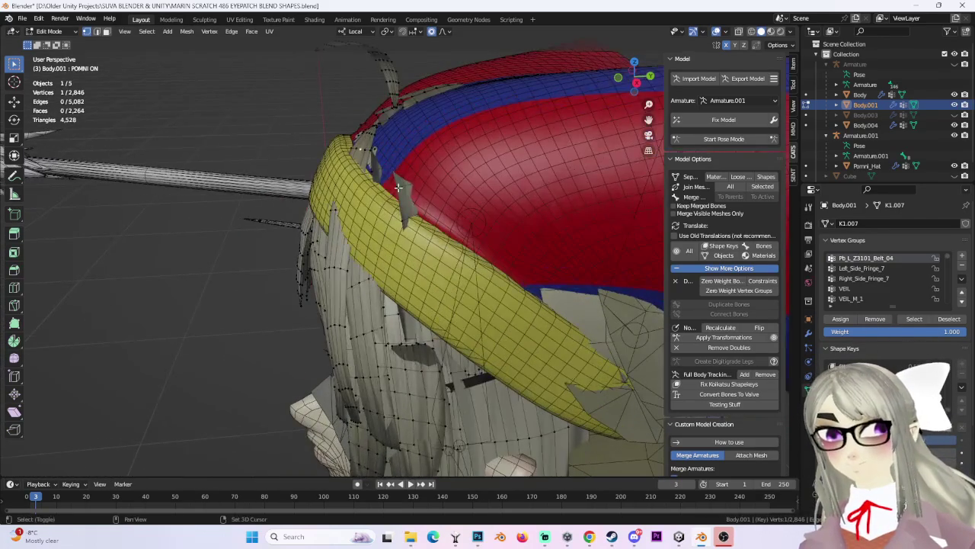
{"action": "middle_click_drag", "start_coordinate": [531, 266], "coordinate": [574, 257]}
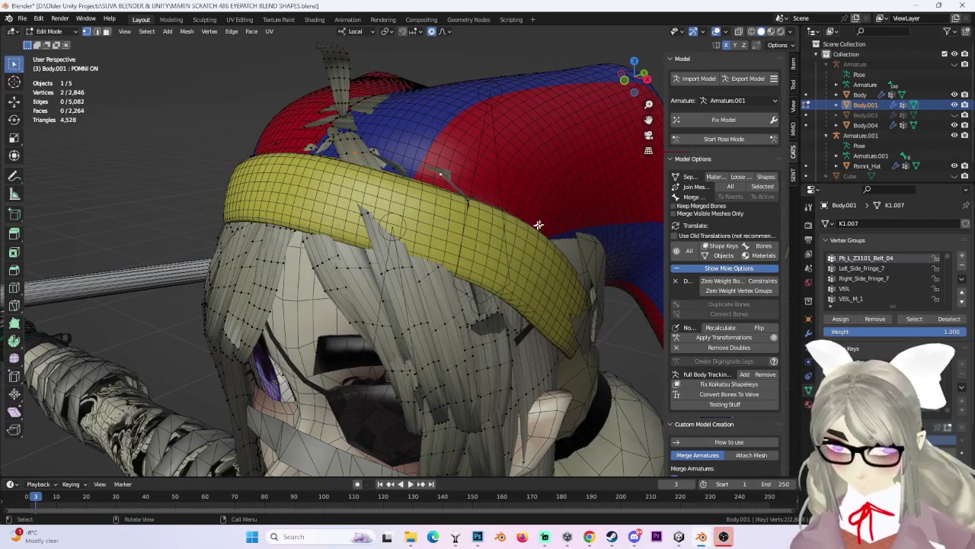
{"action": "mouse_move", "coordinate": [579, 214]}
{"action": "middle_mouse_down"}
{"action": "mouse_move", "coordinate": [579, 175]}
{"action": "mouse_move", "coordinate": [582, 194]}
{"action": "middle_mouse_up"}
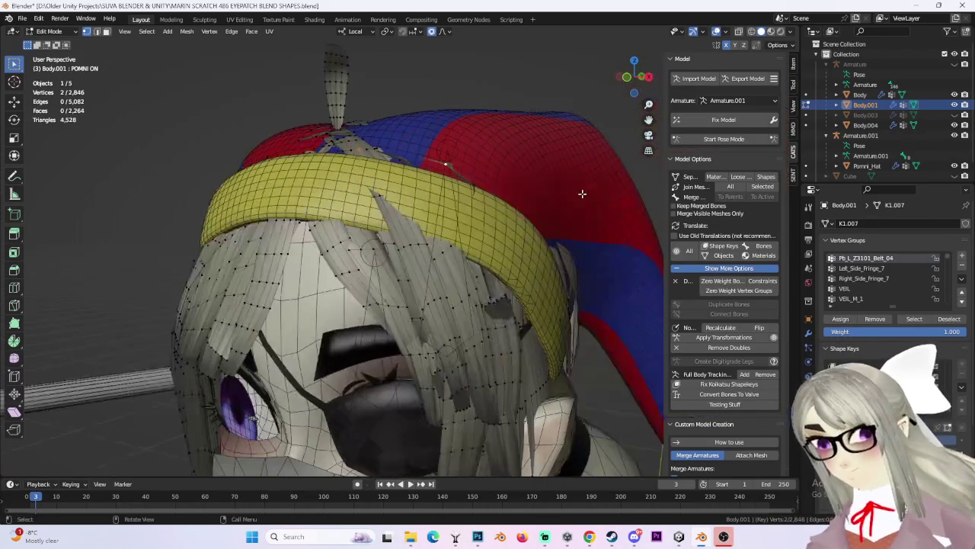
{"action": "middle_click_drag", "start_coordinate": [564, 227], "coordinate": [537, 258]}
{"action": "scroll", "coordinate": [369, 177], "scroll_direction": "up", "scroll_amount": 2}
{"action": "scroll", "coordinate": [327, 162], "scroll_direction": "up", "scroll_amount": 2}
{"action": "left_click", "coordinate": [470, 153]}
{"action": "mouse_move", "coordinate": [447, 148]}
{"action": "middle_mouse_down"}
{"action": "mouse_move", "coordinate": [361, 246]}
{"action": "mouse_move", "coordinate": [487, 258]}
{"action": "middle_mouse_up"}
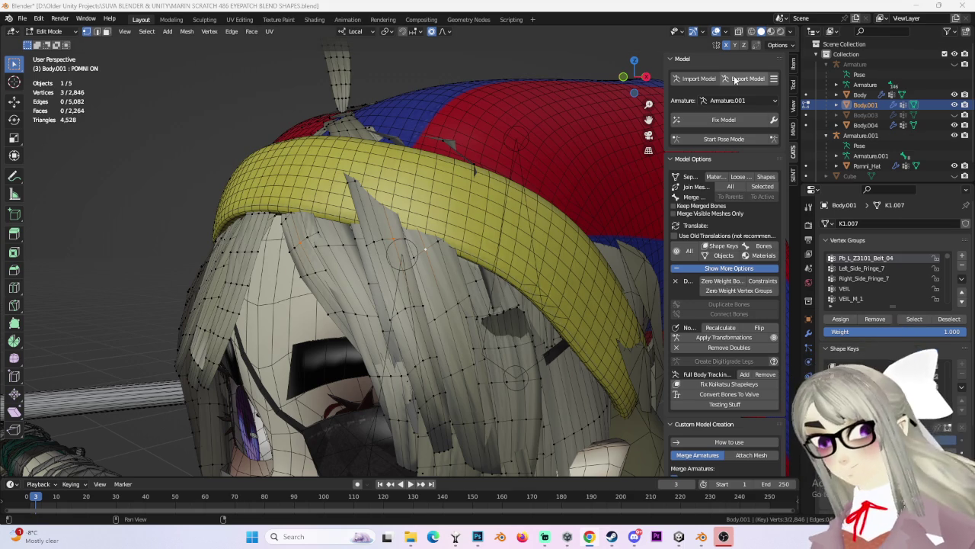
{"action": "middle_click_drag", "start_coordinate": [400, 259], "coordinate": [358, 229]}
Select the linked hair strand, grow the selection across more hair, and hide it.
{"action": "key", "text": "ctrl+l"}
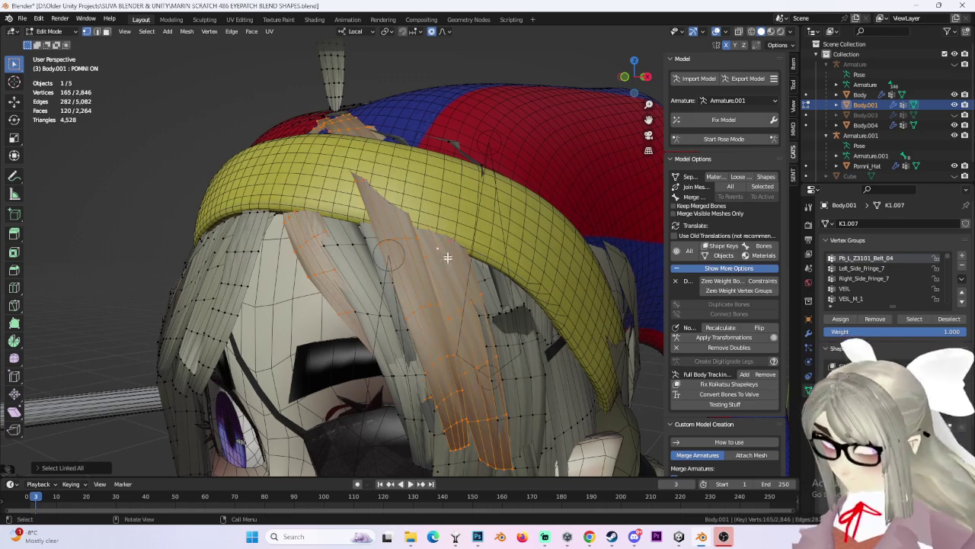
{"action": "left_click", "coordinate": [146, 31]}
{"action": "left_click", "coordinate": [163, 66]}
{"action": "key", "text": "h"}
Select a hair tip poking through the hat and try a soft move, then cancel it.
{"action": "mouse_move", "coordinate": [425, 147]}
{"action": "middle_mouse_down"}
{"action": "mouse_move", "coordinate": [407, 116]}
{"action": "mouse_move", "coordinate": [453, 122]}
{"action": "middle_mouse_up"}
{"action": "left_click", "coordinate": [415, 134]}
{"action": "key", "text": "g"}
{"action": "right_click", "coordinate": [398, 122]}
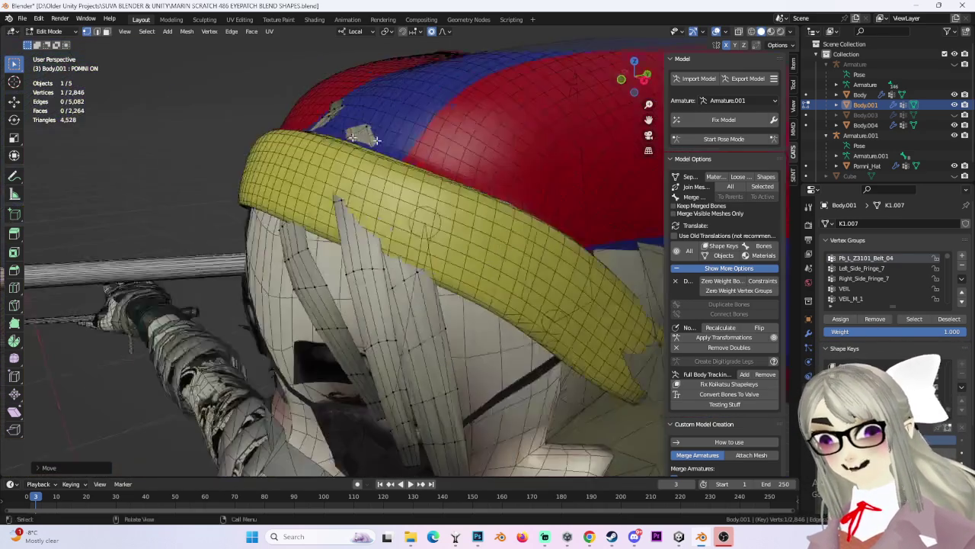
Tuck the first stray hair tip and a strand vertex under the hat with proportional moves.
{"action": "mouse_move", "coordinate": [460, 130]}
{"action": "middle_mouse_down"}
{"action": "mouse_move", "coordinate": [396, 102]}
{"action": "mouse_move", "coordinate": [394, 135]}
{"action": "middle_mouse_up"}
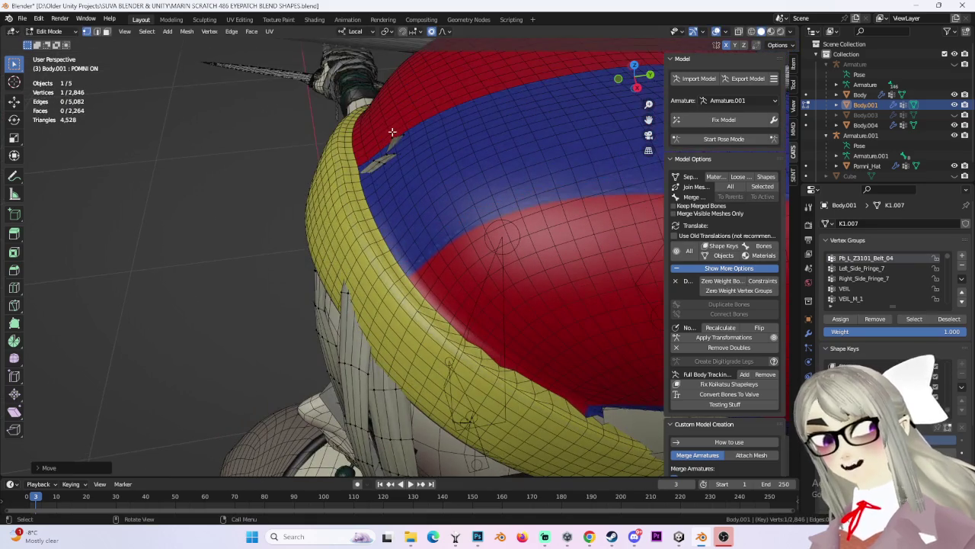
{"action": "left_click", "coordinate": [397, 170]}
{"action": "middle_click_drag", "start_coordinate": [397, 171], "coordinate": [408, 206]}
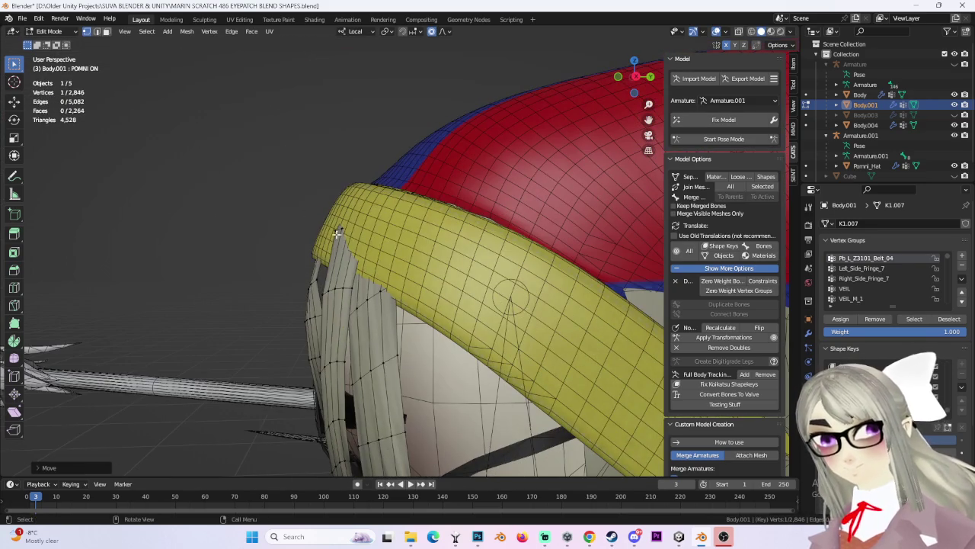
{"action": "middle_click_drag", "start_coordinate": [337, 234], "coordinate": [386, 216]}
{"action": "mouse_move", "coordinate": [304, 270]}
{"action": "middle_mouse_down"}
{"action": "mouse_move", "coordinate": [308, 259]}
{"action": "mouse_move", "coordinate": [440, 234]}
{"action": "middle_mouse_up"}
{"action": "key", "text": "g"}
{"action": "left_click", "coordinate": [322, 246]}
Push the same strand further down with several more soft moves from different angles.
{"action": "middle_click_drag", "start_coordinate": [495, 261], "coordinate": [499, 229]}
{"action": "key", "text": "g"}
{"action": "left_click", "coordinate": [503, 226]}
{"action": "key", "text": "g"}
{"action": "left_click", "coordinate": [463, 240]}
{"action": "mouse_move", "coordinate": [463, 241]}
{"action": "middle_mouse_down"}
{"action": "mouse_move", "coordinate": [412, 284]}
{"action": "mouse_move", "coordinate": [426, 251]}
{"action": "mouse_move", "coordinate": [472, 253]}
{"action": "middle_mouse_up"}
{"action": "key", "text": "g"}
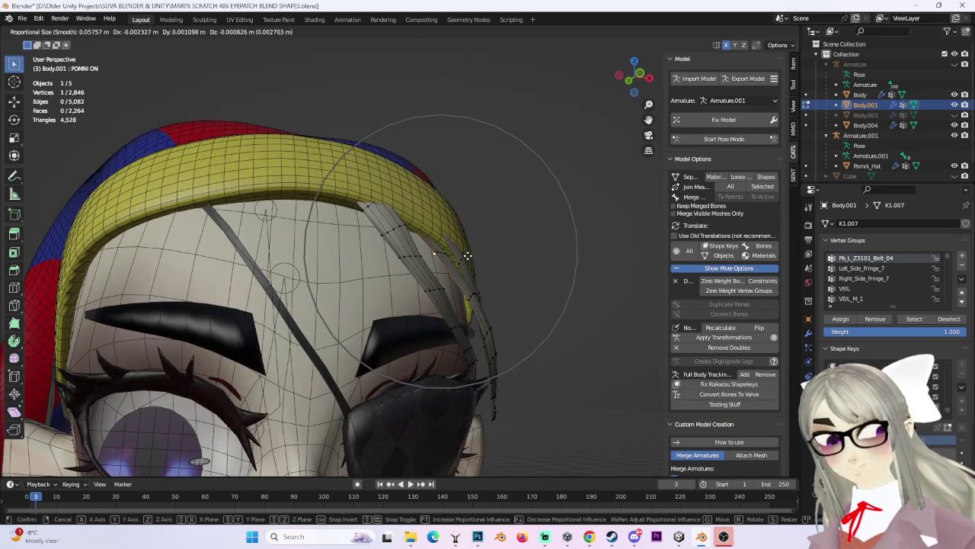
{"action": "left_click", "coordinate": [479, 318]}
{"action": "key", "text": "g"}
{"action": "left_click", "coordinate": [475, 305]}
{"action": "mouse_move", "coordinate": [475, 305]}
{"action": "middle_mouse_down"}
{"action": "mouse_move", "coordinate": [458, 281]}
{"action": "mouse_move", "coordinate": [488, 252]}
{"action": "mouse_move", "coordinate": [455, 179]}
{"action": "middle_mouse_up"}
{"action": "left_click", "coordinate": [457, 178]}
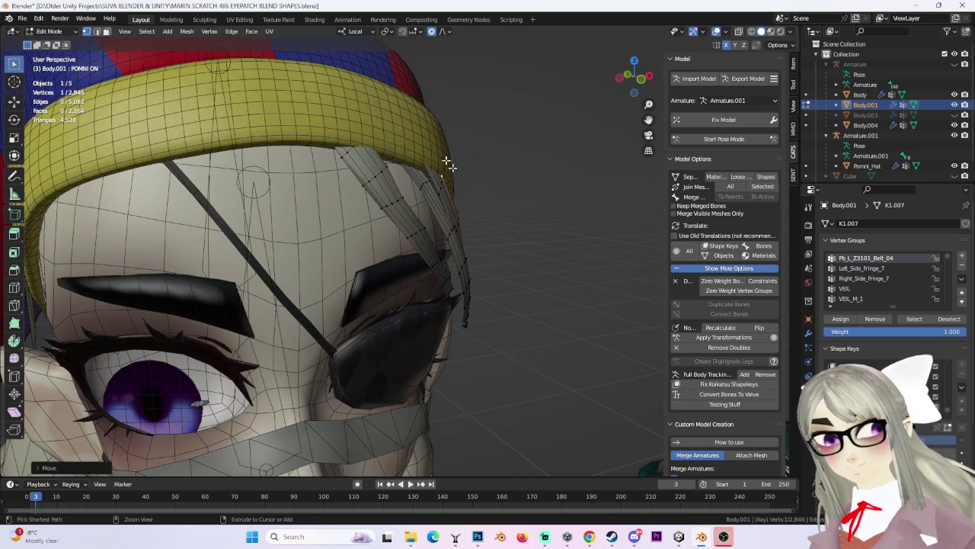
Select vertices of the fringe strand and move them down beneath the headband.
{"action": "left_click_drag", "start_coordinate": [444, 150], "coordinate": [443, 151]}
{"action": "key", "text": "g"}
{"action": "left_click", "coordinate": [427, 153]}
{"action": "left_click", "coordinate": [444, 180]}
{"action": "key", "text": "g"}
{"action": "left_click", "coordinate": [440, 180]}
{"action": "mouse_move", "coordinate": [441, 181]}
{"action": "middle_mouse_down"}
{"action": "mouse_move", "coordinate": [389, 198]}
{"action": "mouse_move", "coordinate": [404, 223]}
{"action": "mouse_move", "coordinate": [294, 134]}
{"action": "middle_mouse_up"}
{"action": "key", "text": "g"}
{"action": "left_click", "coordinate": [370, 175]}
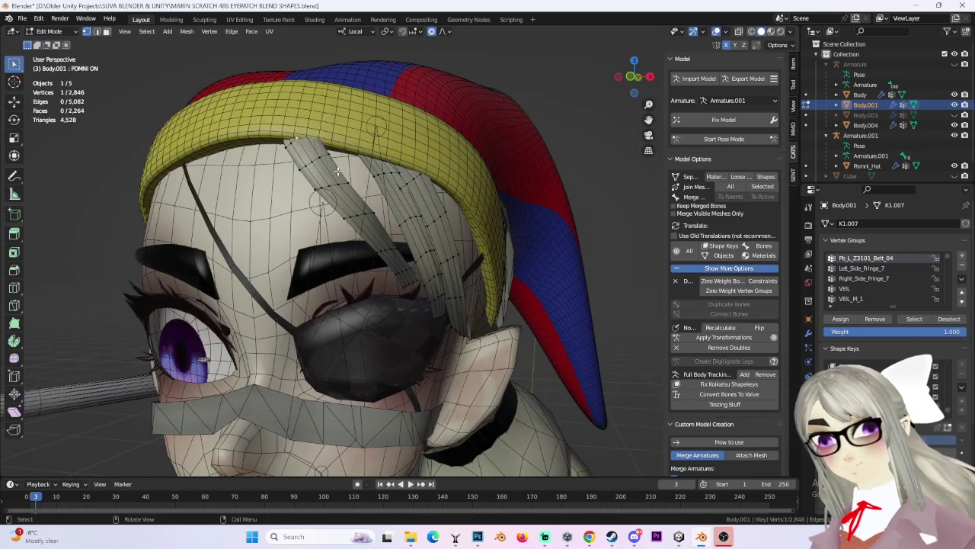
Tuck the remaining fringe vertices beneath the headband, checking from side and front views.
{"action": "scroll", "coordinate": [335, 166], "scroll_direction": "up", "scroll_amount": 3}
{"action": "middle_click_drag", "start_coordinate": [334, 166], "coordinate": [435, 174]}
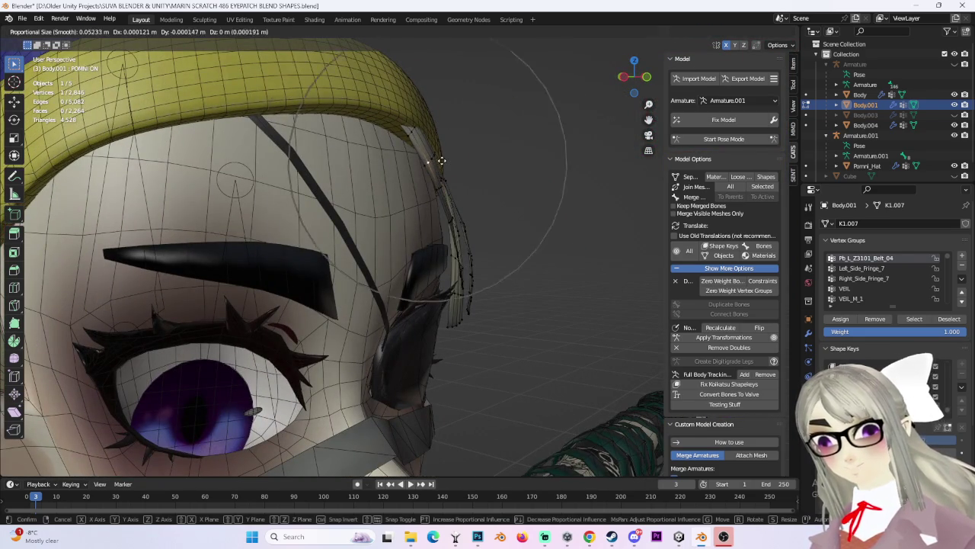
{"action": "left_click", "coordinate": [428, 166]}
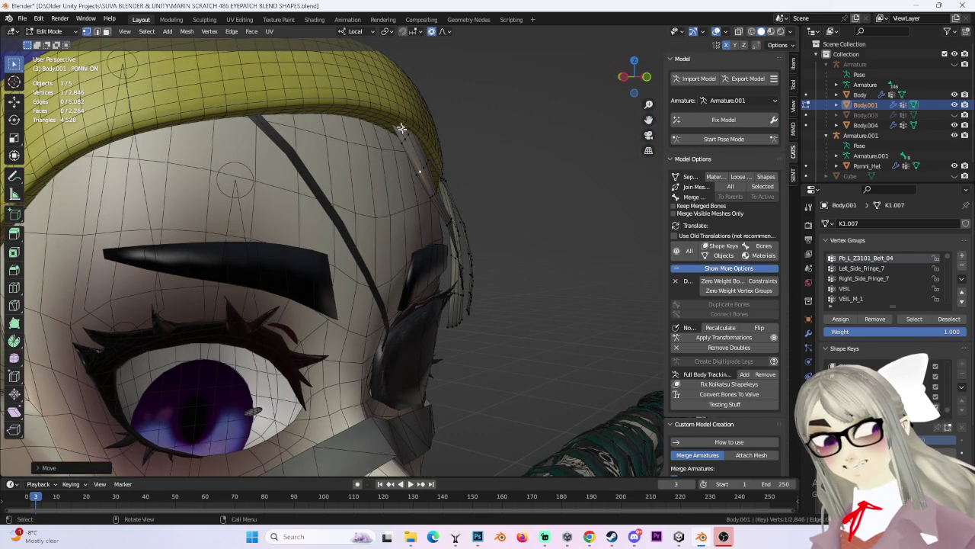
{"action": "key", "text": "g"}
{"action": "left_click", "coordinate": [438, 152]}
{"action": "mouse_move", "coordinate": [438, 153]}
{"action": "middle_mouse_down"}
{"action": "mouse_move", "coordinate": [381, 140]}
{"action": "mouse_move", "coordinate": [463, 148]}
{"action": "mouse_move", "coordinate": [408, 153]}
{"action": "mouse_move", "coordinate": [406, 198]}
{"action": "mouse_move", "coordinate": [375, 192]}
{"action": "mouse_move", "coordinate": [392, 244]}
{"action": "mouse_move", "coordinate": [536, 272]}
{"action": "mouse_move", "coordinate": [391, 286]}
{"action": "middle_mouse_up"}
{"action": "left_click", "coordinate": [394, 248], "text": "shift"}
{"action": "key", "text": "g"}
{"action": "left_click", "coordinate": [394, 248]}
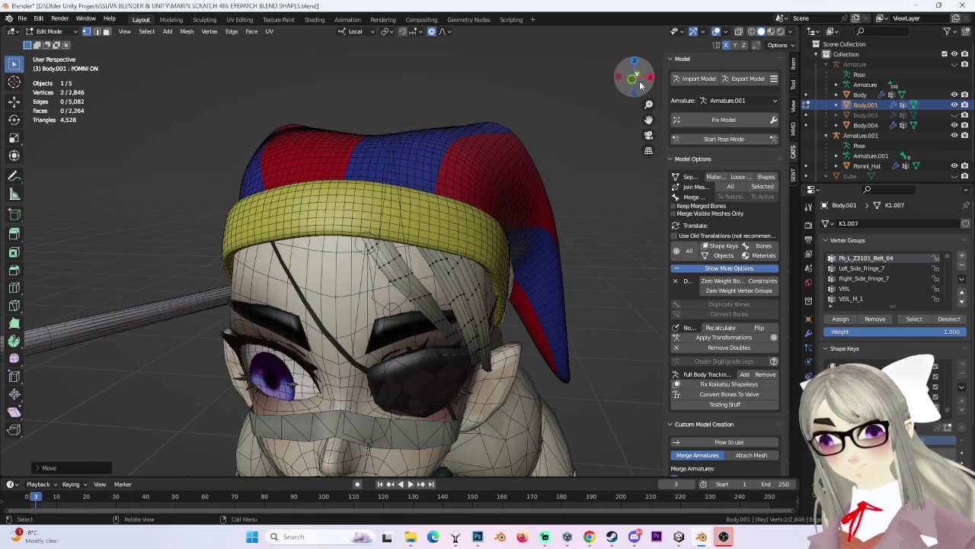
{"action": "left_click", "coordinate": [640, 85]}
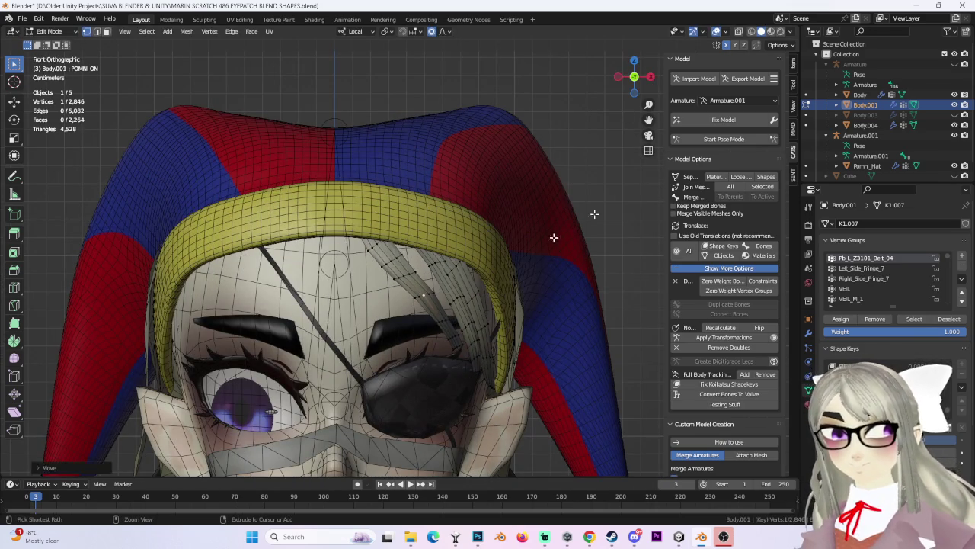
Reveal all the hidden hair with Alt+H and clear the selection.
{"action": "key", "text": "alt+h"}
{"action": "scroll", "coordinate": [657, 180], "scroll_direction": "down", "scroll_amount": 3}
{"action": "key", "text": "alt+a"}
{"action": "scroll", "coordinate": [541, 137], "scroll_direction": "up", "scroll_amount": 3}
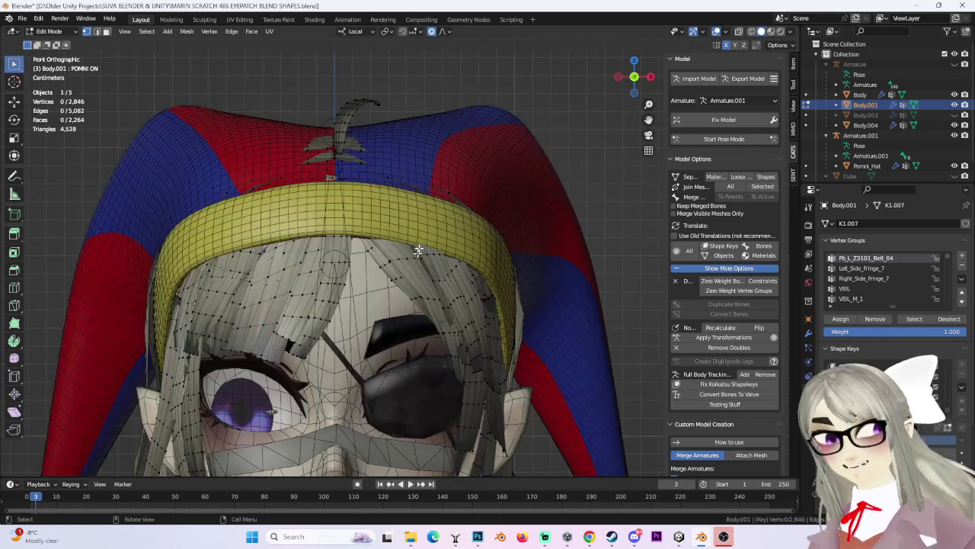
{"action": "mouse_move", "coordinate": [542, 137]}
{"action": "middle_mouse_down"}
{"action": "mouse_move", "coordinate": [583, 179]}
{"action": "mouse_move", "coordinate": [390, 227]}
{"action": "mouse_move", "coordinate": [499, 230]}
{"action": "mouse_move", "coordinate": [498, 196]}
{"action": "middle_mouse_up"}
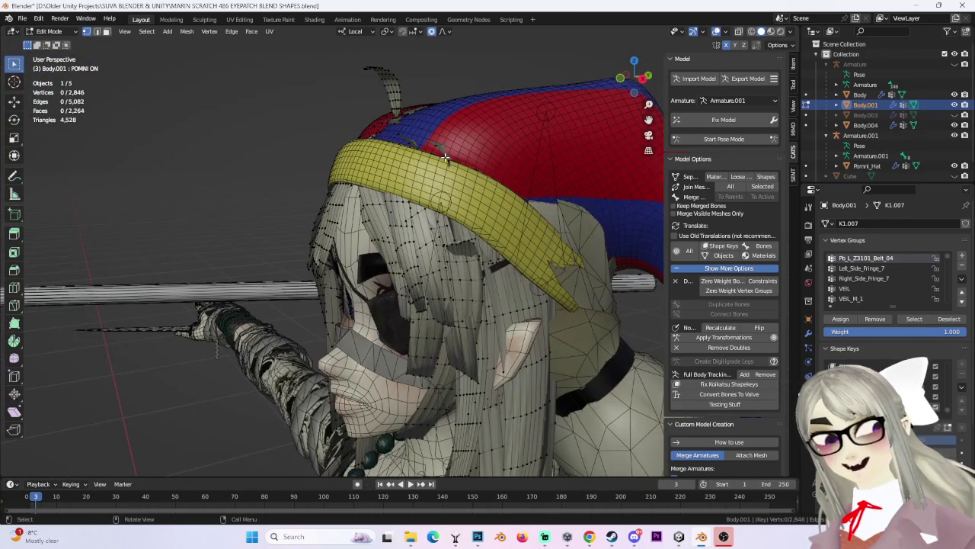
Select several whole hair pieces around the headband as linked pieces.
{"action": "key", "text": "ctrl+l"}
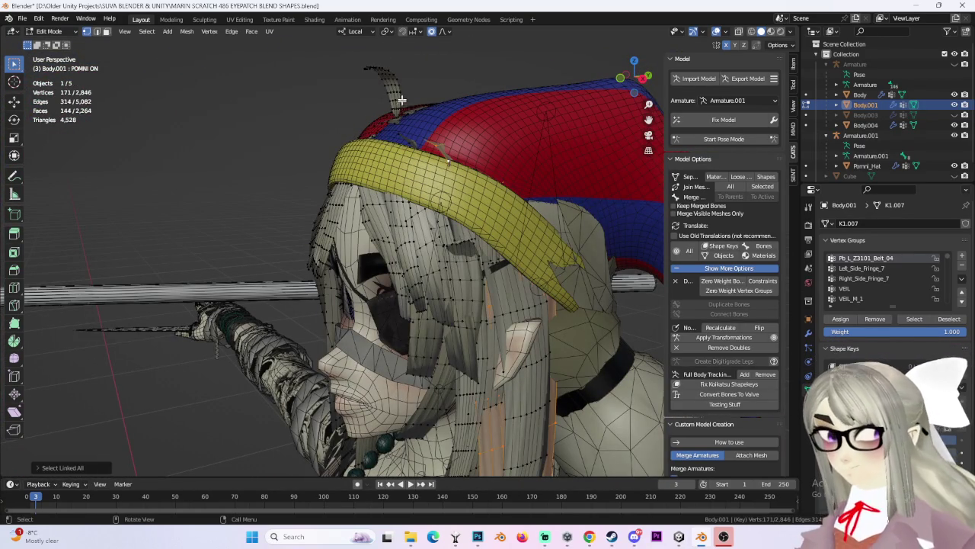
{"action": "middle_click_drag", "start_coordinate": [614, 176], "coordinate": [443, 199]}
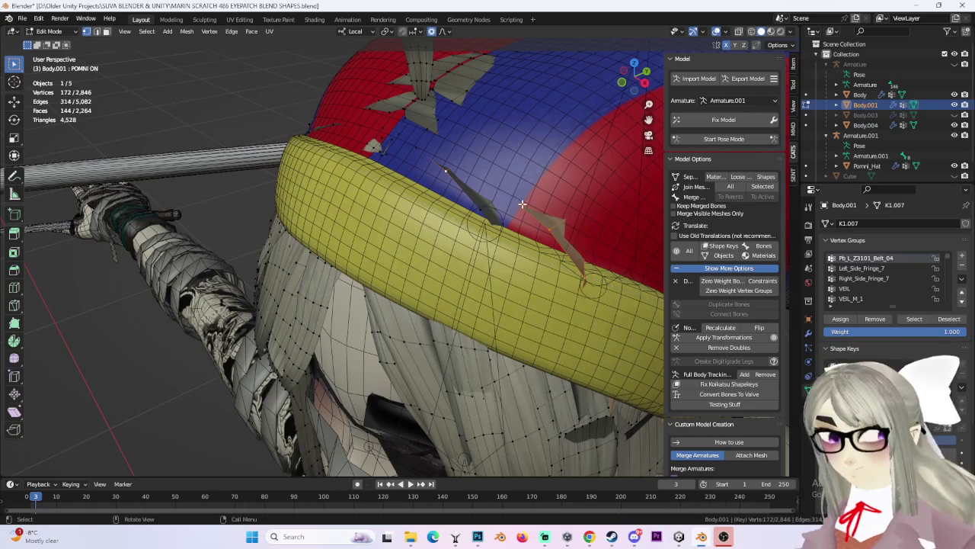
{"action": "key", "text": "ctrl+l"}
{"action": "middle_click_drag", "start_coordinate": [525, 201], "coordinate": [458, 155]}
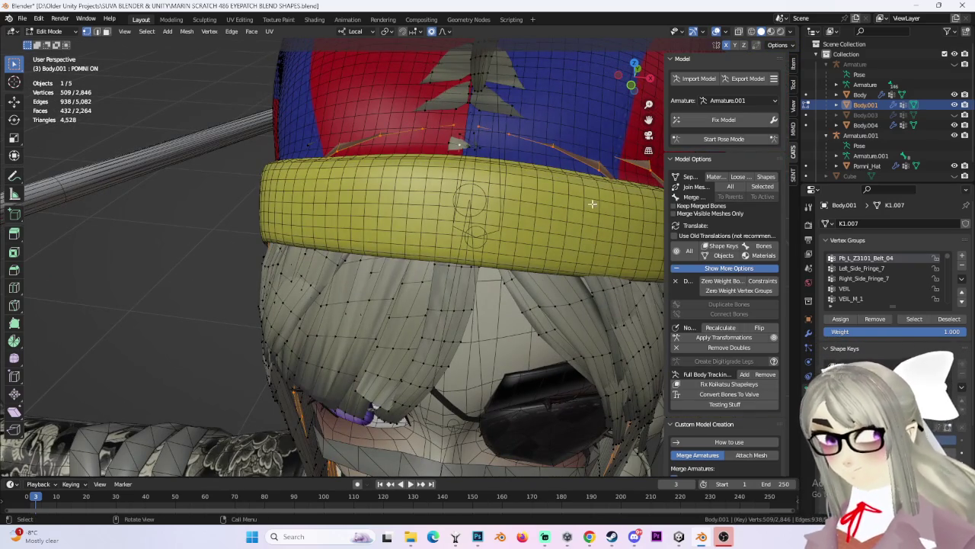
{"action": "key", "text": "ctrl+l"}
{"action": "mouse_move", "coordinate": [584, 196]}
{"action": "middle_mouse_down"}
{"action": "mouse_move", "coordinate": [569, 206]}
{"action": "mouse_move", "coordinate": [601, 204]}
{"action": "mouse_move", "coordinate": [524, 124]}
{"action": "mouse_move", "coordinate": [569, 232]}
{"action": "mouse_move", "coordinate": [462, 200]}
{"action": "mouse_move", "coordinate": [478, 182]}
{"action": "middle_mouse_up"}
{"action": "scroll", "coordinate": [602, 205], "scroll_direction": "down", "scroll_amount": 3}
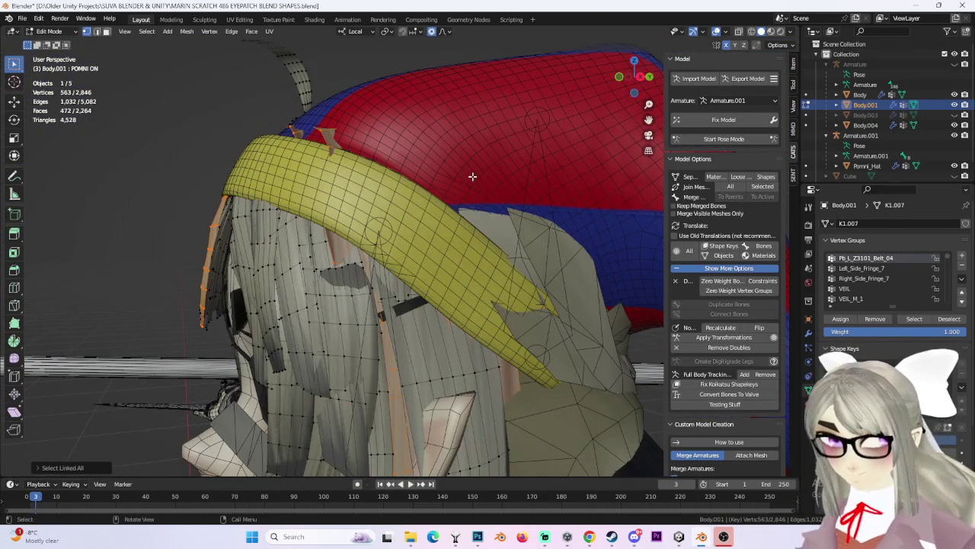
Invert the selection and hide all hair except the chosen pieces.
{"action": "key", "text": "a"}
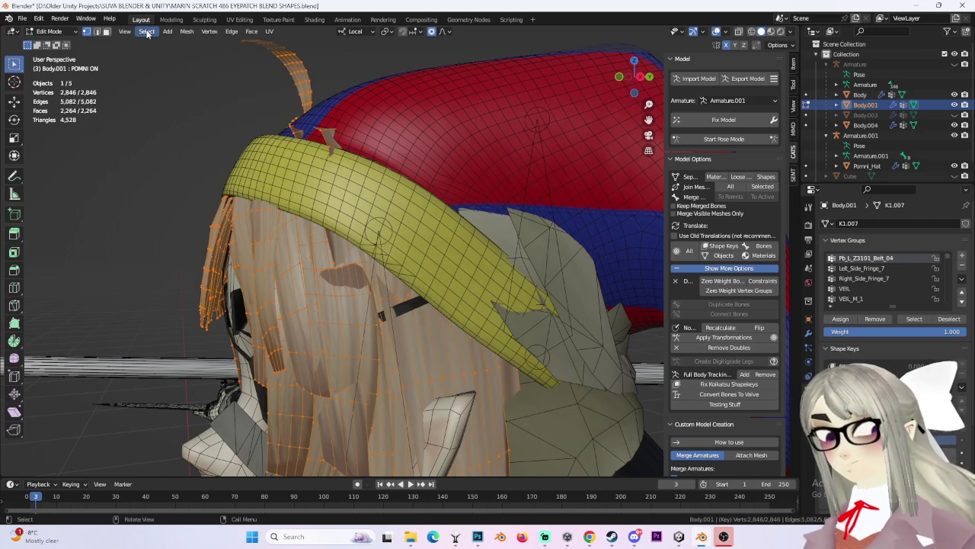
{"action": "left_click", "coordinate": [147, 32]}
{"action": "left_click", "coordinate": [164, 64]}
{"action": "middle_click_drag", "start_coordinate": [477, 191], "coordinate": [531, 187]}
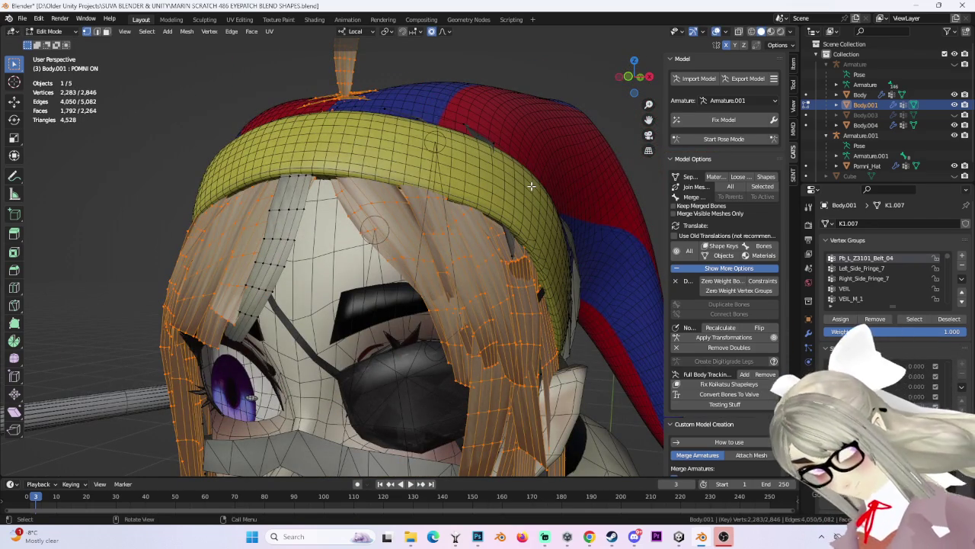
{"action": "key", "text": "h"}
Pull stray strand tips on top of the hat back down with three soft proportional moves.
{"action": "mouse_move", "coordinate": [432, 195]}
{"action": "middle_mouse_down"}
{"action": "mouse_move", "coordinate": [321, 152]}
{"action": "mouse_move", "coordinate": [460, 153]}
{"action": "mouse_move", "coordinate": [392, 168]}
{"action": "mouse_move", "coordinate": [508, 243]}
{"action": "mouse_move", "coordinate": [467, 246]}
{"action": "mouse_move", "coordinate": [515, 257]}
{"action": "mouse_move", "coordinate": [496, 206]}
{"action": "mouse_move", "coordinate": [350, 167]}
{"action": "mouse_move", "coordinate": [557, 232]}
{"action": "mouse_move", "coordinate": [592, 300]}
{"action": "mouse_move", "coordinate": [524, 264]}
{"action": "middle_mouse_up"}
{"action": "left_click", "coordinate": [322, 152]}
{"action": "key", "text": "g"}
{"action": "left_click", "coordinate": [389, 167]}
{"action": "key", "text": "g"}
{"action": "left_click", "coordinate": [531, 236]}
{"action": "key", "text": "g"}
{"action": "left_click", "coordinate": [356, 196]}
{"action": "scroll", "coordinate": [557, 233], "scroll_direction": "down", "scroll_amount": 3}
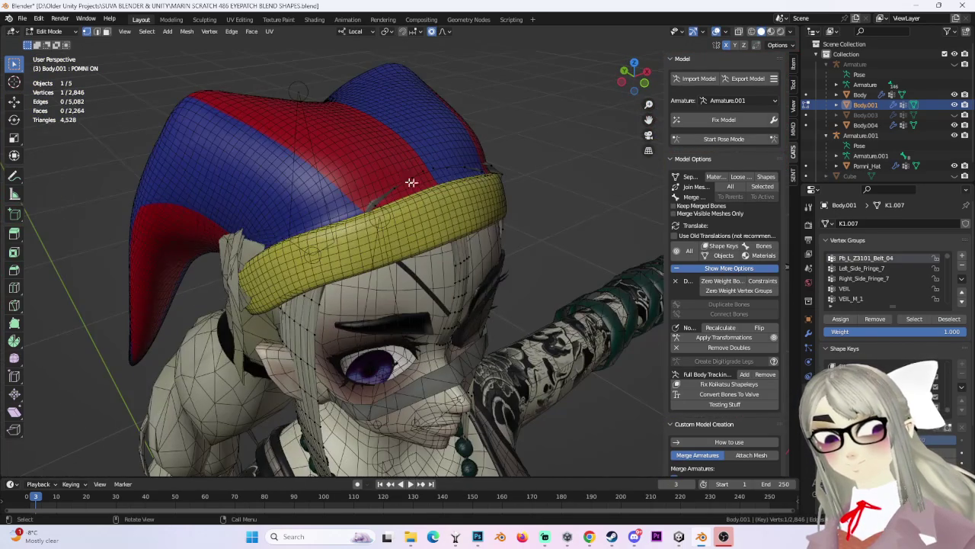
Soft-move stray vertices near the top and front of the hat back under the band.
{"action": "middle_click_drag", "start_coordinate": [544, 173], "coordinate": [565, 256]}
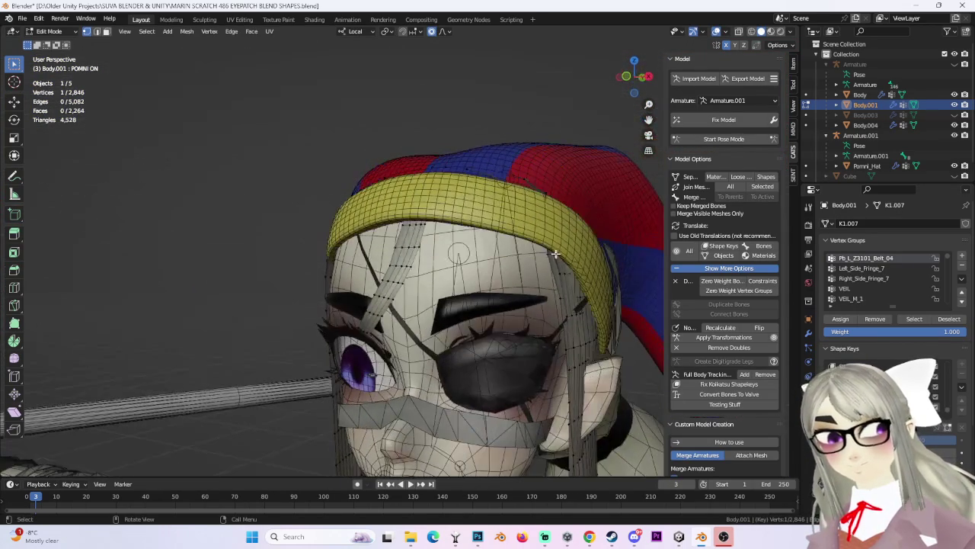
{"action": "mouse_move", "coordinate": [539, 181]}
{"action": "middle_mouse_down"}
{"action": "mouse_move", "coordinate": [574, 202]}
{"action": "mouse_move", "coordinate": [467, 202]}
{"action": "middle_mouse_up"}
{"action": "scroll", "coordinate": [571, 203], "scroll_direction": "up", "scroll_amount": 2}
{"action": "key", "text": "g"}
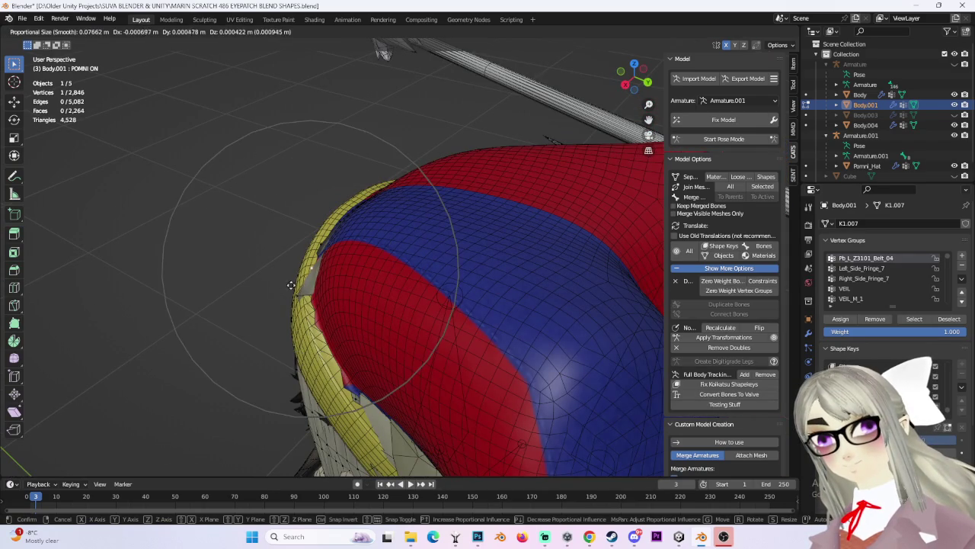
{"action": "left_click", "coordinate": [285, 284]}
{"action": "mouse_move", "coordinate": [320, 294]}
{"action": "middle_mouse_down"}
{"action": "mouse_move", "coordinate": [525, 215]}
{"action": "mouse_move", "coordinate": [584, 229]}
{"action": "middle_mouse_up"}
{"action": "key", "text": "g"}
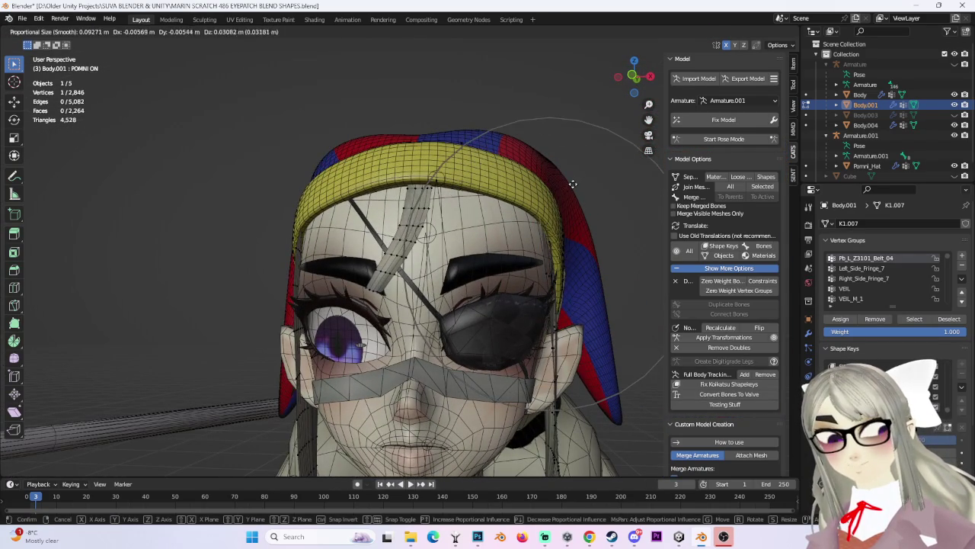
{"action": "left_click", "coordinate": [572, 184]}
Move a vertex seen from inside the hat back beneath the band.
{"action": "middle_click_drag", "start_coordinate": [584, 191], "coordinate": [470, 204]}
{"action": "scroll", "coordinate": [553, 231], "scroll_direction": "up", "scroll_amount": 5}
{"action": "scroll", "coordinate": [560, 215], "scroll_direction": "up", "scroll_amount": 4}
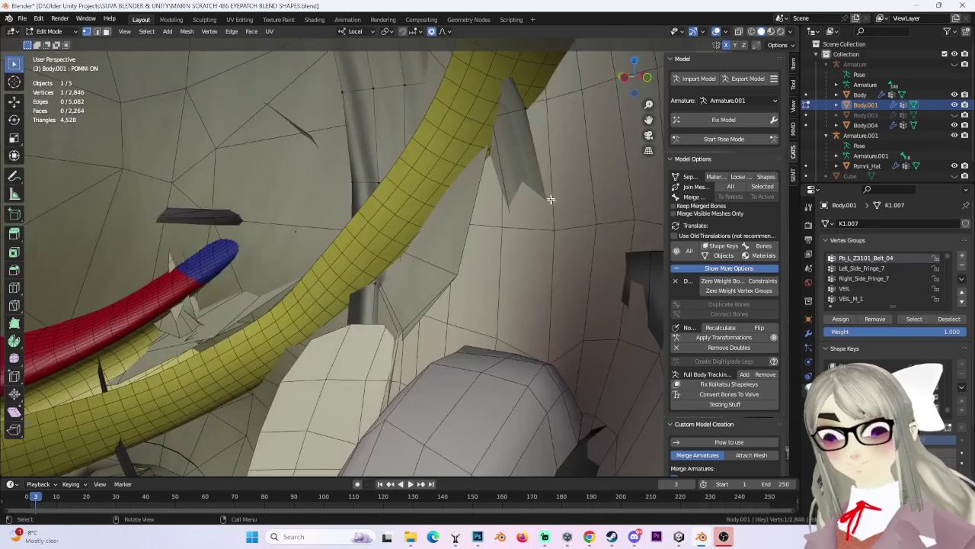
{"action": "middle_click_drag", "start_coordinate": [560, 216], "coordinate": [518, 188]}
{"action": "scroll", "coordinate": [577, 174], "scroll_direction": "down", "scroll_amount": 5}
{"action": "scroll", "coordinate": [525, 167], "scroll_direction": "down", "scroll_amount": 2}
{"action": "key", "text": "g"}
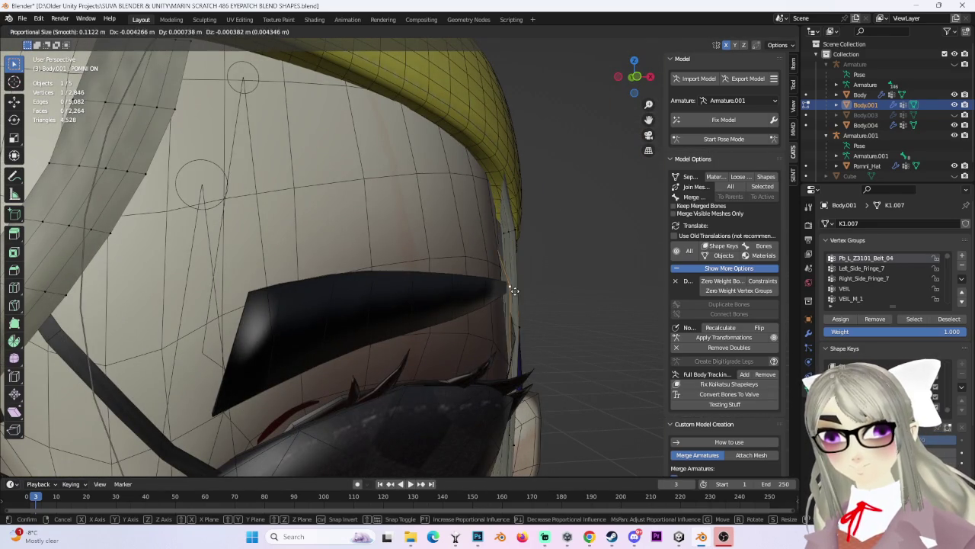
{"action": "left_click", "coordinate": [515, 289]}
Pull another vertex deeper inside the hat under the bands.
{"action": "scroll", "coordinate": [529, 233], "scroll_direction": "up", "scroll_amount": 2}
{"action": "scroll", "coordinate": [548, 200], "scroll_direction": "up", "scroll_amount": 4}
{"action": "middle_click_drag", "start_coordinate": [576, 195], "coordinate": [538, 144]}
{"action": "scroll", "coordinate": [538, 144], "scroll_direction": "up", "scroll_amount": 2}
{"action": "scroll", "coordinate": [579, 144], "scroll_direction": "up", "scroll_amount": 5}
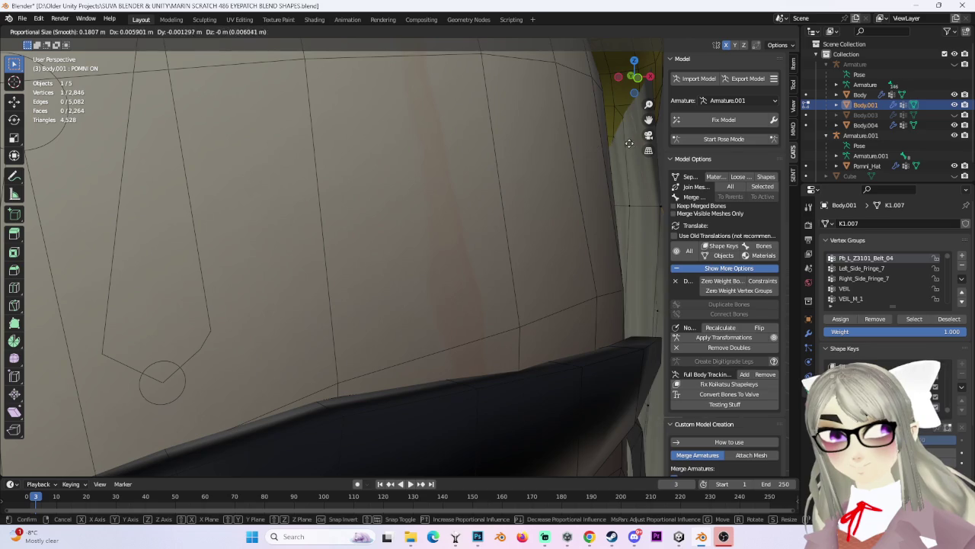
{"action": "scroll", "coordinate": [529, 202], "scroll_direction": "down", "scroll_amount": 3}
{"action": "middle_click_drag", "start_coordinate": [529, 203], "coordinate": [529, 178]}
{"action": "key", "text": "g"}
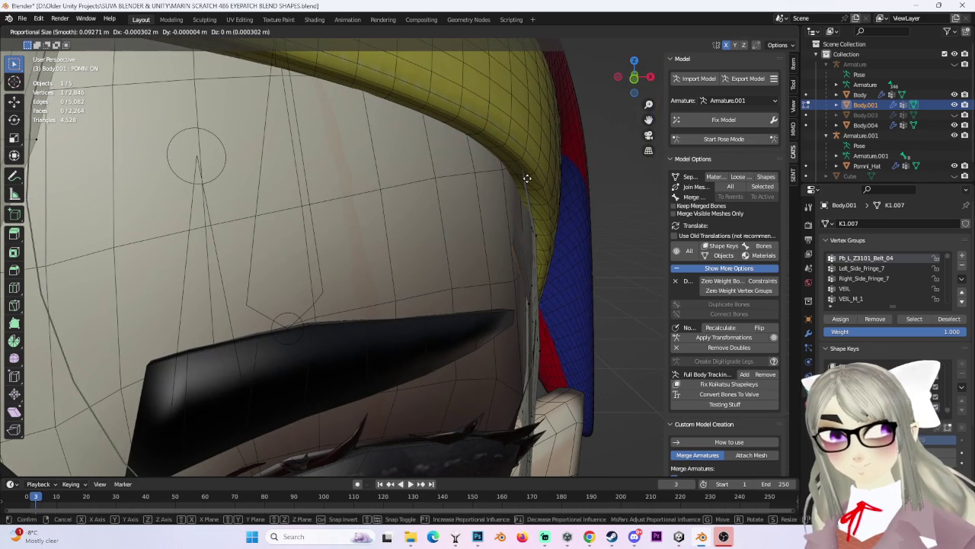
{"action": "left_click", "coordinate": [554, 175]}
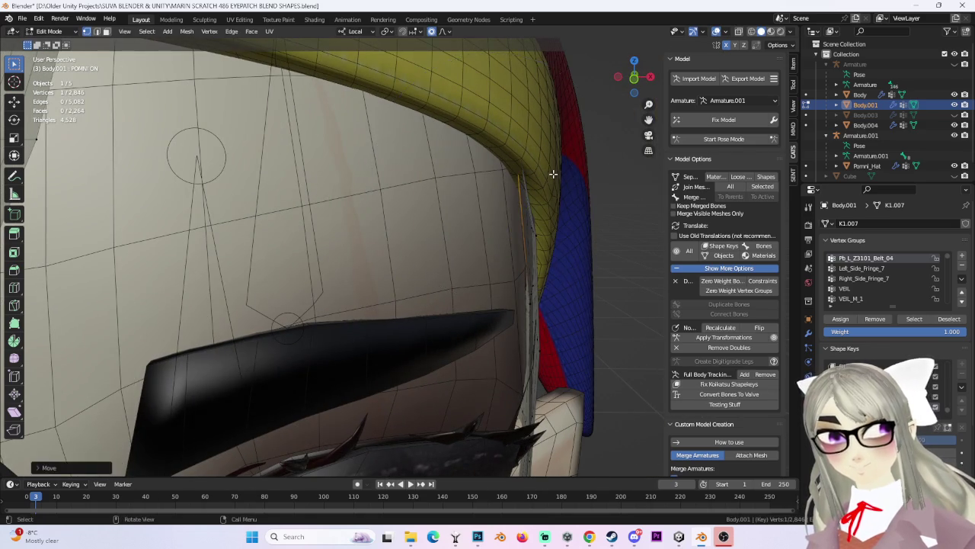
Nudge several more hair and strap vertices around the band with proportional moves.
{"action": "scroll", "coordinate": [554, 175], "scroll_direction": "down", "scroll_amount": 3}
{"action": "mouse_move", "coordinate": [553, 176]}
{"action": "middle_mouse_down"}
{"action": "mouse_move", "coordinate": [457, 207]}
{"action": "mouse_move", "coordinate": [546, 201]}
{"action": "mouse_move", "coordinate": [460, 220]}
{"action": "middle_mouse_up"}
{"action": "key", "text": "g"}
{"action": "left_click", "coordinate": [472, 195]}
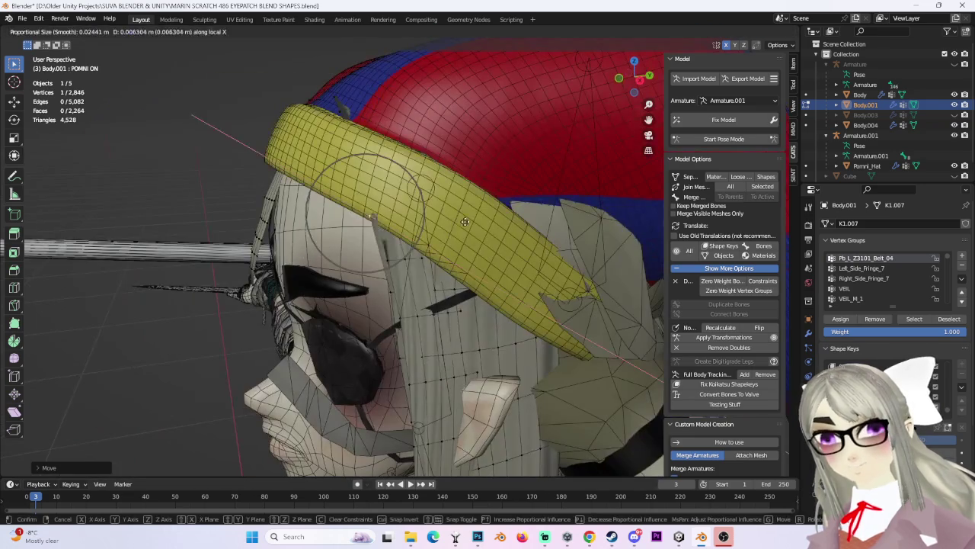
{"action": "left_click", "coordinate": [483, 222]}
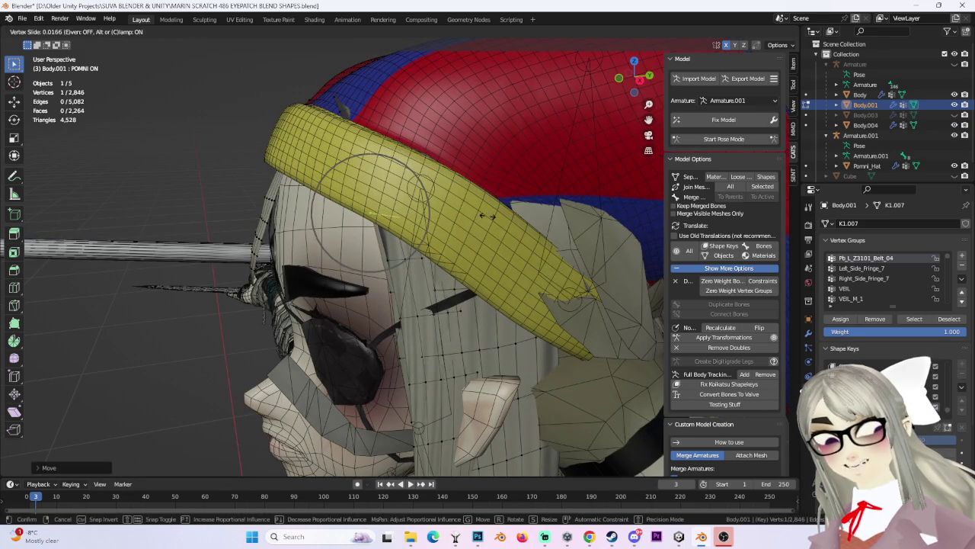
{"action": "key", "text": "g"}
{"action": "left_click", "coordinate": [376, 230]}
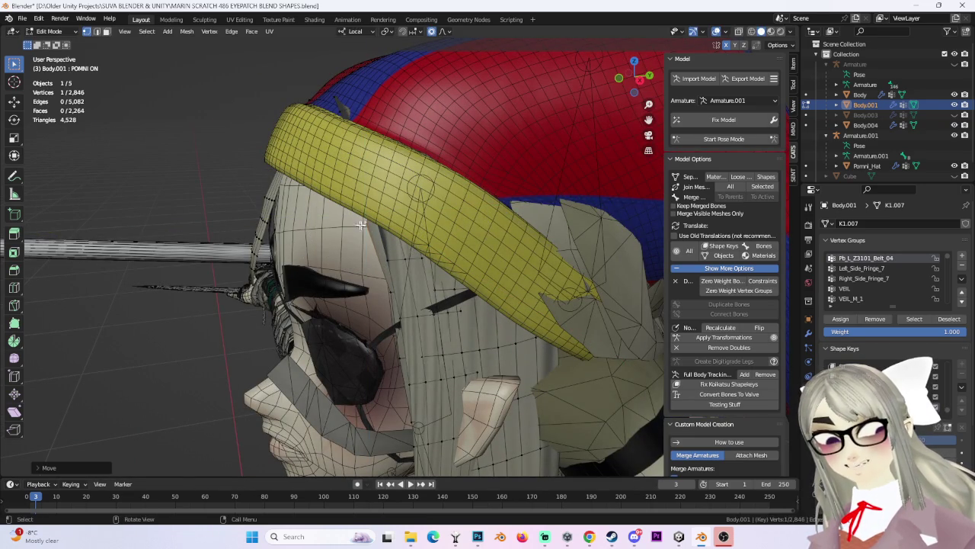
{"action": "mouse_move", "coordinate": [365, 223]}
{"action": "middle_mouse_down"}
{"action": "mouse_move", "coordinate": [500, 210]}
{"action": "mouse_move", "coordinate": [522, 233]}
{"action": "mouse_move", "coordinate": [452, 233]}
{"action": "mouse_move", "coordinate": [439, 251]}
{"action": "mouse_move", "coordinate": [546, 262]}
{"action": "mouse_move", "coordinate": [354, 204]}
{"action": "mouse_move", "coordinate": [350, 290]}
{"action": "mouse_move", "coordinate": [338, 283]}
{"action": "mouse_move", "coordinate": [442, 272]}
{"action": "mouse_move", "coordinate": [473, 298]}
{"action": "mouse_move", "coordinate": [427, 311]}
{"action": "mouse_move", "coordinate": [459, 328]}
{"action": "mouse_move", "coordinate": [383, 319]}
{"action": "mouse_move", "coordinate": [544, 211]}
{"action": "mouse_move", "coordinate": [582, 208]}
{"action": "middle_mouse_up"}
{"action": "left_click", "coordinate": [506, 198]}
{"action": "key", "text": "g"}
{"action": "left_click", "coordinate": [365, 269]}
Select a vertex poking through the hat and move it back underneath.
{"action": "left_click", "coordinate": [568, 200], "text": "alt"}
{"action": "left_click", "coordinate": [518, 190]}
{"action": "scroll", "coordinate": [434, 212], "scroll_direction": "up", "scroll_amount": 6}
{"action": "left_click", "coordinate": [368, 130]}
{"action": "mouse_move", "coordinate": [369, 129]}
{"action": "middle_mouse_down"}
{"action": "mouse_move", "coordinate": [453, 205]}
{"action": "mouse_move", "coordinate": [484, 196]}
{"action": "middle_mouse_up"}
{"action": "key", "text": "g"}
{"action": "left_click", "coordinate": [471, 197]}
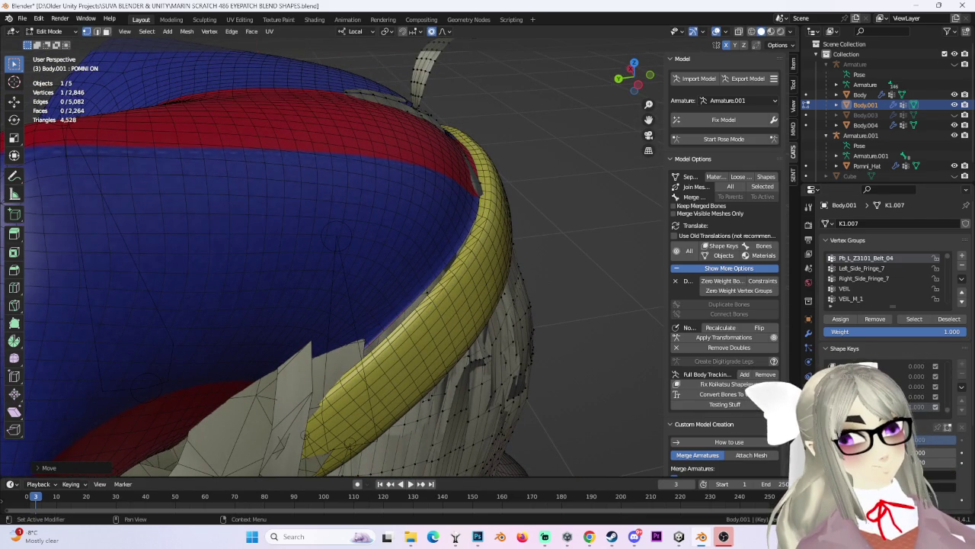
Push poking hair vertices at the front of the hat band back under with proportional moves.
{"action": "mouse_move", "coordinate": [488, 214]}
{"action": "middle_mouse_down"}
{"action": "mouse_move", "coordinate": [503, 203]}
{"action": "mouse_move", "coordinate": [396, 229]}
{"action": "mouse_move", "coordinate": [343, 252]}
{"action": "mouse_move", "coordinate": [342, 261]}
{"action": "middle_mouse_up"}
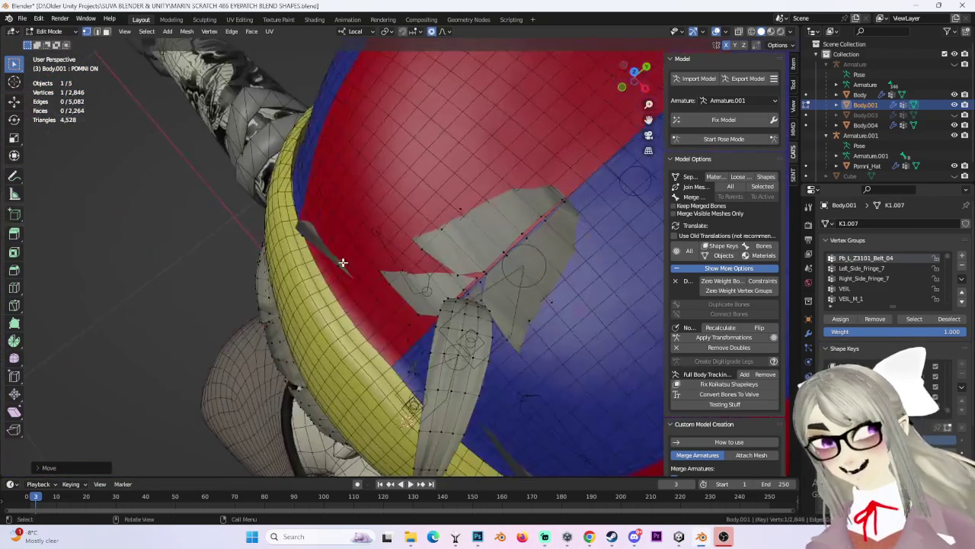
{"action": "key", "text": "g"}
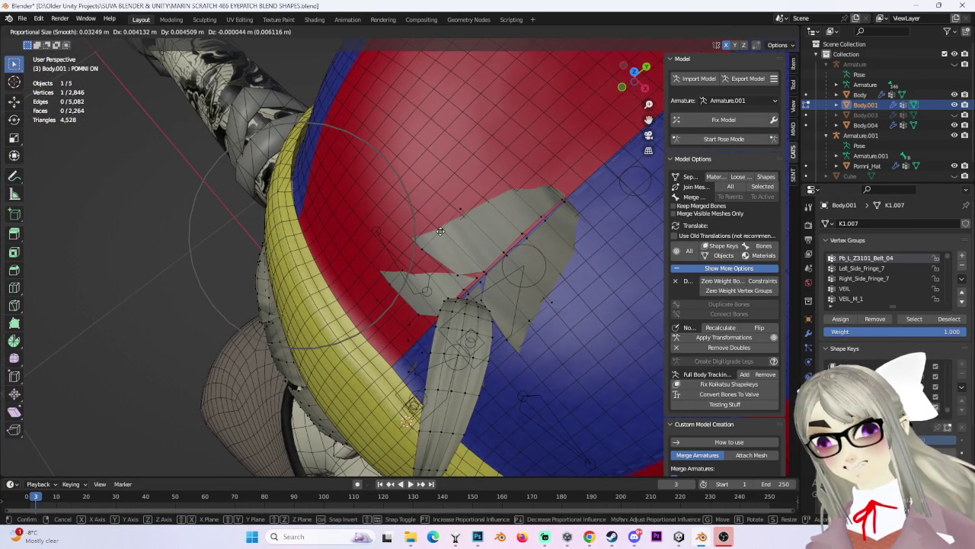
{"action": "left_click", "coordinate": [441, 231]}
{"action": "left_click", "coordinate": [347, 217]}
{"action": "middle_click_drag", "start_coordinate": [347, 217], "coordinate": [477, 152]}
{"action": "mouse_move", "coordinate": [492, 187]}
{"action": "middle_mouse_down"}
{"action": "mouse_move", "coordinate": [496, 169]}
{"action": "mouse_move", "coordinate": [561, 187]}
{"action": "mouse_move", "coordinate": [450, 191]}
{"action": "mouse_move", "coordinate": [343, 167]}
{"action": "middle_mouse_up"}
{"action": "left_click", "coordinate": [509, 173]}
Move the hair spikes on the red and blue dome beneath it and select the protruding strand.
{"action": "key", "text": "g"}
{"action": "left_click", "coordinate": [380, 177]}
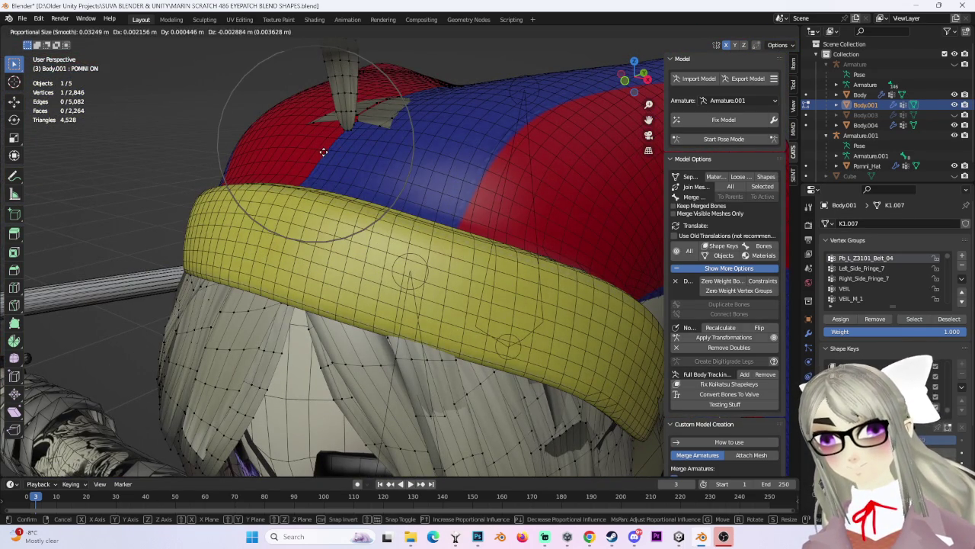
{"action": "left_click", "coordinate": [331, 162]}
{"action": "key", "text": "g"}
{"action": "left_click", "coordinate": [396, 134]}
{"action": "middle_click_drag", "start_coordinate": [413, 100], "coordinate": [483, 119]}
{"action": "key", "text": "g"}
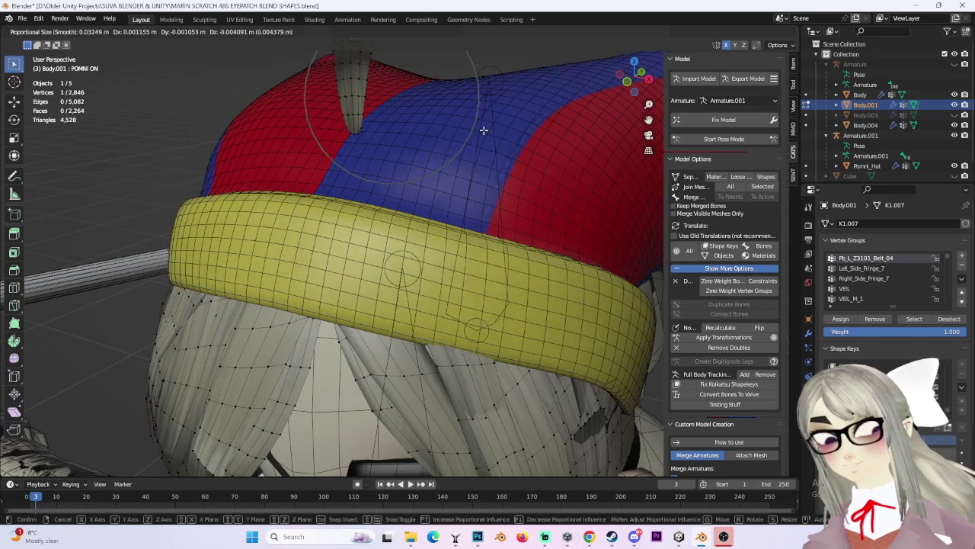
{"action": "left_click", "coordinate": [482, 127]}
{"action": "key", "text": "ctrl+l"}
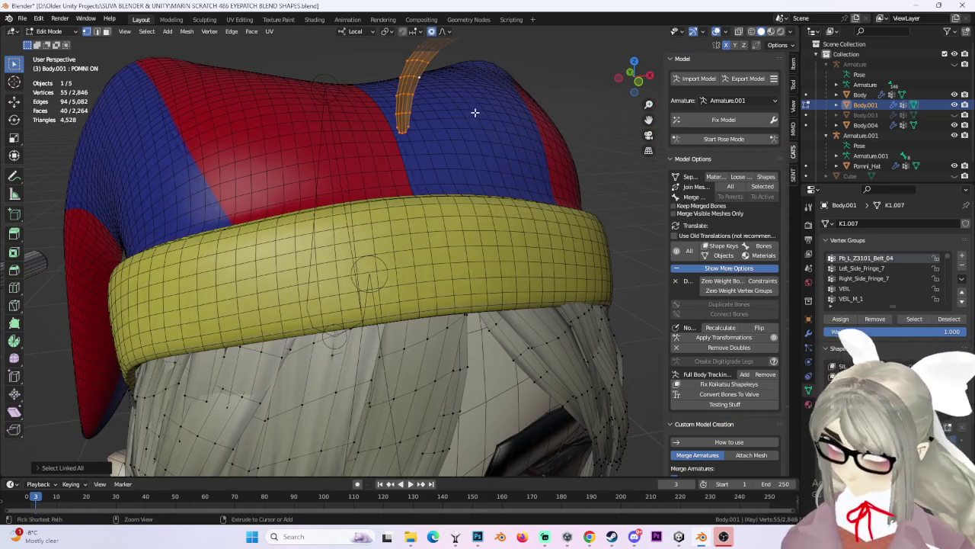
Scale the protruding hair strand to zero and move it down along local Z.
{"action": "key", "text": "s"}
{"action": "key", "text": "Return"}
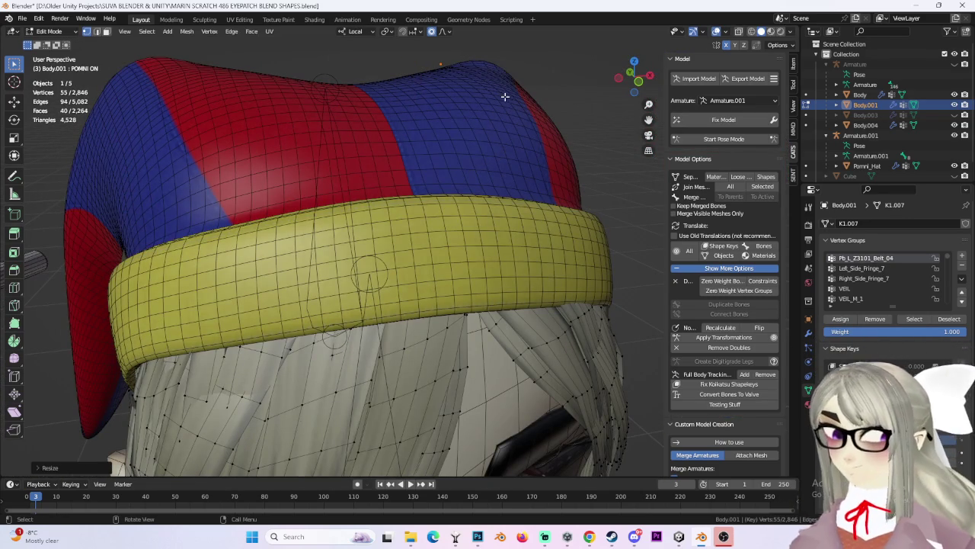
{"action": "key", "text": "g"}
{"action": "key", "text": "z"}
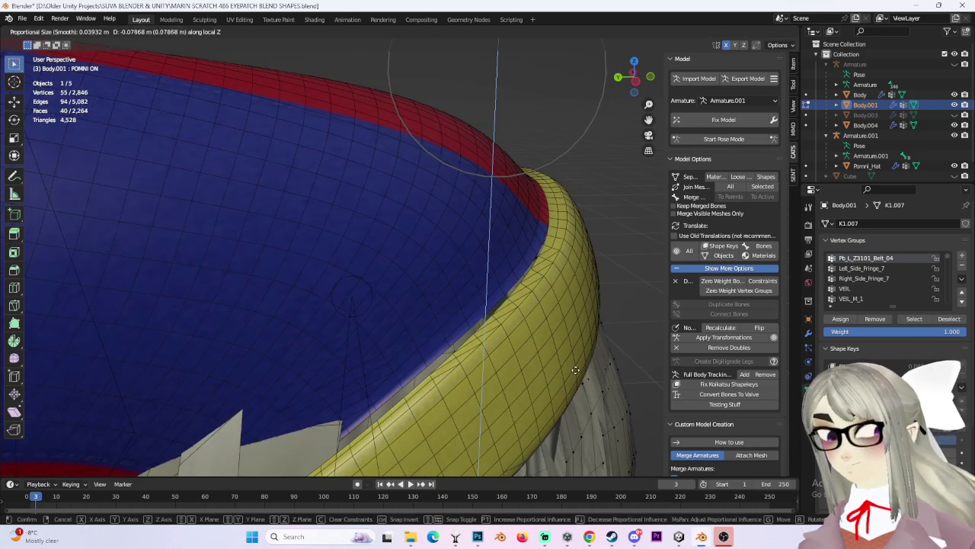
{"action": "key", "text": "Return"}
Tuck two neighbouring hair vertices under the hat with proportional moves.
{"action": "mouse_move", "coordinate": [534, 175]}
{"action": "middle_mouse_down"}
{"action": "mouse_move", "coordinate": [520, 190]}
{"action": "mouse_move", "coordinate": [466, 190]}
{"action": "mouse_move", "coordinate": [490, 298]}
{"action": "mouse_move", "coordinate": [460, 295]}
{"action": "mouse_move", "coordinate": [496, 247]}
{"action": "mouse_move", "coordinate": [542, 263]}
{"action": "mouse_move", "coordinate": [601, 235]}
{"action": "mouse_move", "coordinate": [228, 229]}
{"action": "mouse_move", "coordinate": [84, 257]}
{"action": "middle_mouse_up"}
{"action": "scroll", "coordinate": [495, 246], "scroll_direction": "up", "scroll_amount": 1}
{"action": "scroll", "coordinate": [492, 252], "scroll_direction": "up", "scroll_amount": 4}
{"action": "left_click", "coordinate": [395, 189]}
{"action": "mouse_move", "coordinate": [152, 229]}
{"action": "middle_mouse_down"}
{"action": "mouse_move", "coordinate": [395, 189]}
{"action": "mouse_move", "coordinate": [363, 259]}
{"action": "mouse_move", "coordinate": [414, 212]}
{"action": "mouse_move", "coordinate": [502, 177]}
{"action": "mouse_move", "coordinate": [359, 249]}
{"action": "middle_mouse_up"}
{"action": "scroll", "coordinate": [364, 259], "scroll_direction": "up", "scroll_amount": 2}
{"action": "left_click", "coordinate": [346, 238], "text": "shift"}
{"action": "key", "text": "g"}
{"action": "left_click", "coordinate": [447, 167]}
{"action": "key", "text": "g"}
{"action": "left_click", "coordinate": [518, 183]}
From the front, nudge fringe vertices inward beneath the yellow hat band.
{"action": "key", "text": "g"}
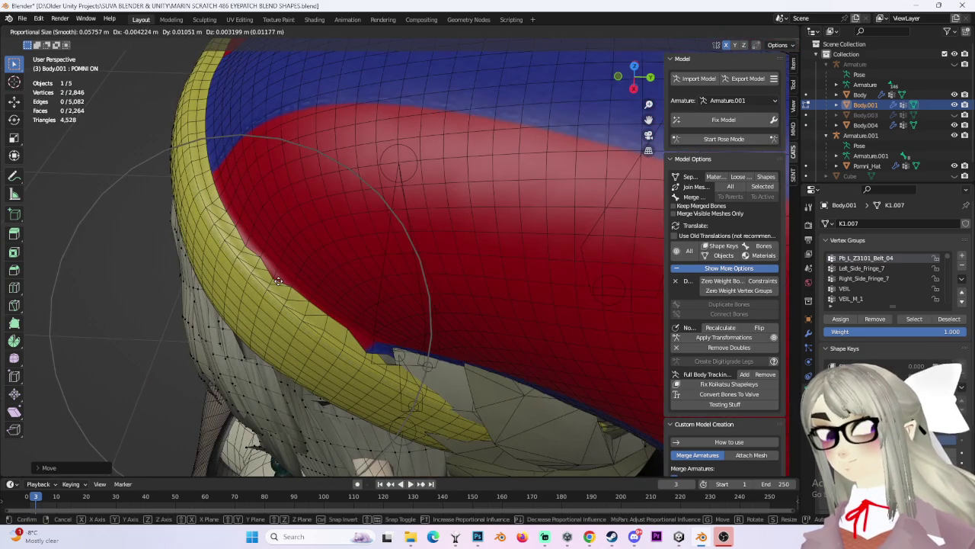
{"action": "left_click", "coordinate": [278, 281]}
{"action": "mouse_move", "coordinate": [278, 281]}
{"action": "middle_mouse_down"}
{"action": "mouse_move", "coordinate": [449, 215]}
{"action": "mouse_move", "coordinate": [419, 175]}
{"action": "middle_mouse_up"}
{"action": "scroll", "coordinate": [416, 167], "scroll_direction": "up", "scroll_amount": 2}
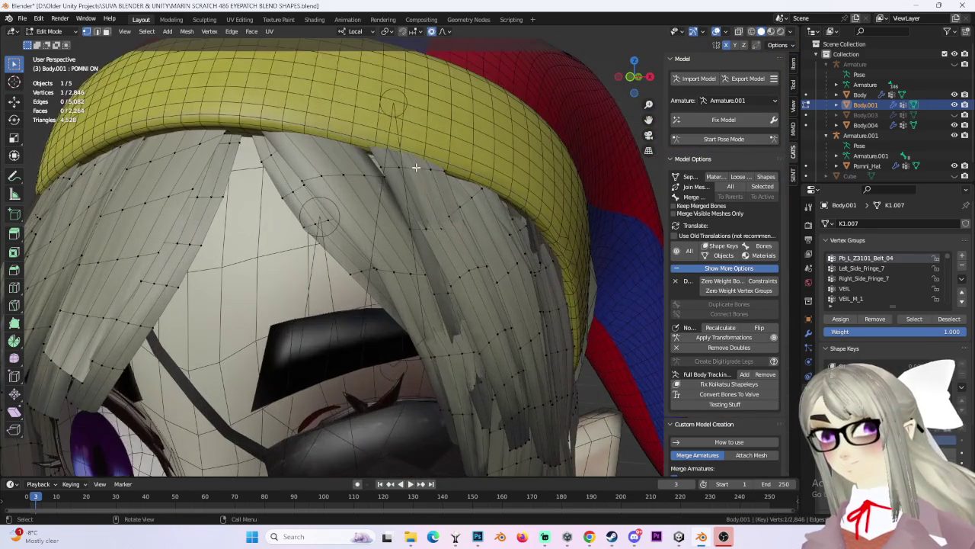
{"action": "left_click", "coordinate": [412, 180]}
{"action": "key", "text": "g"}
{"action": "left_click", "coordinate": [499, 174]}
{"action": "mouse_move", "coordinate": [499, 173]}
{"action": "middle_mouse_down"}
{"action": "mouse_move", "coordinate": [533, 184]}
{"action": "mouse_move", "coordinate": [307, 168]}
{"action": "mouse_move", "coordinate": [324, 194]}
{"action": "middle_mouse_up"}
{"action": "key", "text": "g"}
{"action": "left_click", "coordinate": [308, 169]}
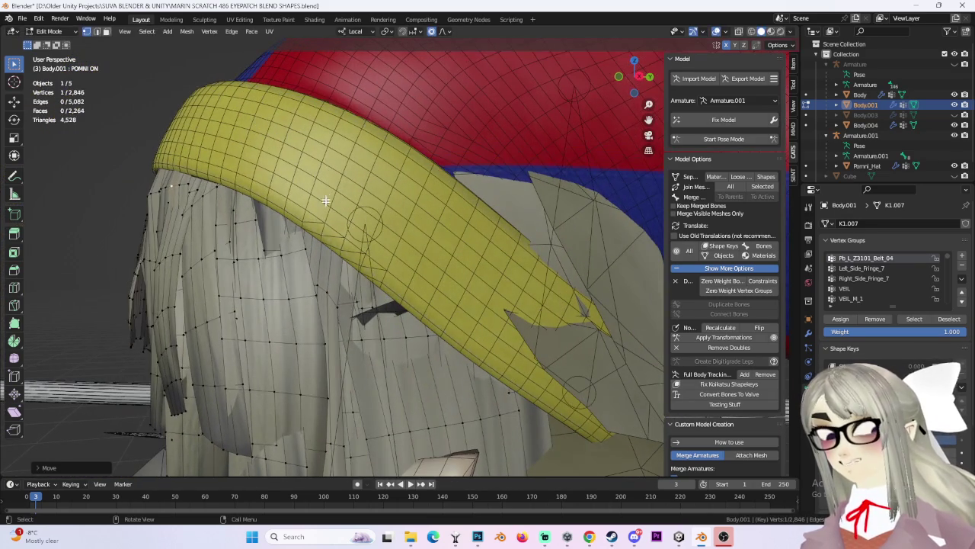
From the side, make small moves on the remaining fringe vertices, then hide the overlays to preview.
{"action": "middle_click_drag", "start_coordinate": [271, 248], "coordinate": [383, 227]}
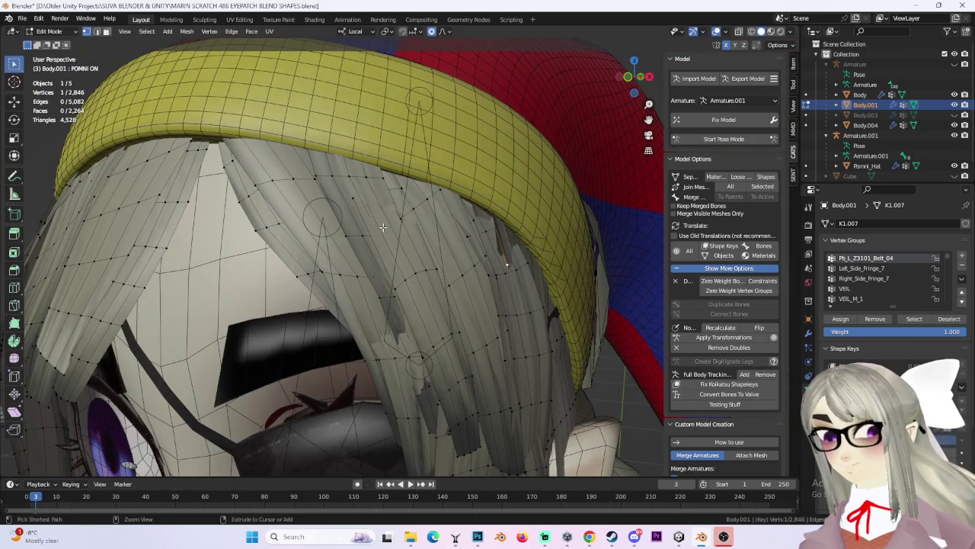
{"action": "middle_click_drag", "start_coordinate": [260, 165], "coordinate": [423, 210]}
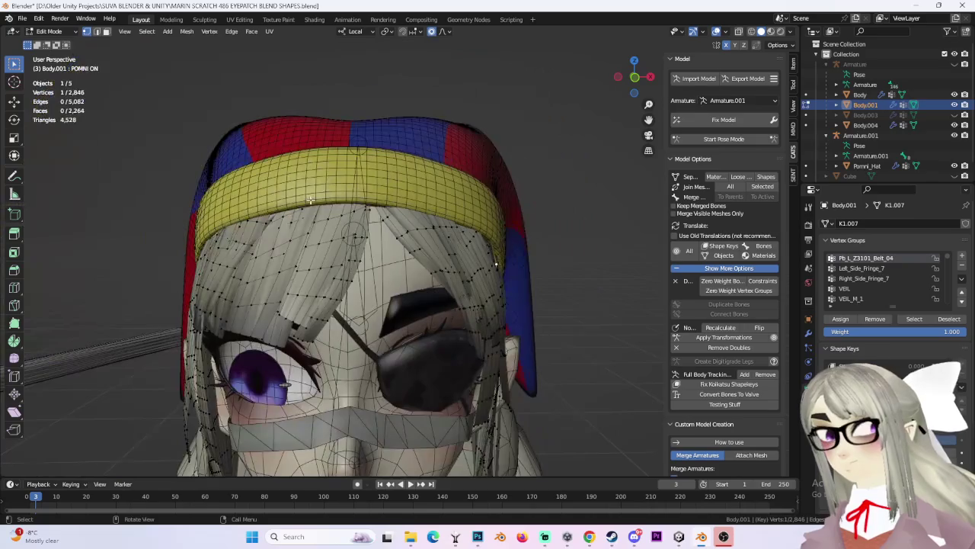
{"action": "key", "text": "g"}
{"action": "left_click", "coordinate": [370, 194]}
{"action": "key", "text": "g"}
{"action": "left_click", "coordinate": [426, 198]}
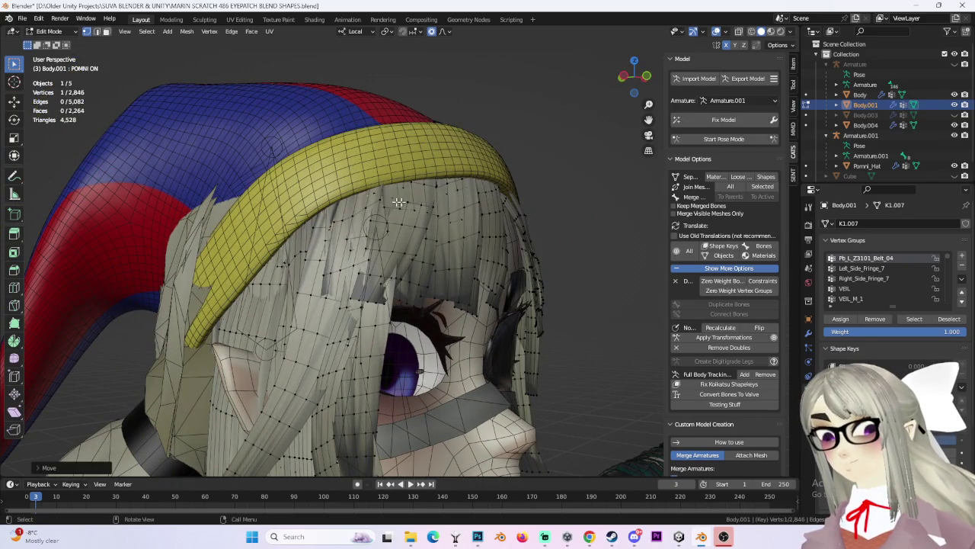
{"action": "key", "text": "g"}
{"action": "left_click", "coordinate": [372, 196]}
{"action": "key", "text": "g"}
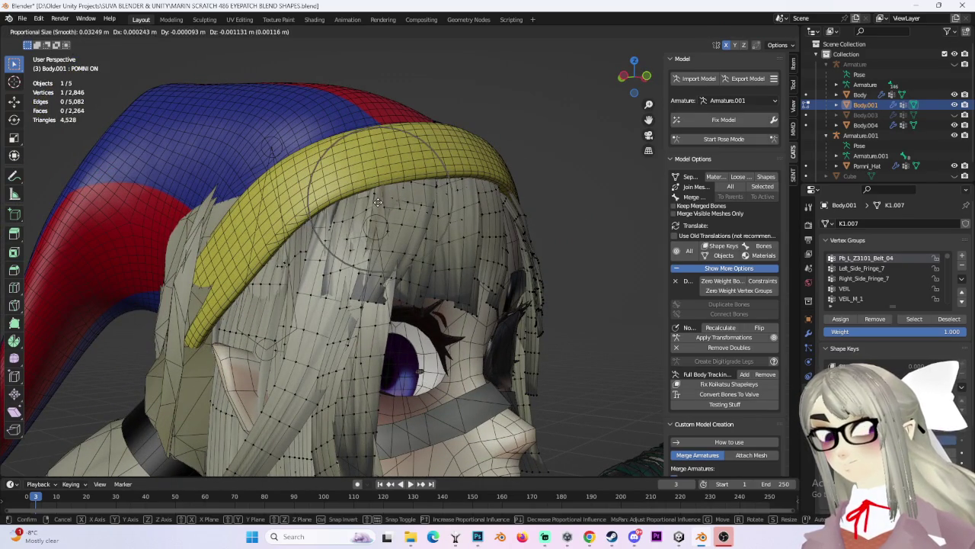
{"action": "left_click", "coordinate": [376, 199]}
{"action": "middle_click_drag", "start_coordinate": [376, 199], "coordinate": [432, 218]}
{"action": "middle_click_drag", "start_coordinate": [546, 216], "coordinate": [461, 229]}
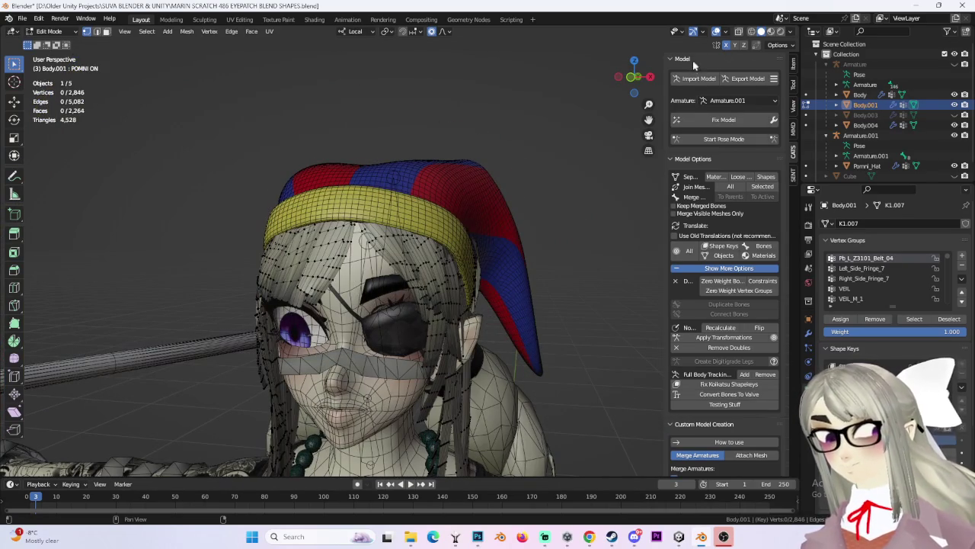
{"action": "left_click", "coordinate": [716, 32]}
Save the file under the new name POMARIN SCRATCH 1.blend.
{"action": "middle_click_drag", "start_coordinate": [540, 233], "coordinate": [544, 157]}
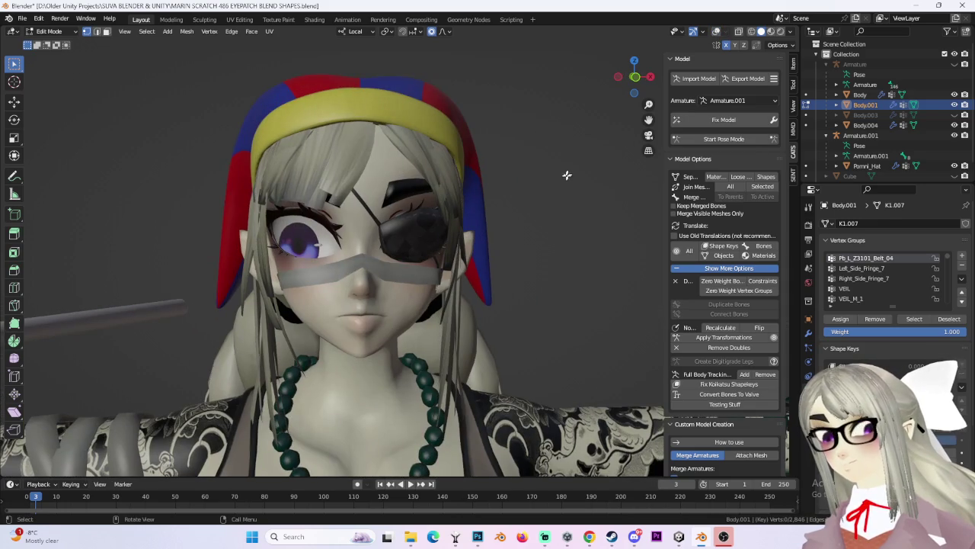
{"action": "left_click", "coordinate": [637, 79]}
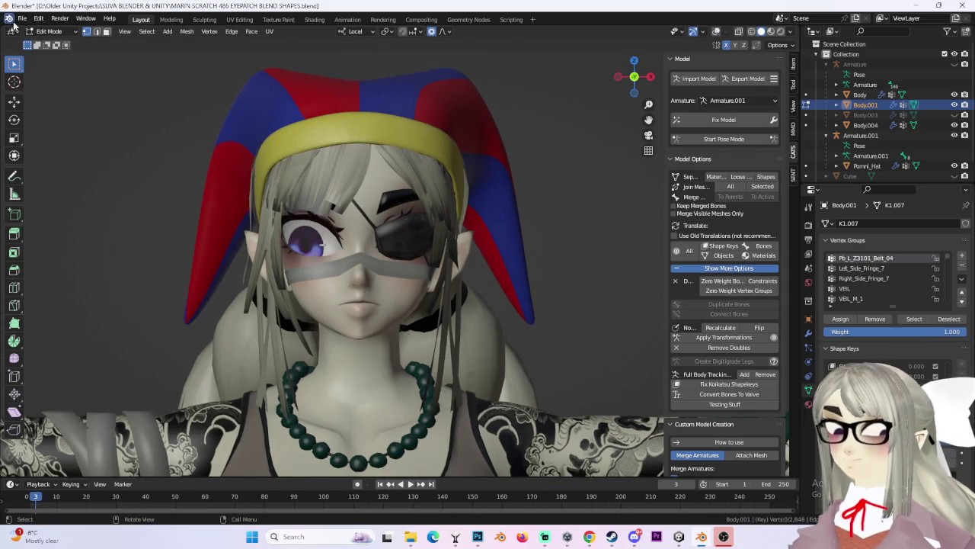
{"action": "left_click", "coordinate": [22, 18]}
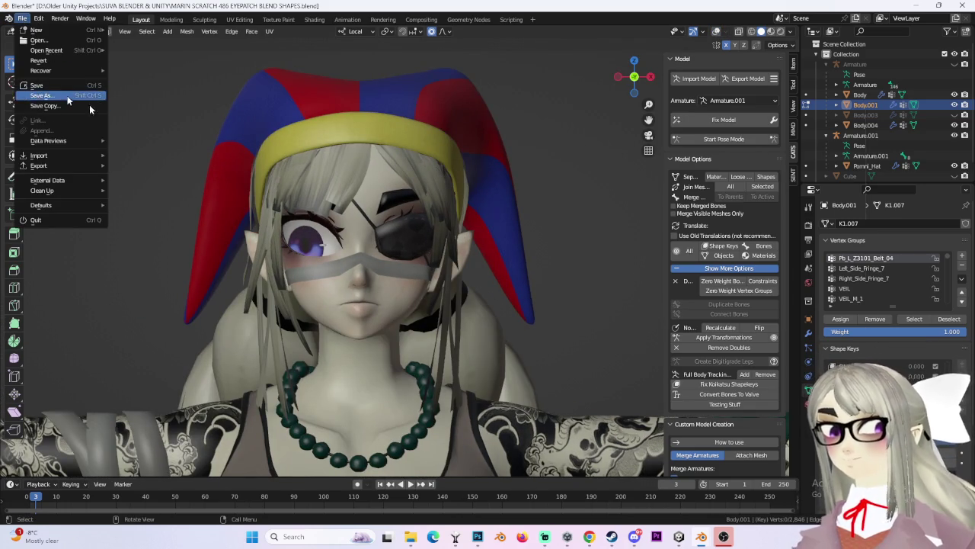
{"action": "left_click", "coordinate": [66, 95]}
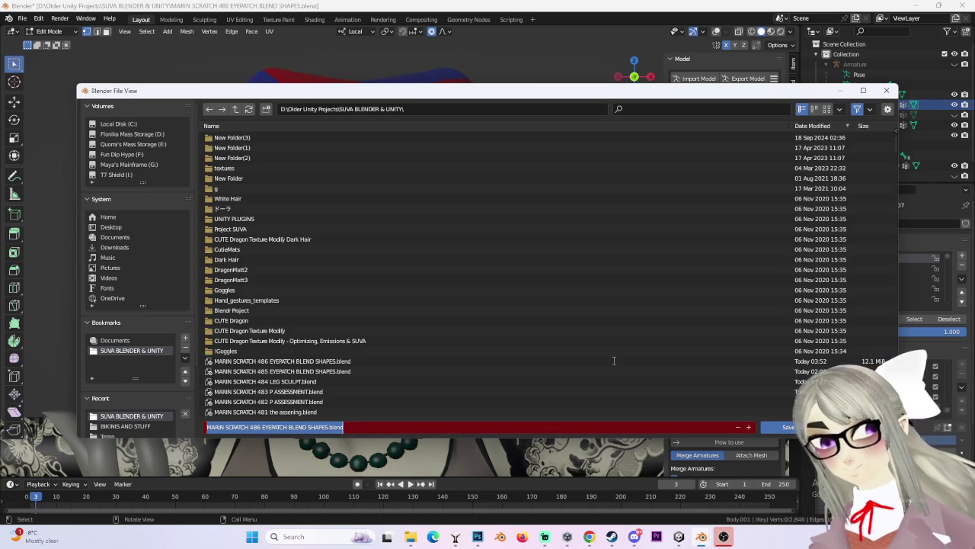
{"action": "type", "text": "POMARIN SCRATCH"}
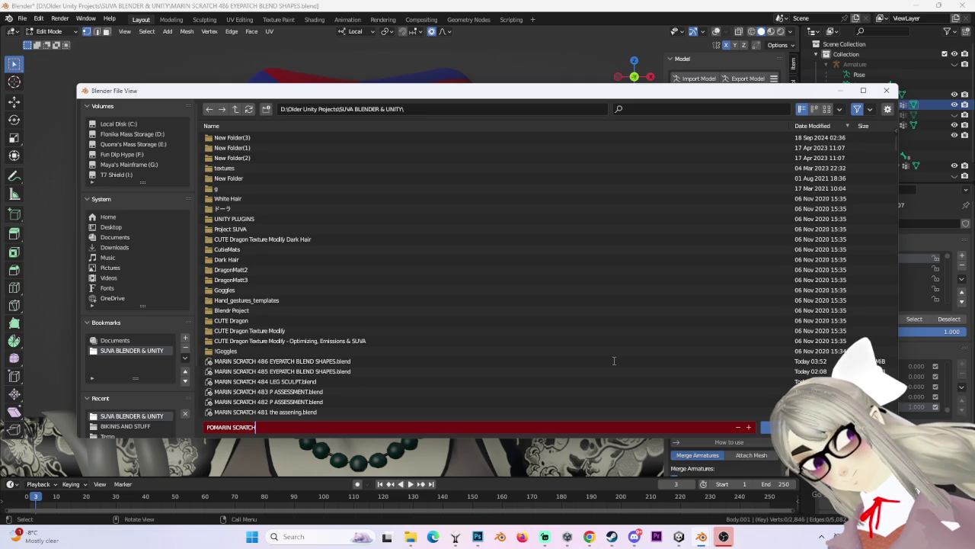
{"action": "type", "text": "1.blend"}
{"action": "key", "text": "Return"}
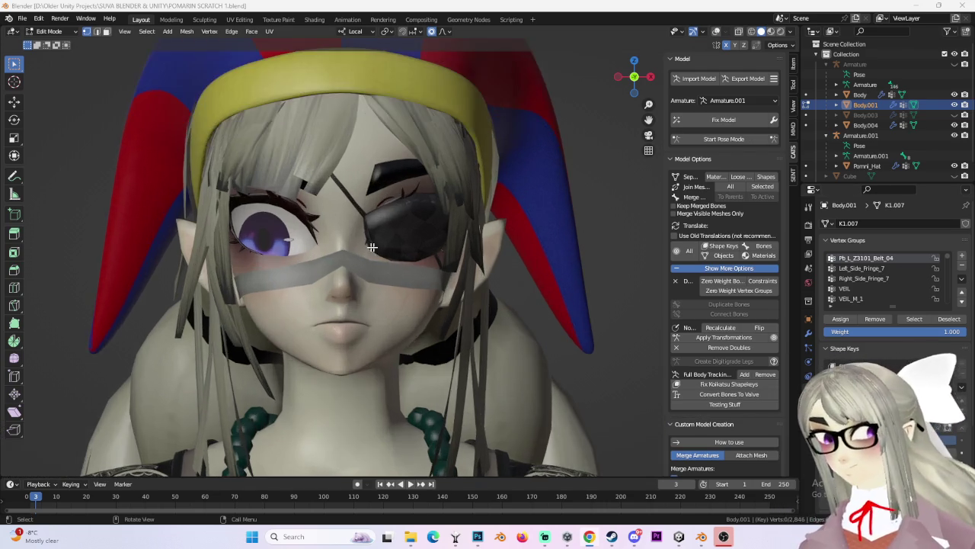
Switch to Object Mode, select the Body mesh and view the face from the front.
{"action": "mouse_move", "coordinate": [649, 270]}
{"action": "middle_mouse_down"}
{"action": "mouse_move", "coordinate": [447, 261]}
{"action": "mouse_move", "coordinate": [83, 45]}
{"action": "middle_mouse_up"}
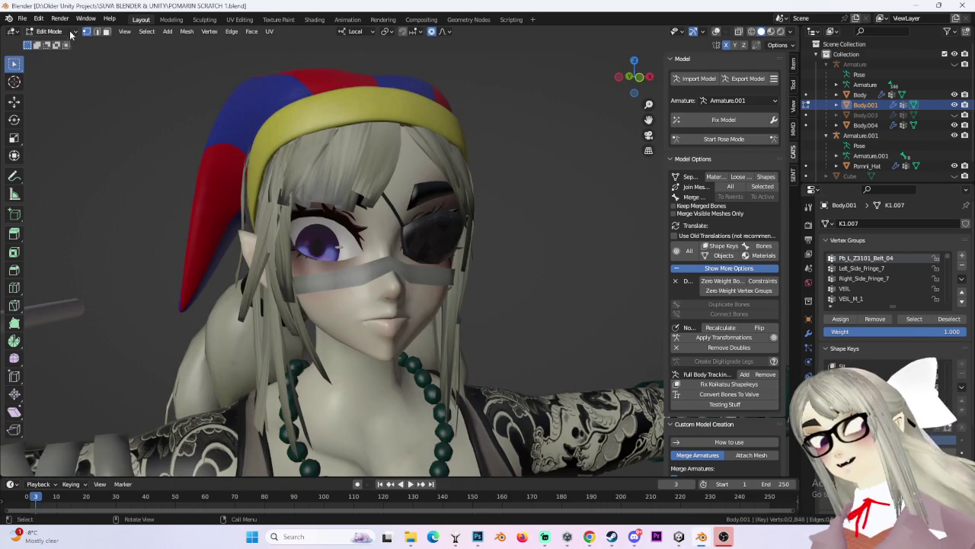
{"action": "key", "text": "Tab"}
{"action": "left_click", "coordinate": [860, 94]}
{"action": "key", "text": "KP_1"}
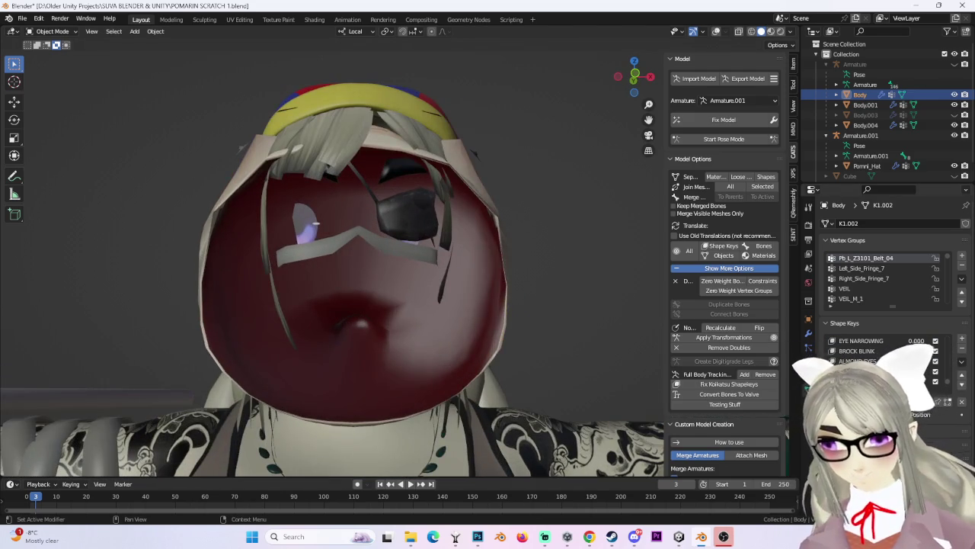
{"action": "middle_click_drag", "start_coordinate": [518, 259], "coordinate": [554, 269]}
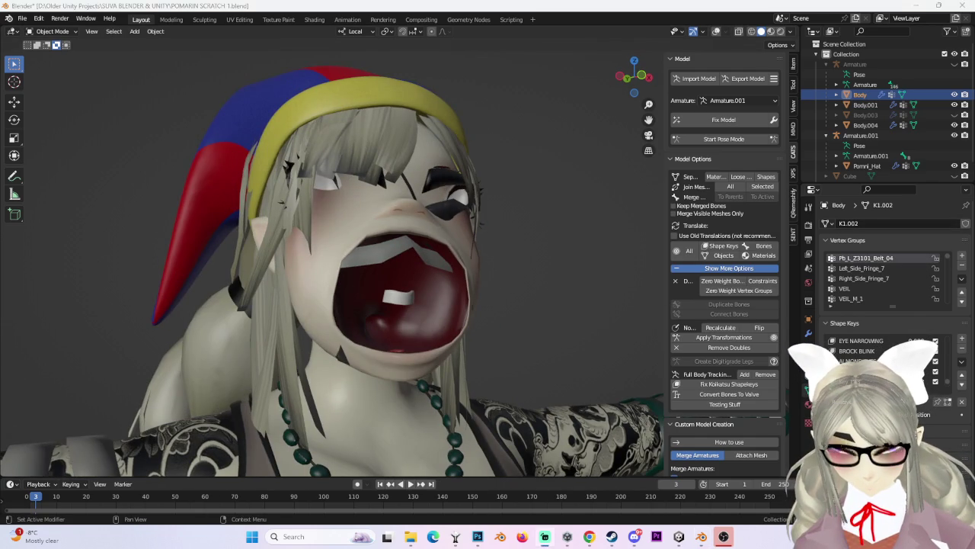
{"action": "middle_click_drag", "start_coordinate": [678, 284], "coordinate": [605, 306]}
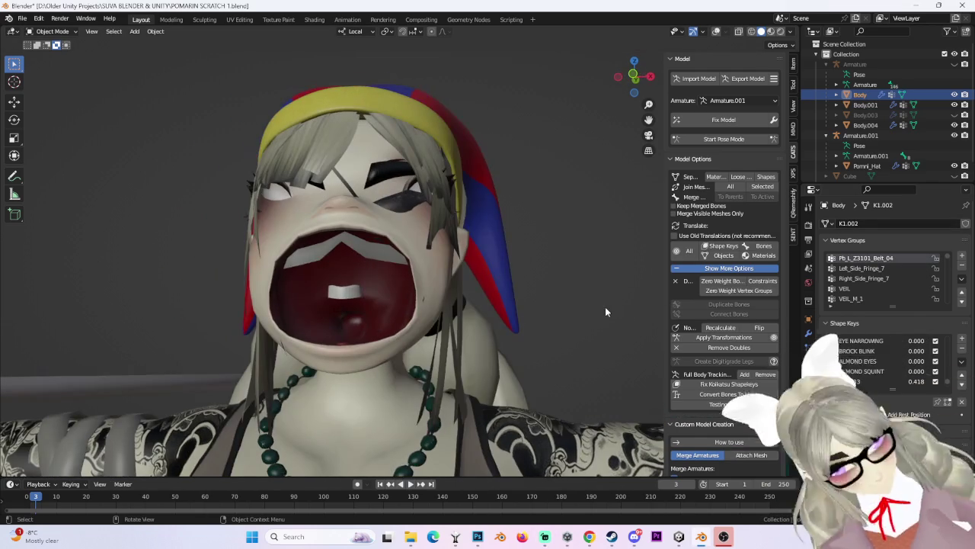
Set viewport shading lighting to Flat, then select the Body.004 mesh.
{"action": "left_click", "coordinate": [762, 31]}
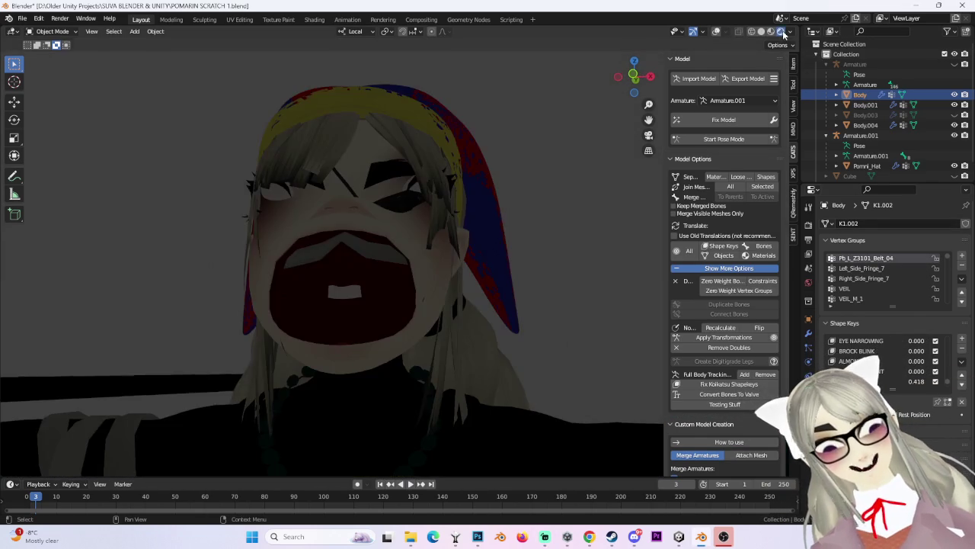
{"action": "left_click", "coordinate": [790, 31]}
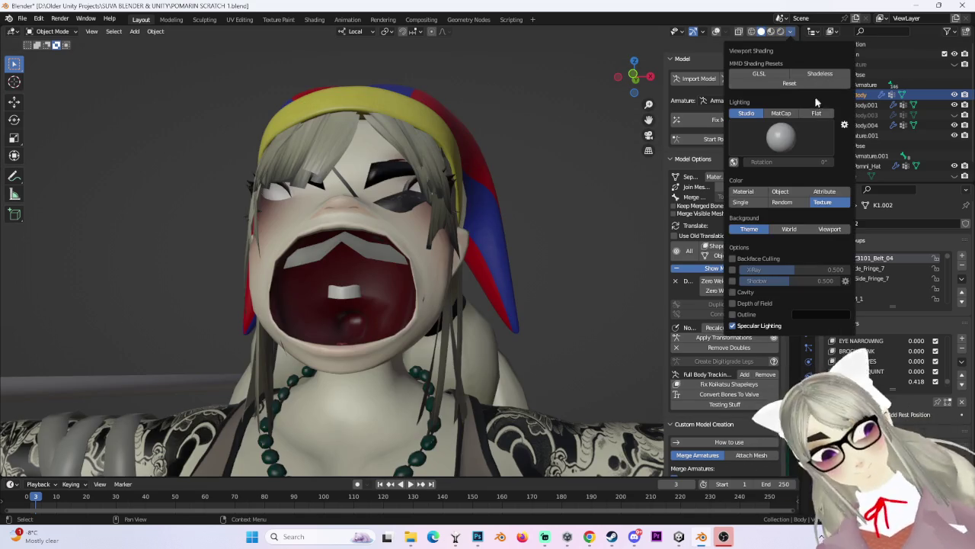
{"action": "left_click", "coordinate": [781, 50]}
{"action": "left_click_drag", "start_coordinate": [921, 382], "coordinate": [916, 364]}
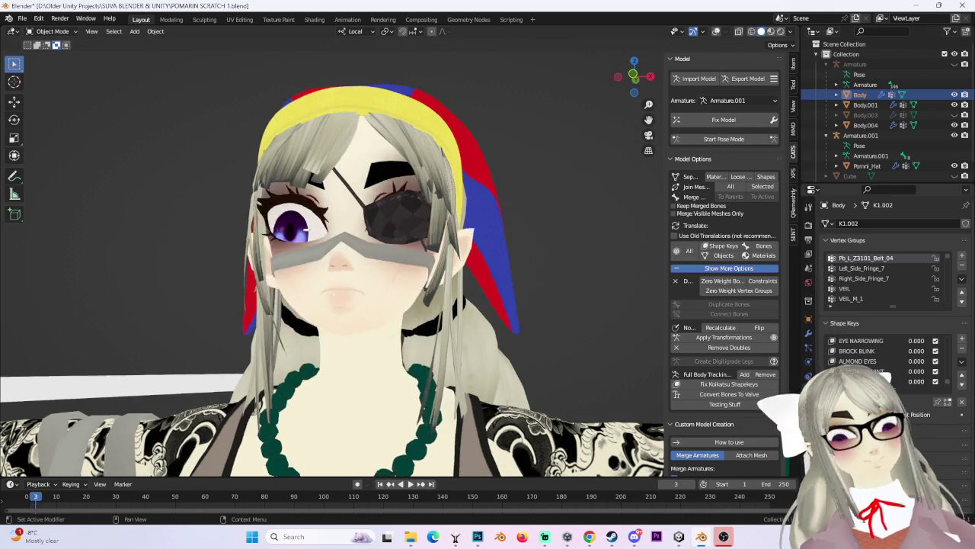
{"action": "middle_click_drag", "start_coordinate": [335, 228], "coordinate": [604, 269]}
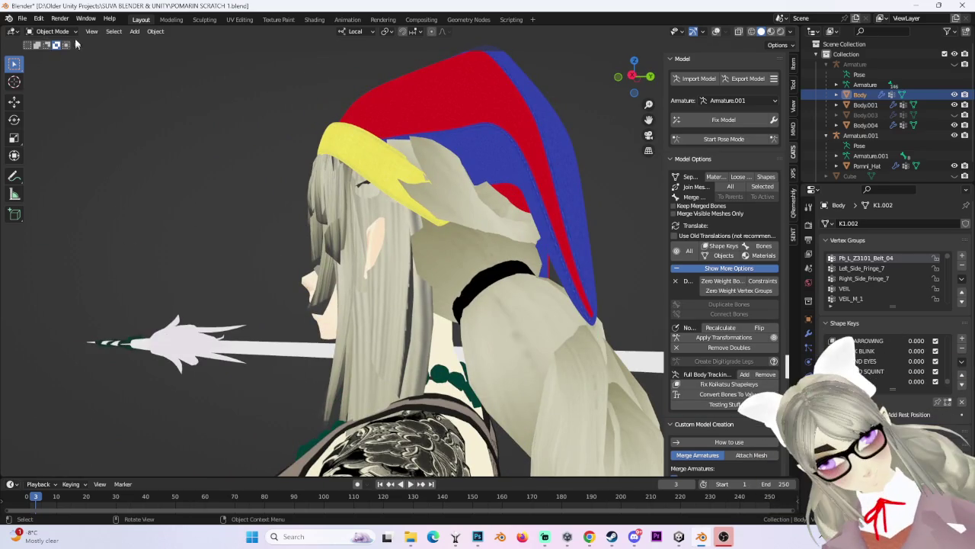
{"action": "left_click", "coordinate": [865, 125]}
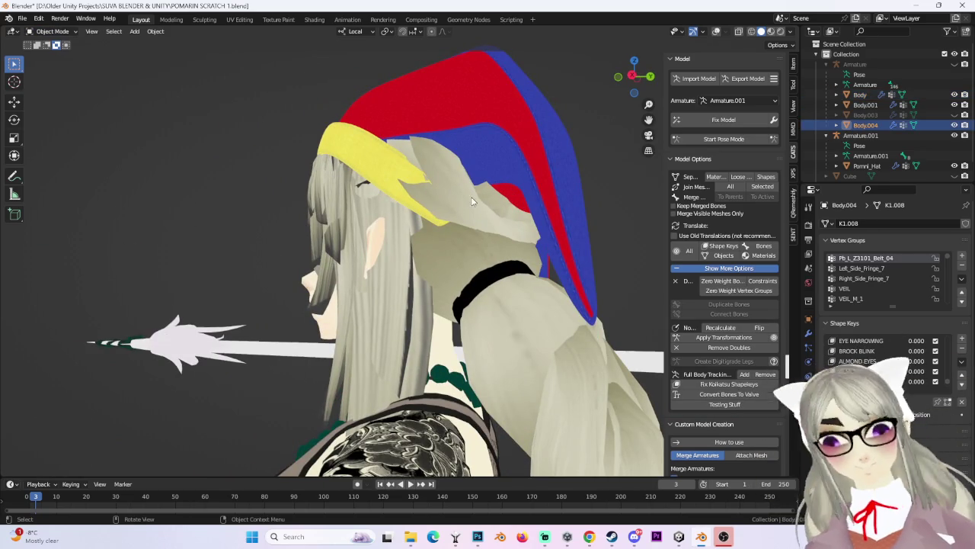
Turn the viewport overlays back on and briefly enter Edit Mode before returning to Object Mode.
{"action": "left_click", "coordinate": [716, 31]}
{"action": "middle_click_drag", "start_coordinate": [647, 221], "coordinate": [559, 213]}
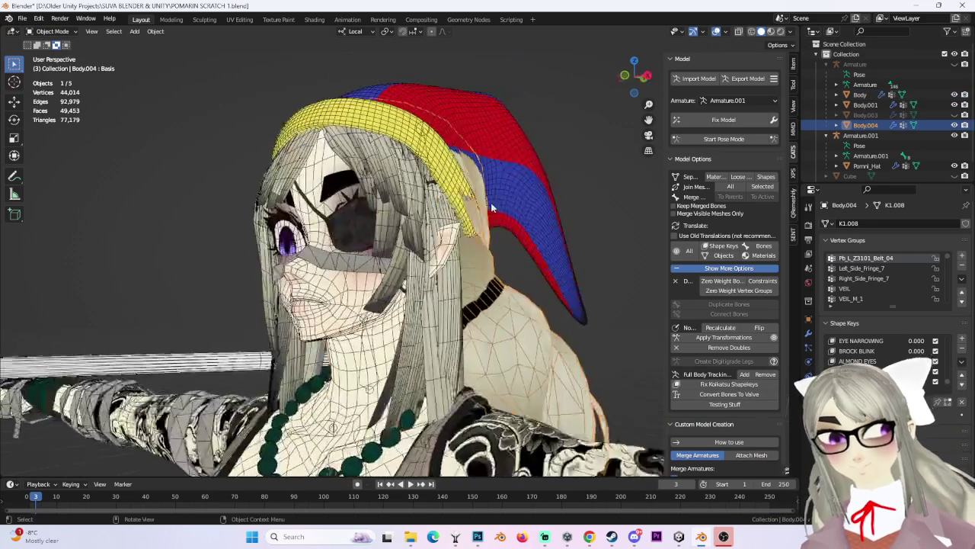
{"action": "scroll", "coordinate": [876, 350], "scroll_direction": "down", "scroll_amount": 3}
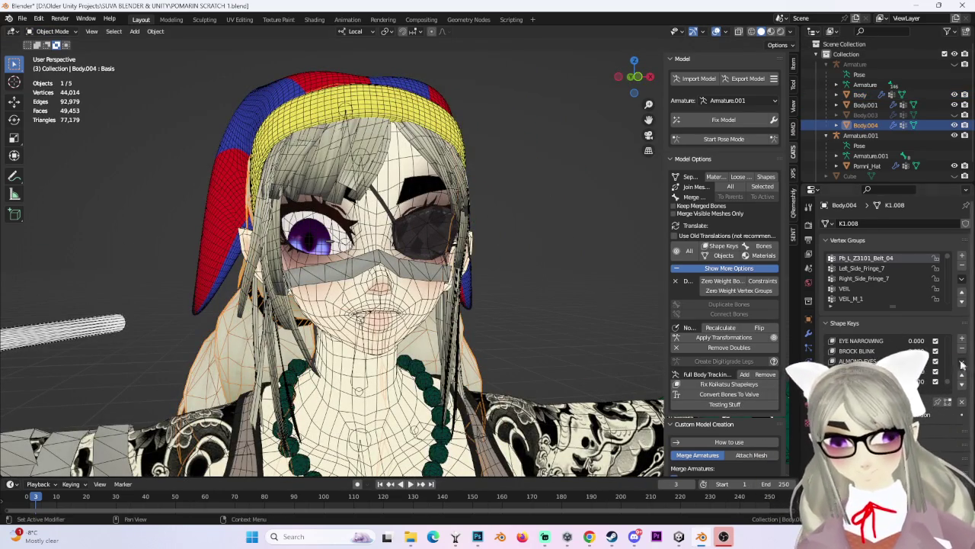
{"action": "left_click", "coordinate": [48, 31]}
{"action": "left_click", "coordinate": [47, 52]}
{"action": "middle_click_drag", "start_coordinate": [191, 114], "coordinate": [276, 102]}
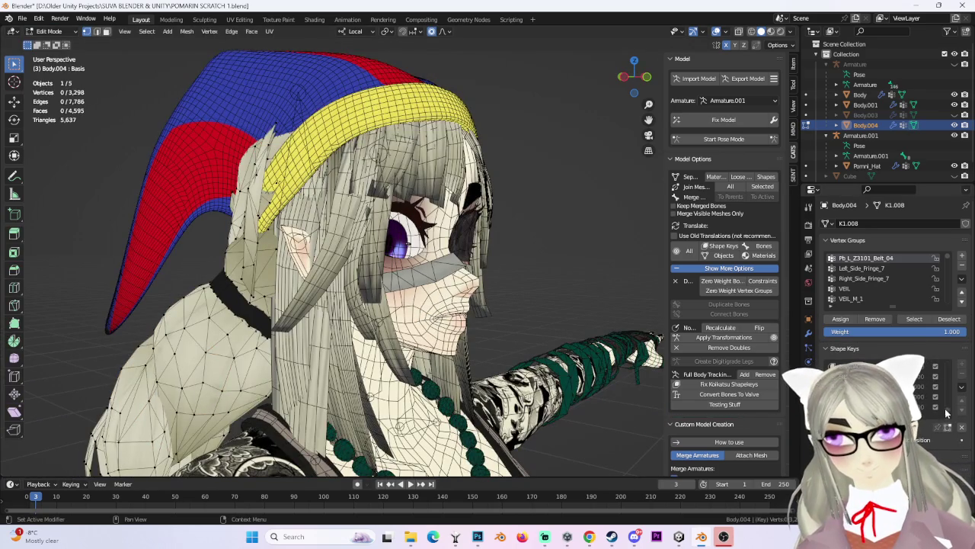
{"action": "left_click", "coordinate": [49, 31]}
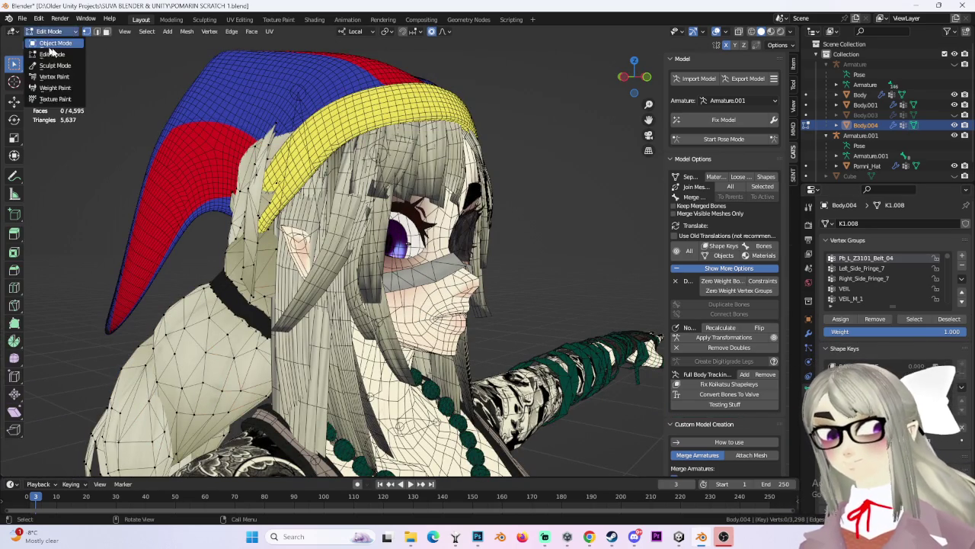
{"action": "left_click", "coordinate": [47, 41]}
Select Body.004, scroll its Shape Keys to POMNI ON, and enter Edit Mode.
{"action": "left_click", "coordinate": [449, 157]}
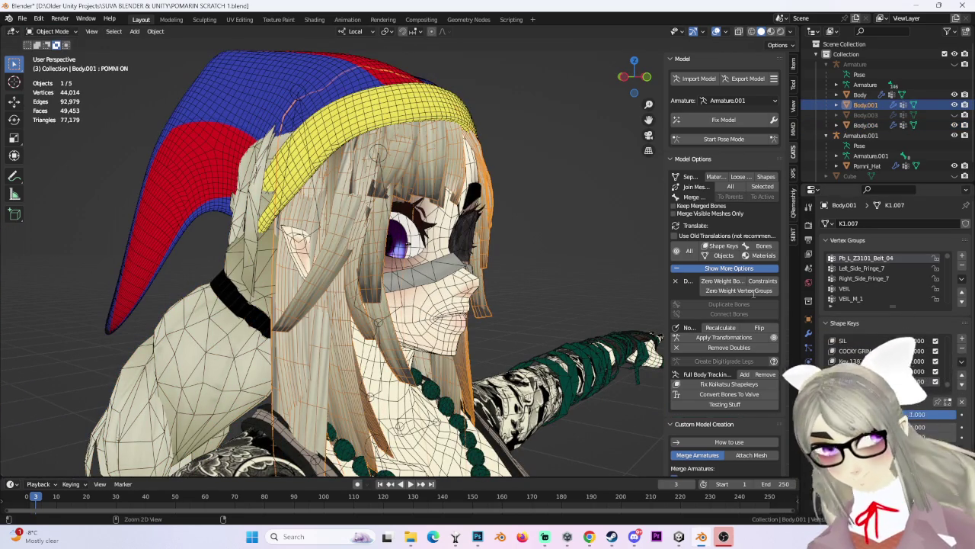
{"action": "left_click", "coordinate": [239, 252]}
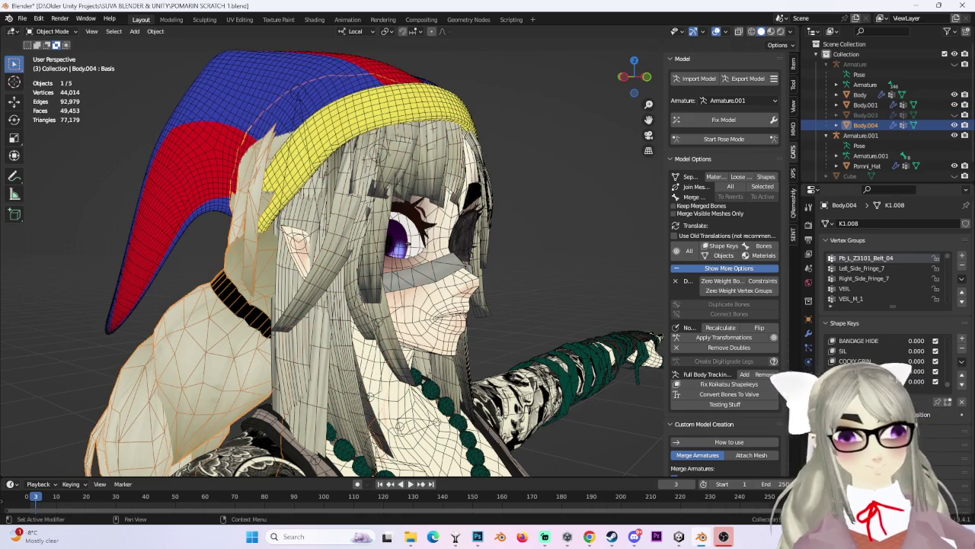
{"action": "scroll", "coordinate": [951, 345], "scroll_direction": "down", "scroll_amount": 5, "text": "ctrl"}
{"action": "scroll", "coordinate": [962, 340], "scroll_direction": "down", "scroll_amount": 2, "text": "ctrl"}
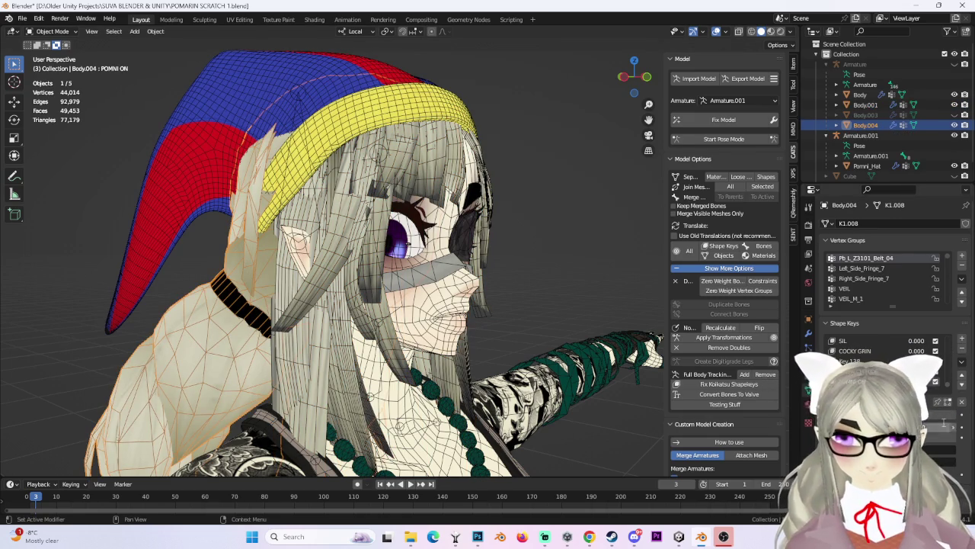
{"action": "left_click", "coordinate": [60, 33]}
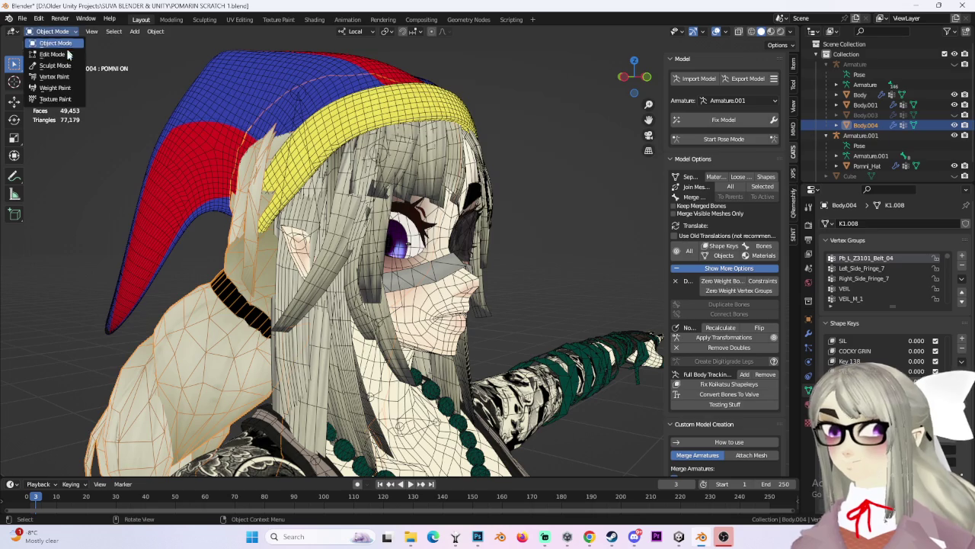
{"action": "left_click", "coordinate": [46, 47]}
{"action": "mouse_move", "coordinate": [229, 190]}
{"action": "middle_mouse_down"}
{"action": "mouse_move", "coordinate": [305, 184]}
{"action": "mouse_move", "coordinate": [533, 251]}
{"action": "mouse_move", "coordinate": [493, 221]}
{"action": "mouse_move", "coordinate": [501, 203]}
{"action": "mouse_move", "coordinate": [434, 163]}
{"action": "mouse_move", "coordinate": [584, 183]}
{"action": "mouse_move", "coordinate": [545, 276]}
{"action": "mouse_move", "coordinate": [451, 223]}
{"action": "mouse_move", "coordinate": [558, 246]}
{"action": "mouse_move", "coordinate": [531, 266]}
{"action": "mouse_move", "coordinate": [479, 220]}
{"action": "mouse_move", "coordinate": [432, 266]}
{"action": "mouse_move", "coordinate": [512, 211]}
{"action": "mouse_move", "coordinate": [529, 231]}
{"action": "mouse_move", "coordinate": [579, 222]}
{"action": "mouse_move", "coordinate": [577, 236]}
{"action": "mouse_move", "coordinate": [487, 215]}
{"action": "middle_mouse_up"}
Hide the linked mesh part and nudge a vertex near the hat with proportional falloff.
{"action": "key", "text": "ctrl+l"}
{"action": "left_click", "coordinate": [147, 32]}
{"action": "key", "text": "h"}
{"action": "left_click", "coordinate": [537, 237]}
{"action": "key", "text": "g"}
{"action": "scroll", "coordinate": [537, 237], "scroll_direction": "down", "scroll_amount": 2}
{"action": "scroll", "coordinate": [537, 237], "scroll_direction": "down", "scroll_amount": 2}
{"action": "left_click", "coordinate": [531, 265]}
{"action": "key", "text": "g"}
{"action": "key", "text": "Escape"}
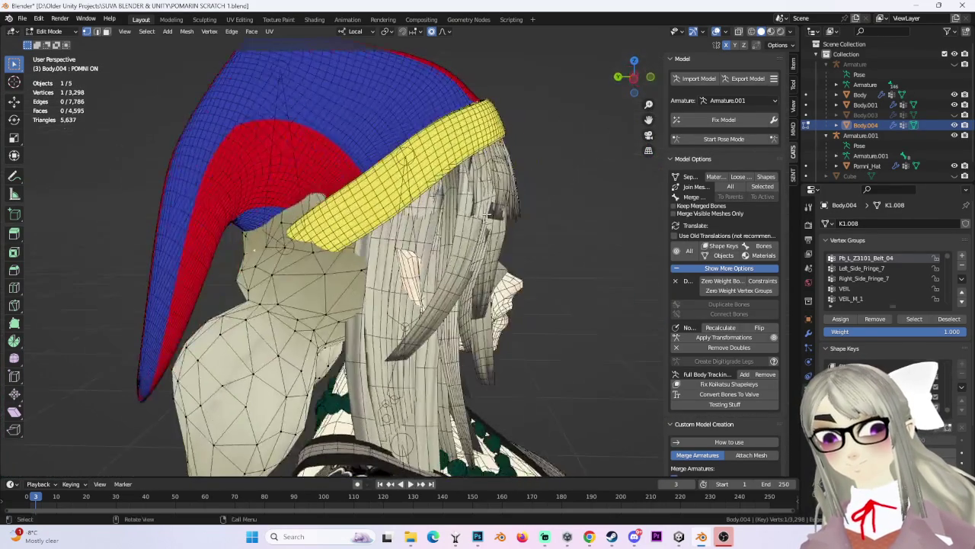
In left view with X-ray, box-select the back-of-head hair vertices and shift them forward.
{"action": "left_click", "coordinate": [647, 81]}
{"action": "key", "text": "shift+z"}
{"action": "left_click_drag", "start_coordinate": [235, 170], "coordinate": [329, 256]}
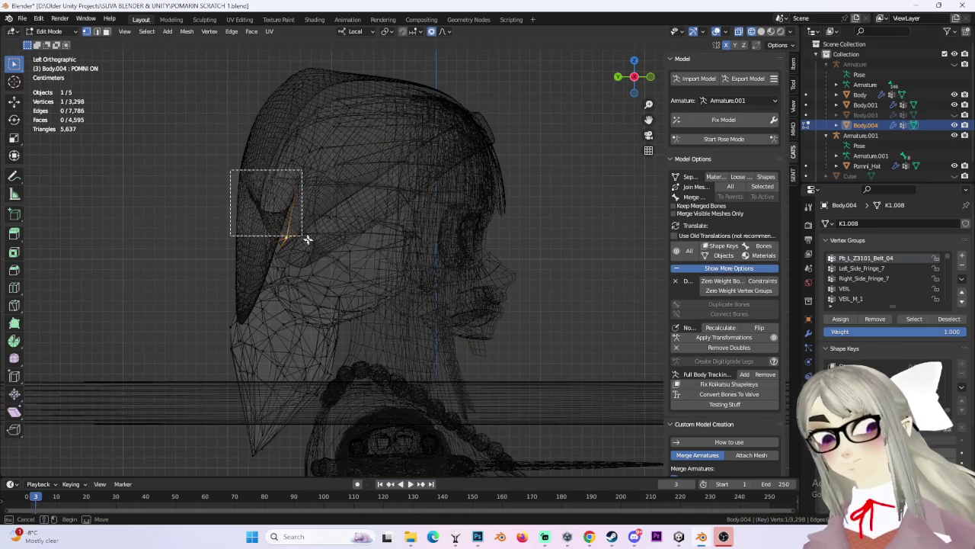
{"action": "mouse_move", "coordinate": [165, 107]}
{"action": "left_mouse_down"}
{"action": "mouse_move", "coordinate": [338, 243]}
{"action": "mouse_move", "coordinate": [349, 242]}
{"action": "left_mouse_up"}
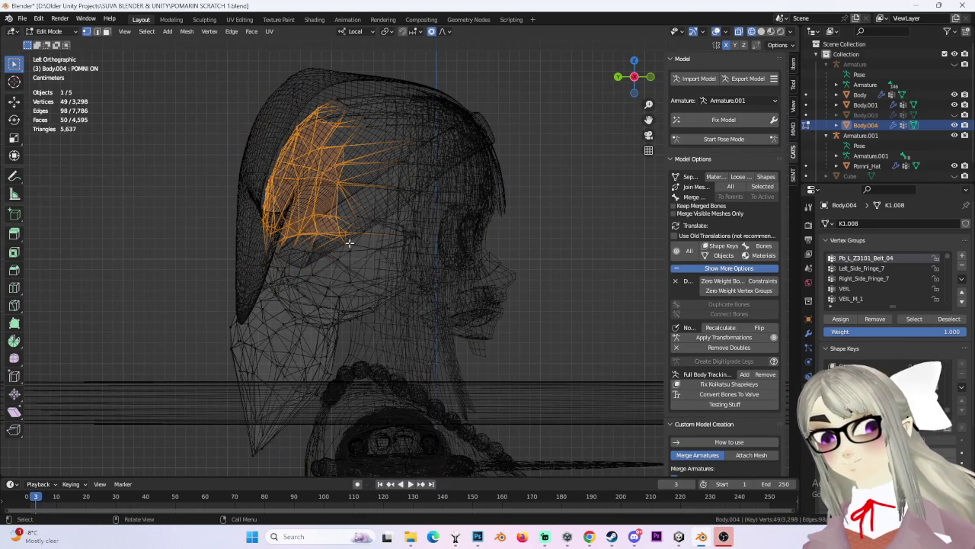
{"action": "key", "text": "g"}
{"action": "left_click", "coordinate": [391, 246]}
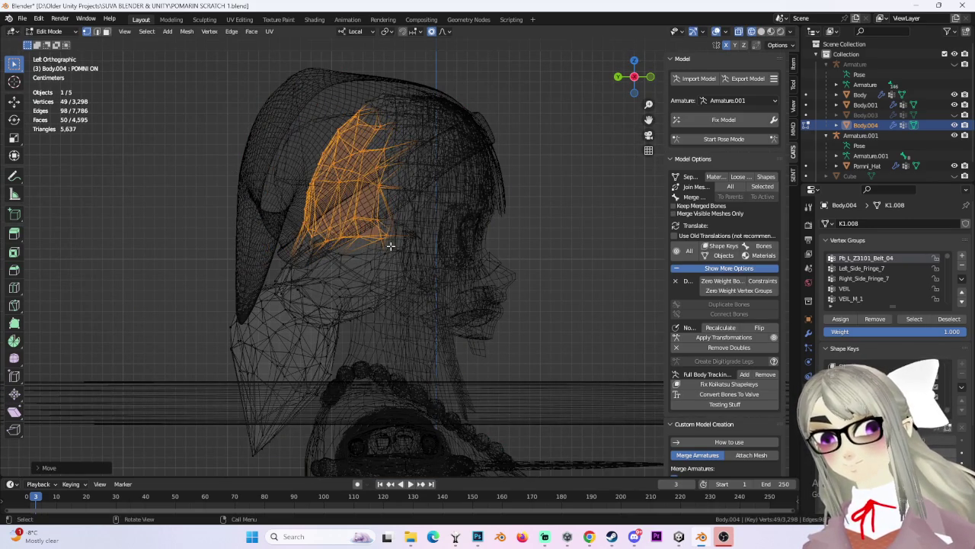
{"action": "left_click", "coordinate": [761, 31]}
Move vertices just below the hat band up toward it with proportional moves.
{"action": "middle_click_drag", "start_coordinate": [174, 261], "coordinate": [301, 233]}
{"action": "left_click", "coordinate": [417, 223]}
{"action": "key", "text": "g"}
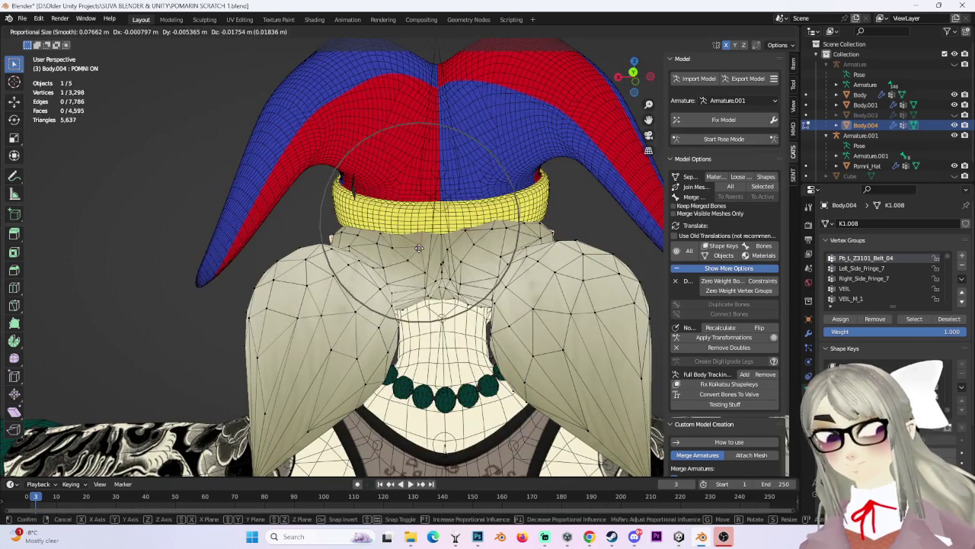
{"action": "left_click", "coordinate": [418, 224]}
{"action": "left_click", "coordinate": [516, 240], "text": "shift"}
{"action": "key", "text": "g"}
{"action": "key", "text": "z"}
{"action": "key", "text": "z"}
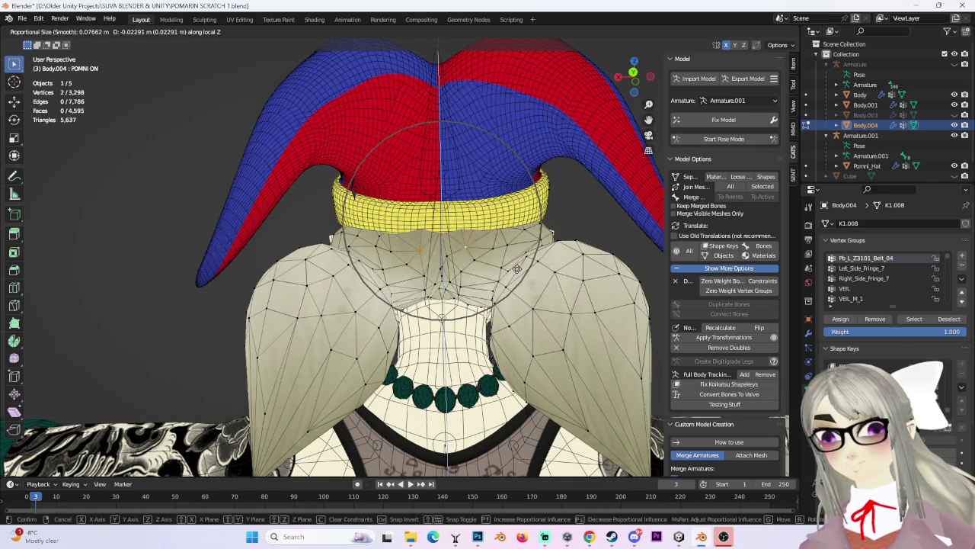
{"action": "scroll", "coordinate": [457, 233], "scroll_direction": "up", "scroll_amount": 3}
{"action": "key", "text": "z"}
{"action": "mouse_move", "coordinate": [450, 231]}
{"action": "middle_mouse_down"}
{"action": "mouse_move", "coordinate": [432, 248]}
{"action": "mouse_move", "coordinate": [503, 259]}
{"action": "mouse_move", "coordinate": [427, 254]}
{"action": "middle_mouse_up"}
{"action": "left_click", "coordinate": [429, 248]}
{"action": "key", "text": "g"}
{"action": "left_click", "coordinate": [480, 256]}
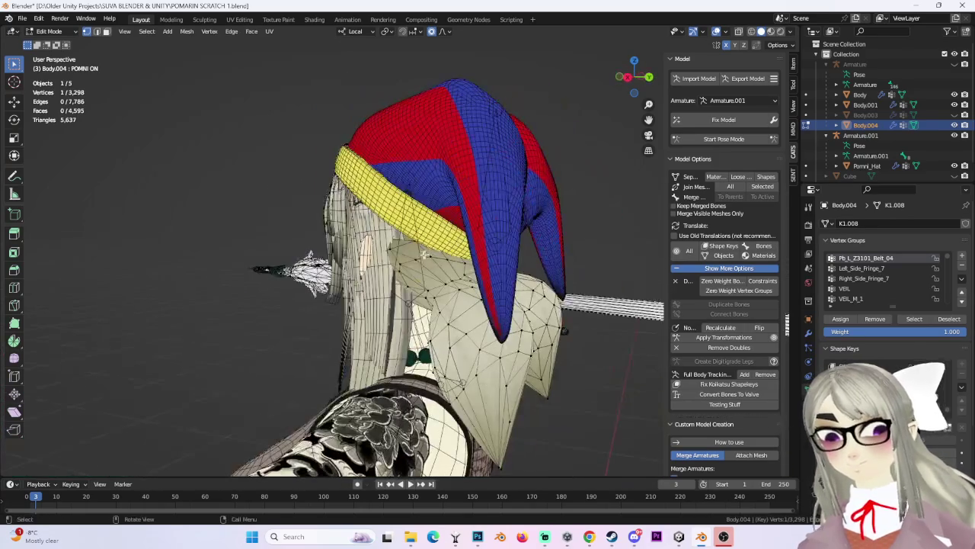
{"action": "left_click", "coordinate": [414, 260]}
Scale and slide the collar vertices along local X with proportional falloff.
{"action": "middle_click_drag", "start_coordinate": [414, 261], "coordinate": [592, 243]}
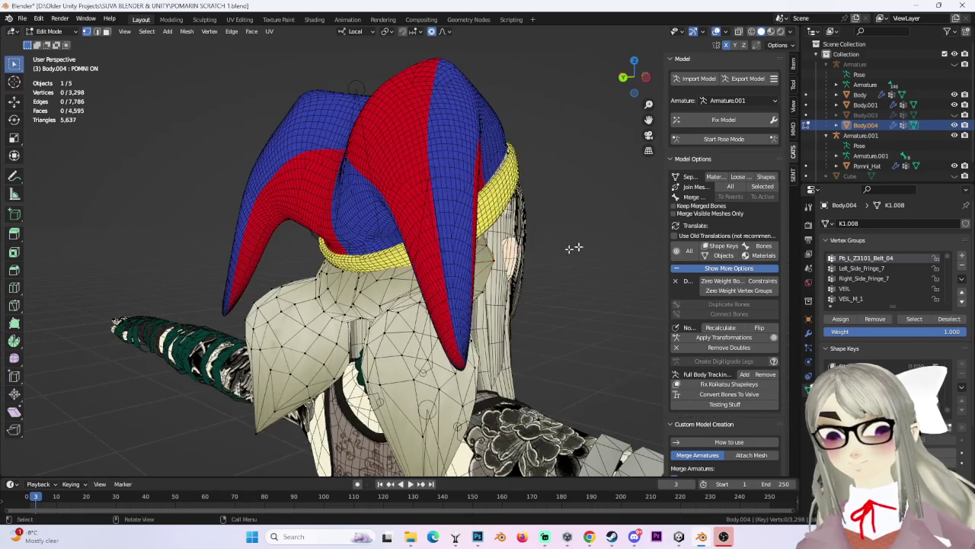
{"action": "mouse_move", "coordinate": [489, 258]}
{"action": "middle_mouse_down"}
{"action": "mouse_move", "coordinate": [407, 256]}
{"action": "mouse_move", "coordinate": [527, 218]}
{"action": "mouse_move", "coordinate": [540, 233]}
{"action": "middle_mouse_up"}
{"action": "key", "text": "s"}
{"action": "key", "text": "x"}
{"action": "key", "text": "x"}
{"action": "scroll", "coordinate": [528, 216], "scroll_direction": "down", "scroll_amount": 3}
{"action": "key", "text": "Return"}
{"action": "key", "text": "g"}
{"action": "key", "text": "x"}
{"action": "key", "text": "x"}
{"action": "scroll", "coordinate": [461, 254], "scroll_direction": "up", "scroll_amount": 2}
{"action": "mouse_move", "coordinate": [462, 253]}
{"action": "middle_mouse_down"}
{"action": "mouse_move", "coordinate": [544, 218]}
{"action": "mouse_move", "coordinate": [539, 193]}
{"action": "middle_mouse_up"}
{"action": "left_click", "coordinate": [495, 244]}
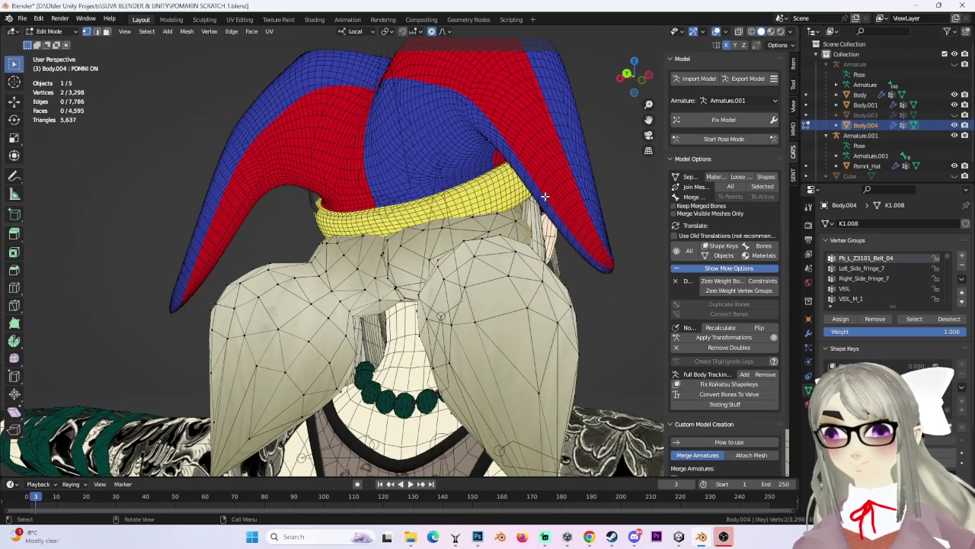
Adjust the collar vertices below the band from behind and from a lower angle.
{"action": "mouse_move", "coordinate": [516, 228]}
{"action": "middle_mouse_down"}
{"action": "mouse_move", "coordinate": [576, 220]}
{"action": "mouse_move", "coordinate": [523, 240]}
{"action": "middle_mouse_up"}
{"action": "scroll", "coordinate": [533, 244], "scroll_direction": "up", "scroll_amount": 4}
{"action": "key", "text": "g"}
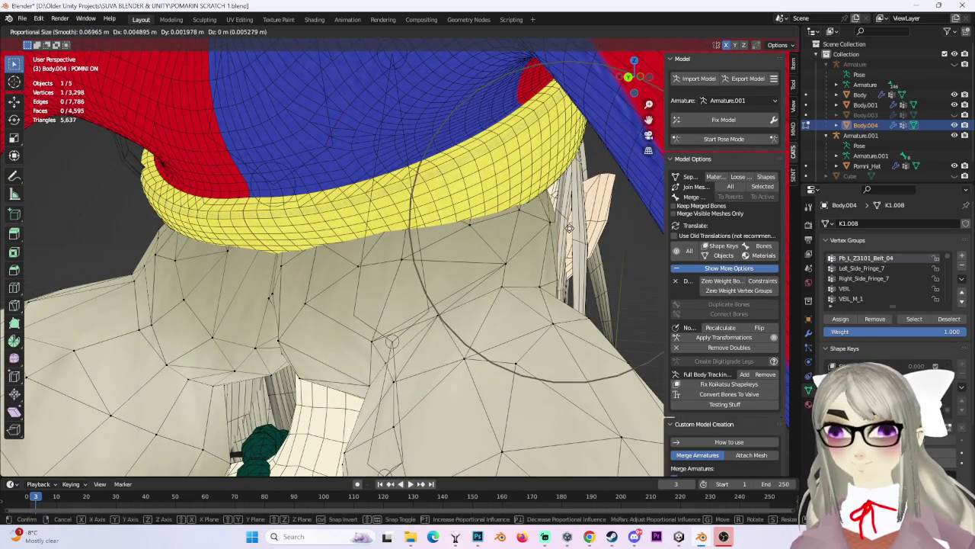
{"action": "left_click", "coordinate": [564, 206]}
{"action": "mouse_move", "coordinate": [564, 206]}
{"action": "middle_mouse_down"}
{"action": "mouse_move", "coordinate": [570, 193]}
{"action": "mouse_move", "coordinate": [407, 200]}
{"action": "middle_mouse_up"}
{"action": "scroll", "coordinate": [407, 206], "scroll_direction": "up", "scroll_amount": 1}
{"action": "scroll", "coordinate": [407, 221], "scroll_direction": "up", "scroll_amount": 3}
{"action": "key", "text": "g"}
{"action": "left_click", "coordinate": [408, 247]}
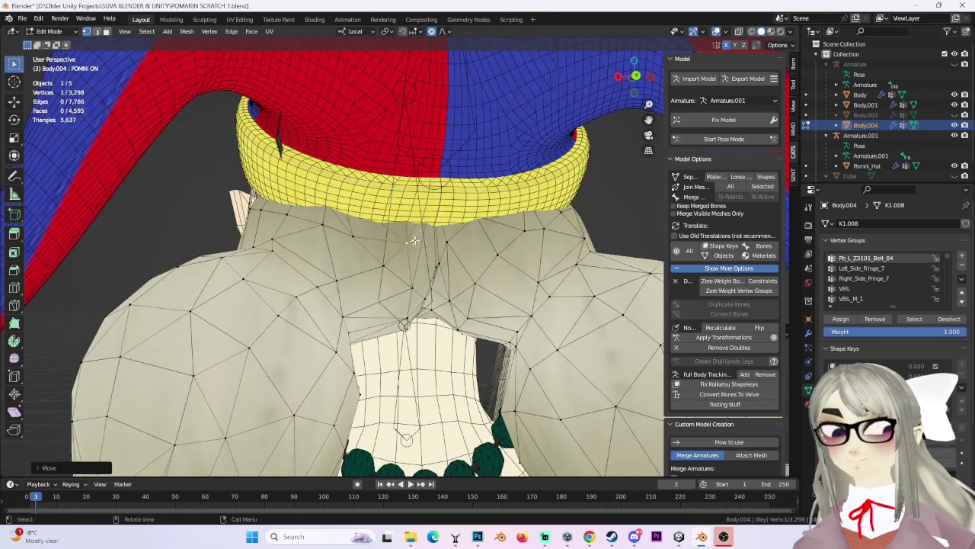
{"action": "middle_click_drag", "start_coordinate": [408, 247], "coordinate": [379, 205]}
{"action": "key", "text": "g"}
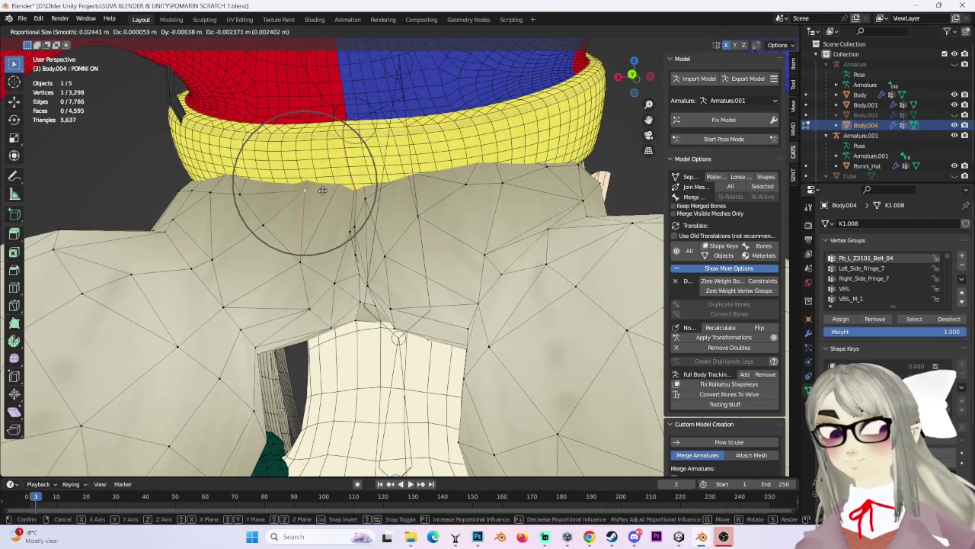
{"action": "left_click", "coordinate": [370, 194]}
Push the rear hair vertices up toward the yellow band with single-vertex soft moves.
{"action": "scroll", "coordinate": [370, 194], "scroll_direction": "down", "scroll_amount": 3}
{"action": "mouse_move", "coordinate": [442, 217]}
{"action": "middle_mouse_down"}
{"action": "mouse_move", "coordinate": [516, 224]}
{"action": "mouse_move", "coordinate": [620, 272]}
{"action": "mouse_move", "coordinate": [460, 268]}
{"action": "mouse_move", "coordinate": [480, 263]}
{"action": "middle_mouse_up"}
{"action": "key", "text": "g"}
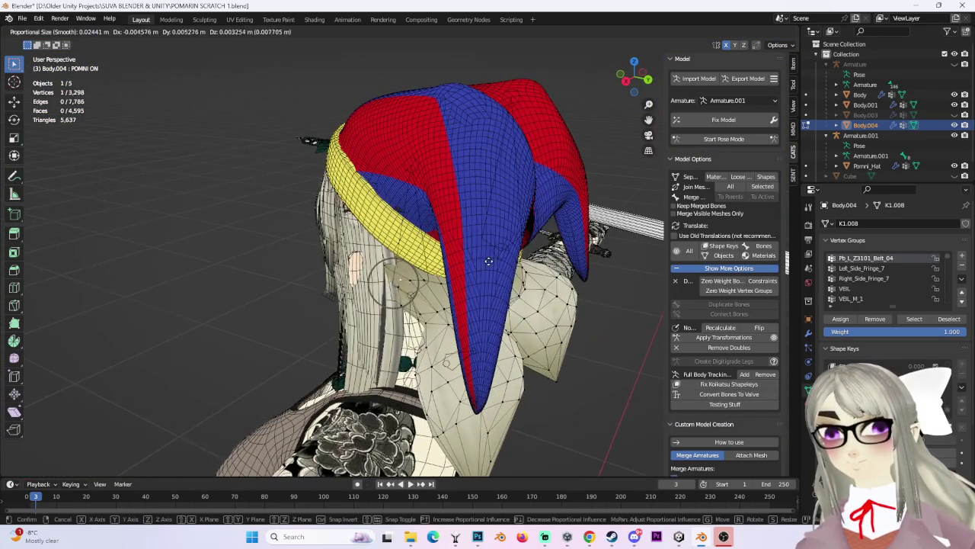
{"action": "left_click", "coordinate": [489, 261]}
{"action": "mouse_move", "coordinate": [489, 260]}
{"action": "middle_mouse_down"}
{"action": "mouse_move", "coordinate": [555, 211]}
{"action": "mouse_move", "coordinate": [616, 218]}
{"action": "mouse_move", "coordinate": [489, 204]}
{"action": "middle_mouse_up"}
{"action": "key", "text": "g"}
{"action": "left_click", "coordinate": [545, 244]}
{"action": "mouse_move", "coordinate": [517, 272]}
{"action": "middle_mouse_down"}
{"action": "mouse_move", "coordinate": [507, 228]}
{"action": "mouse_move", "coordinate": [397, 216]}
{"action": "middle_mouse_up"}
{"action": "key", "text": "g"}
{"action": "left_click", "coordinate": [508, 229]}
Soft-move the hair vertices near the hat down under its band.
{"action": "key", "text": "g"}
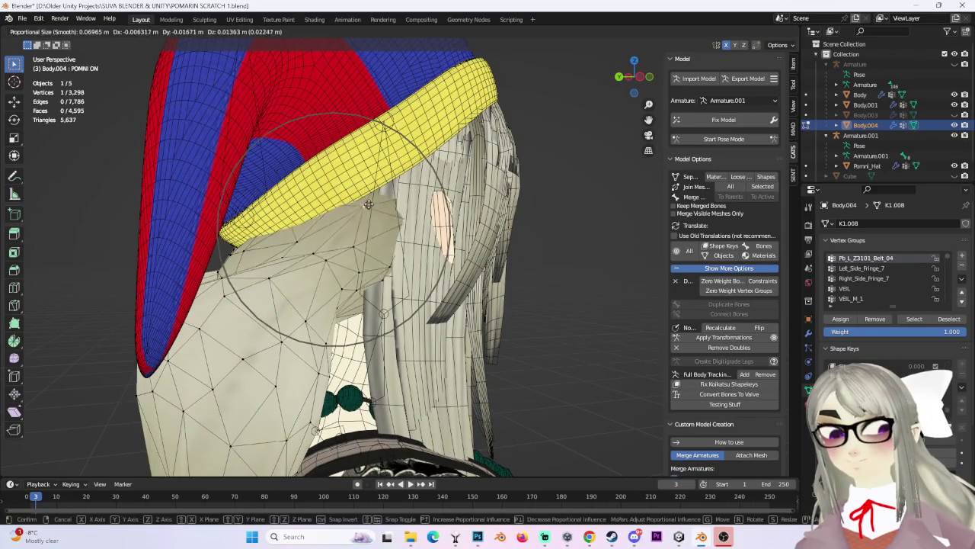
{"action": "left_click", "coordinate": [368, 206]}
{"action": "mouse_move", "coordinate": [368, 205]}
{"action": "middle_mouse_down"}
{"action": "mouse_move", "coordinate": [349, 202]}
{"action": "mouse_move", "coordinate": [542, 256]}
{"action": "mouse_move", "coordinate": [572, 251]}
{"action": "middle_mouse_up"}
{"action": "key", "text": "g"}
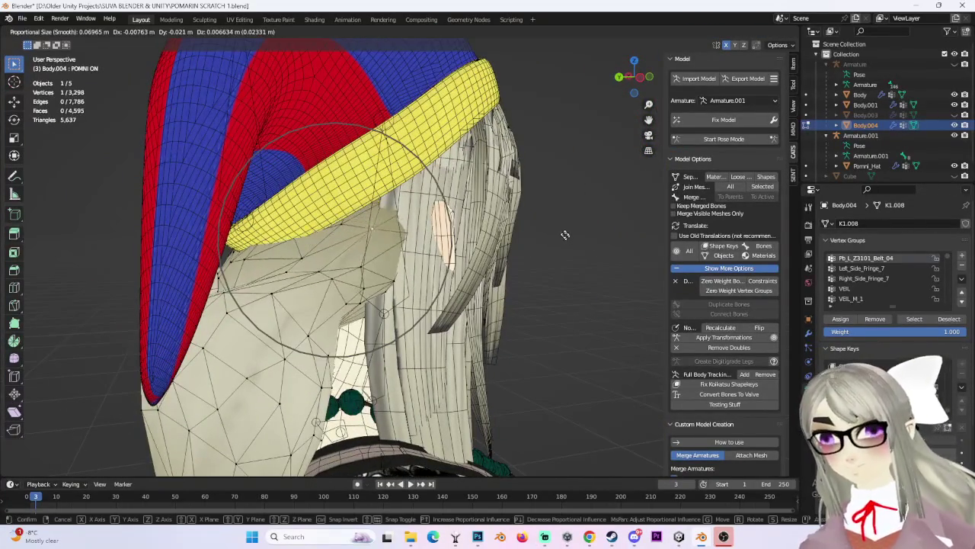
{"action": "left_click", "coordinate": [362, 242]}
{"action": "key", "text": "g"}
{"action": "left_click", "coordinate": [358, 251]}
{"action": "middle_click_drag", "start_coordinate": [358, 251], "coordinate": [472, 272]}
{"action": "middle_click_drag", "start_coordinate": [539, 284], "coordinate": [564, 264]}
Tuck more hair under the hat with one soft move, cancelling an extra move.
{"action": "key", "text": "g"}
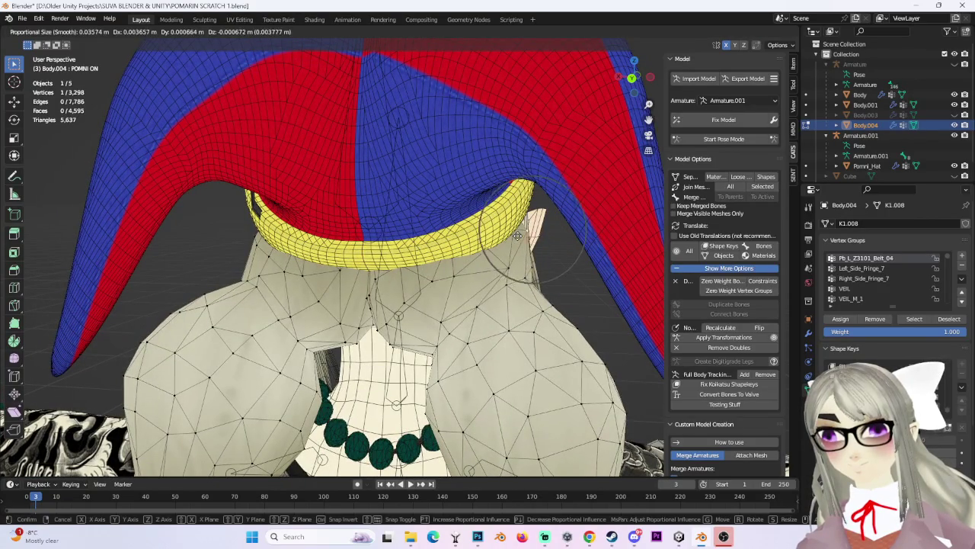
{"action": "left_click", "coordinate": [513, 240]}
{"action": "mouse_move", "coordinate": [513, 239]}
{"action": "middle_mouse_down"}
{"action": "mouse_move", "coordinate": [548, 218]}
{"action": "mouse_move", "coordinate": [585, 215]}
{"action": "middle_mouse_up"}
{"action": "key", "text": "g"}
{"action": "right_click", "coordinate": [549, 218]}
From the back view, push the rear hair vertex up under the yellow band, then unhide all parts.
{"action": "left_click", "coordinate": [633, 81]}
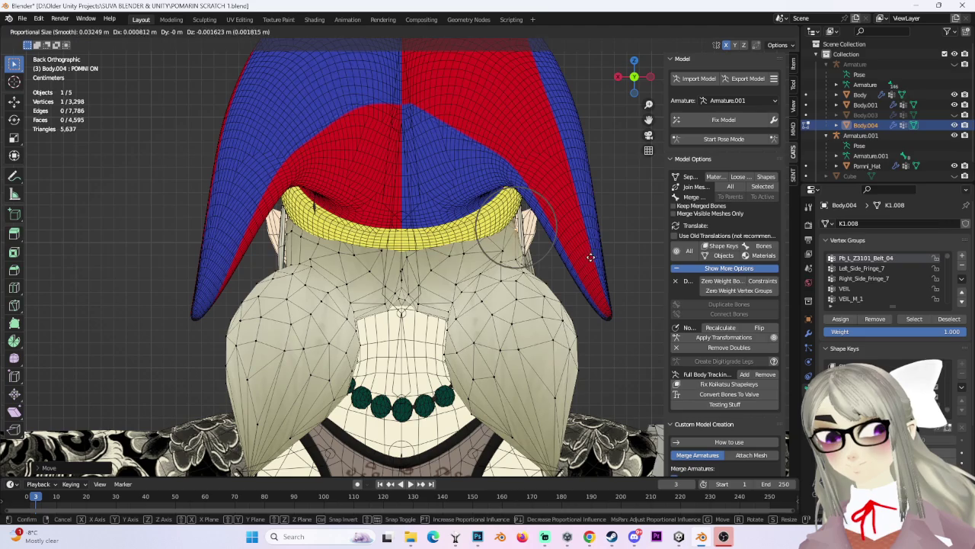
{"action": "middle_click_drag", "start_coordinate": [404, 259], "coordinate": [382, 168]}
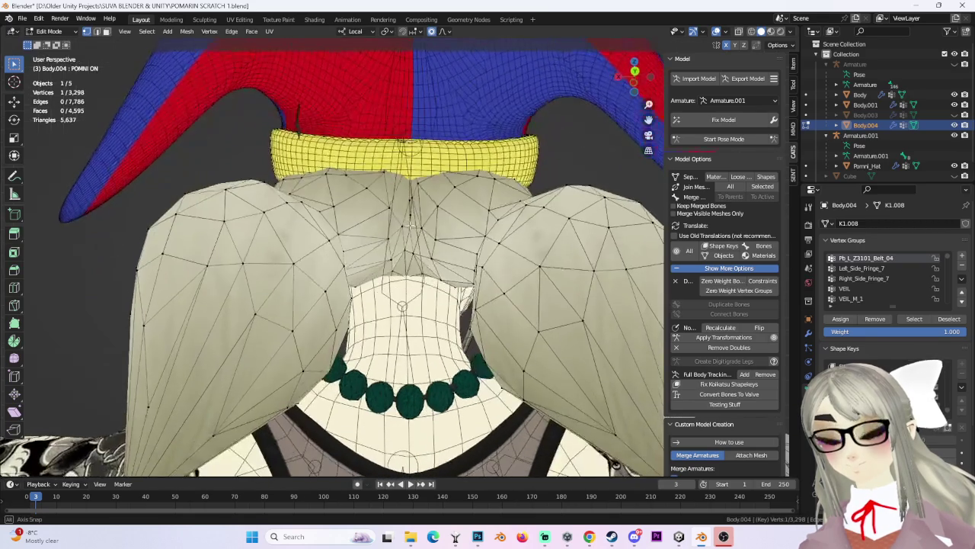
{"action": "key", "text": "g"}
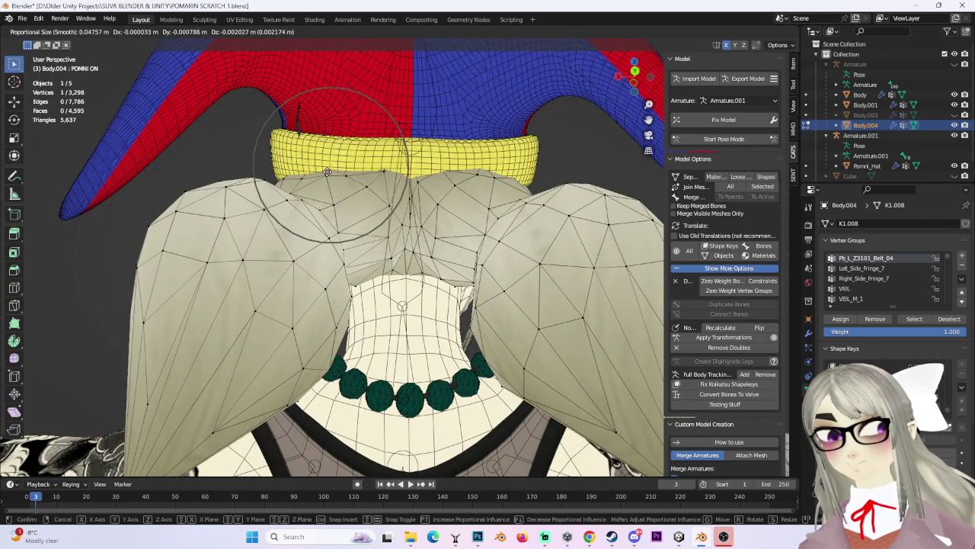
{"action": "left_click", "coordinate": [327, 172]}
{"action": "key", "text": "g"}
{"action": "left_click", "coordinate": [329, 169]}
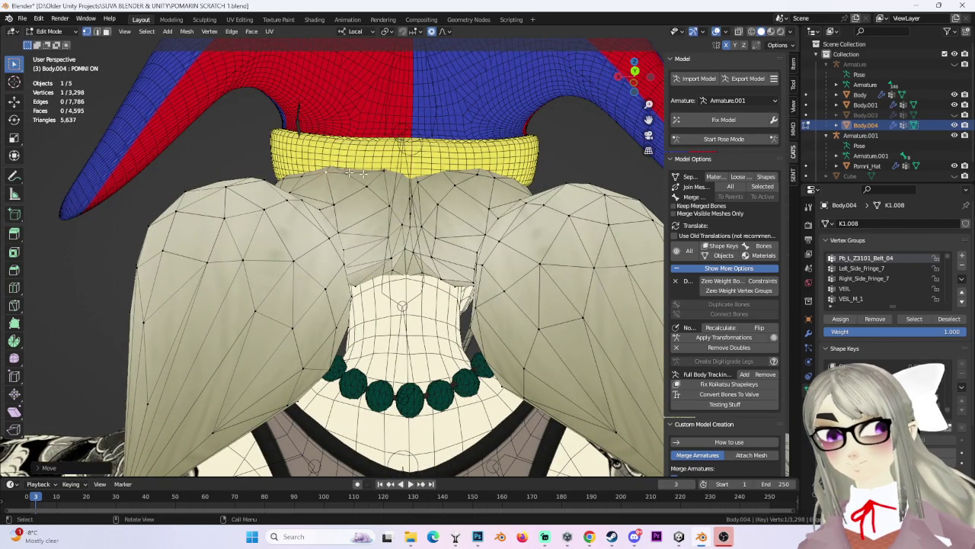
{"action": "mouse_move", "coordinate": [411, 177]}
{"action": "middle_mouse_down"}
{"action": "mouse_move", "coordinate": [457, 239]}
{"action": "mouse_move", "coordinate": [435, 229]}
{"action": "mouse_move", "coordinate": [507, 246]}
{"action": "mouse_move", "coordinate": [541, 241]}
{"action": "middle_mouse_up"}
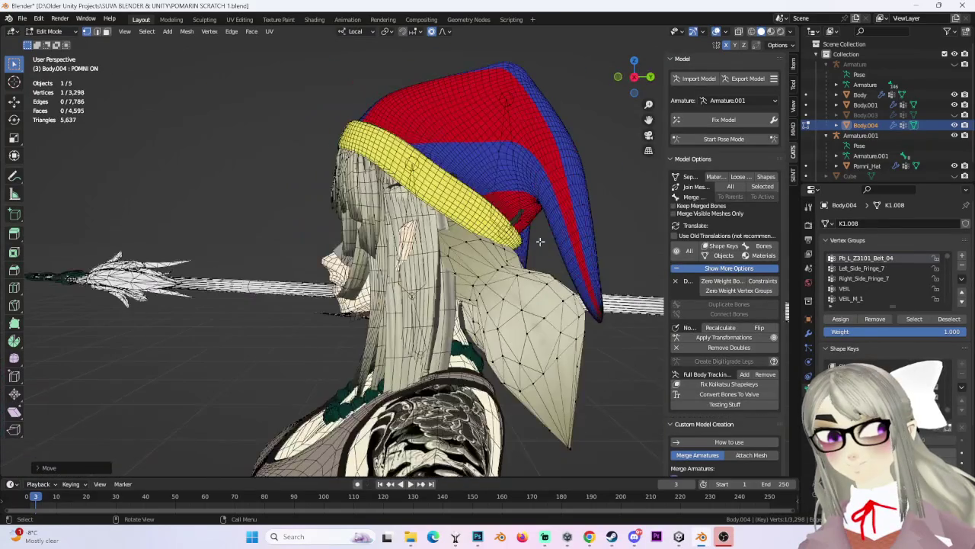
{"action": "middle_click_drag", "start_coordinate": [616, 175], "coordinate": [501, 180]}
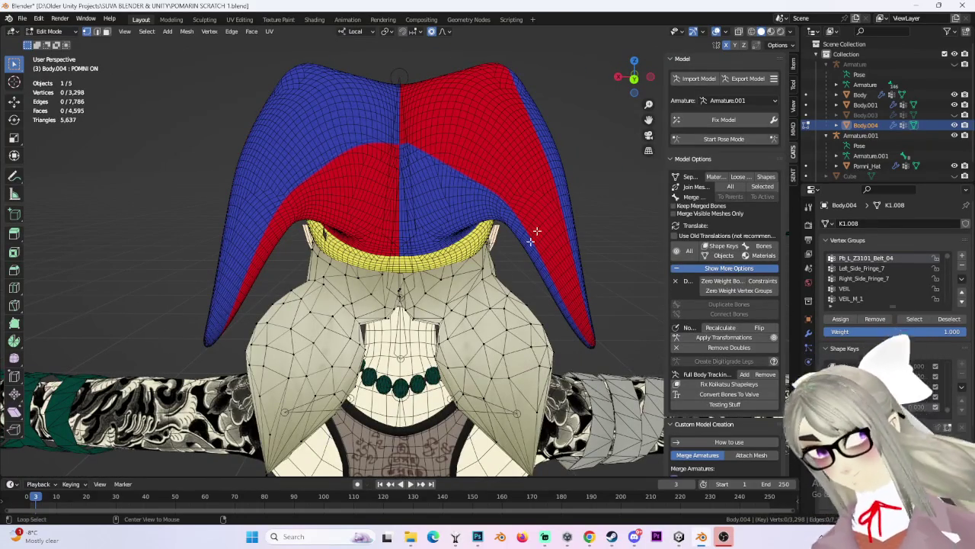
{"action": "key", "text": "alt+h"}
Clear the selection and, in wireframe shading, select the single spike vertex at the hat top.
{"action": "left_click", "coordinate": [470, 260]}
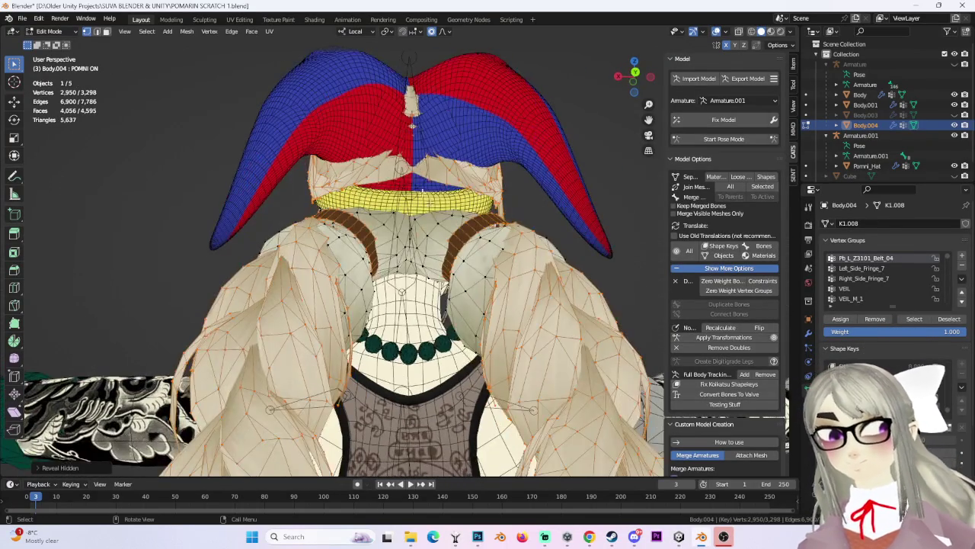
{"action": "mouse_move", "coordinate": [470, 260]}
{"action": "middle_mouse_down"}
{"action": "mouse_move", "coordinate": [534, 243]}
{"action": "mouse_move", "coordinate": [501, 252]}
{"action": "mouse_move", "coordinate": [385, 166]}
{"action": "middle_mouse_up"}
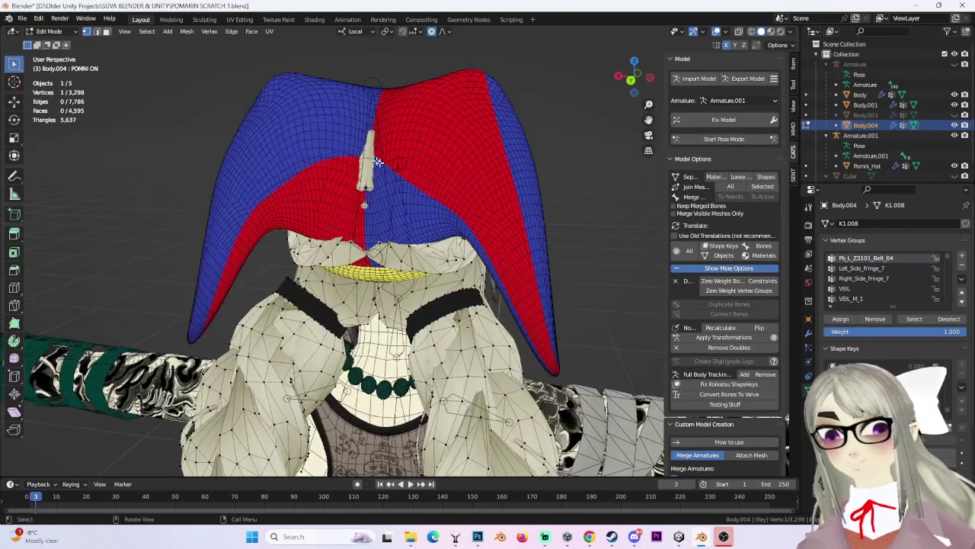
{"action": "left_click", "coordinate": [751, 31]}
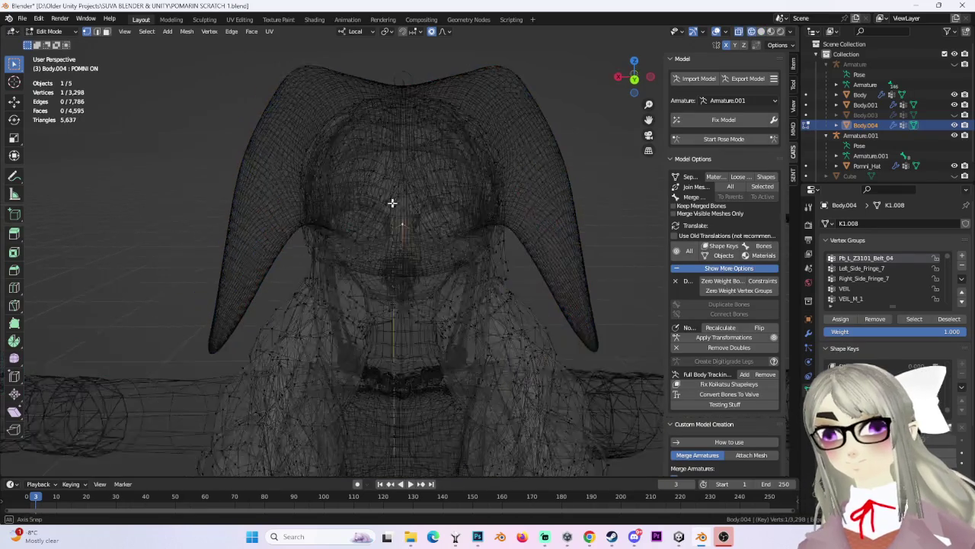
{"action": "left_click_drag", "start_coordinate": [387, 94], "coordinate": [435, 157]}
{"action": "left_click", "coordinate": [411, 174]}
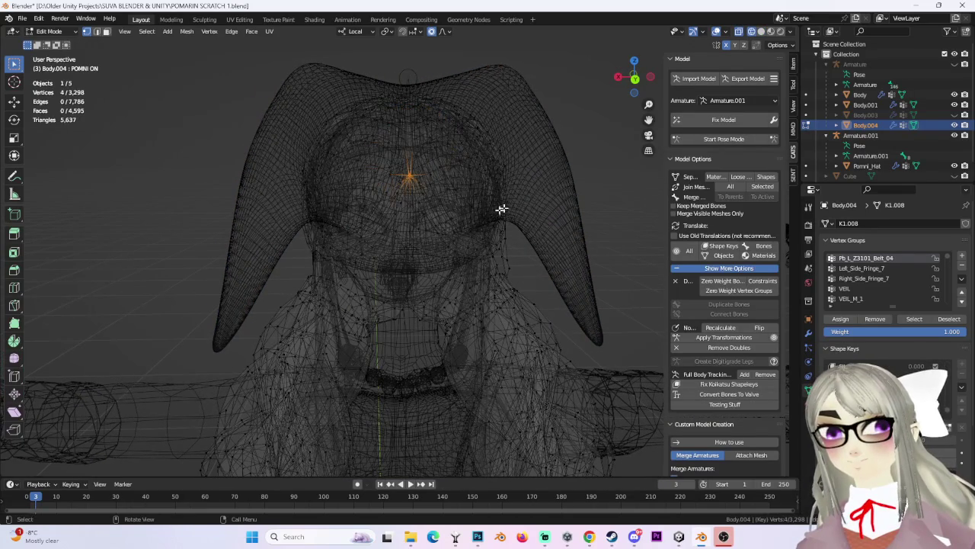
{"action": "left_click", "coordinate": [760, 31]}
Push the spike into the hat along local Y with proportional falloff.
{"action": "mouse_move", "coordinate": [561, 94]}
{"action": "middle_mouse_down"}
{"action": "mouse_move", "coordinate": [452, 127]}
{"action": "mouse_move", "coordinate": [490, 134]}
{"action": "middle_mouse_up"}
{"action": "key", "text": "g"}
{"action": "key", "text": "y"}
{"action": "left_click", "coordinate": [434, 137]}
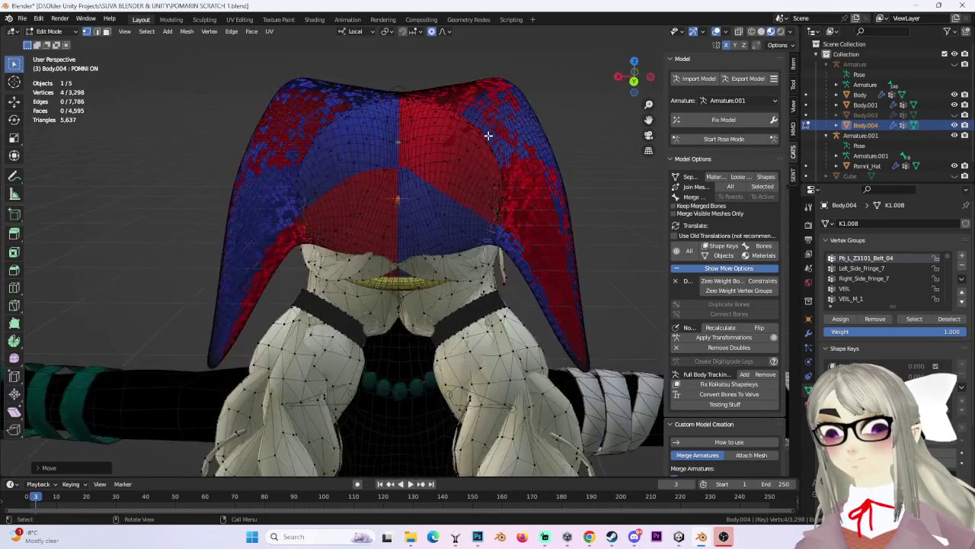
{"action": "scroll", "coordinate": [518, 176], "scroll_direction": "up", "scroll_amount": 5}
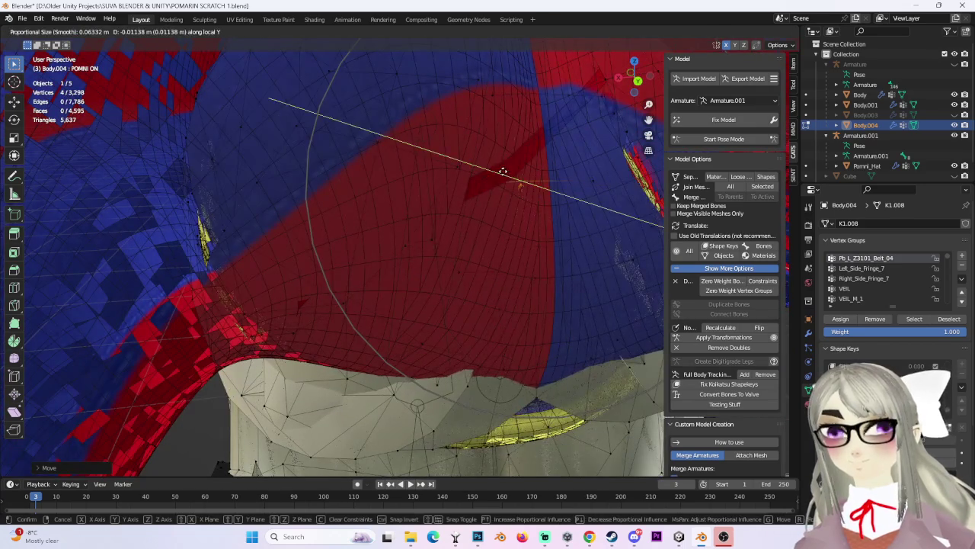
{"action": "scroll", "coordinate": [511, 171], "scroll_direction": "down", "scroll_amount": 5}
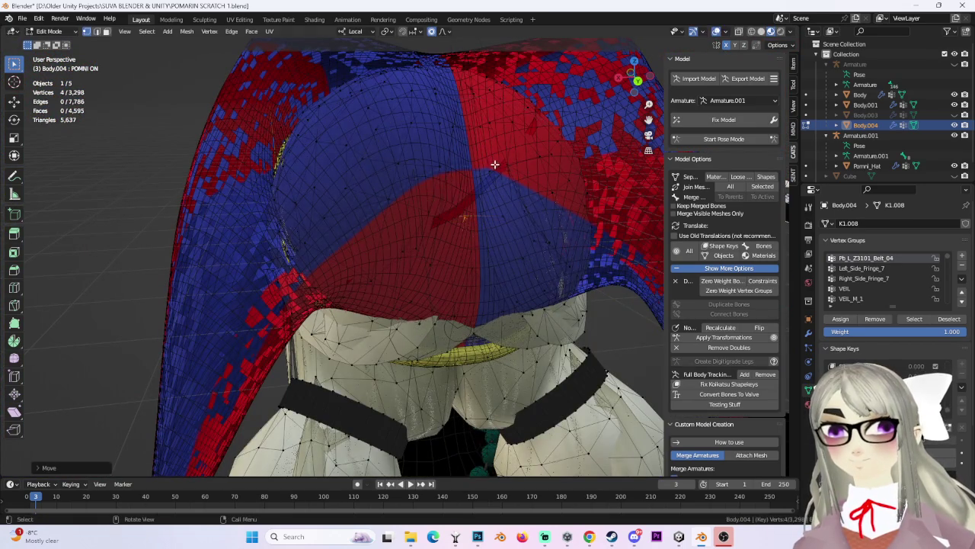
{"action": "left_click", "coordinate": [499, 183]}
Undo the last move and push the vertex along local X instead.
{"action": "scroll", "coordinate": [494, 193], "scroll_direction": "up", "scroll_amount": 2}
{"action": "mouse_move", "coordinate": [505, 189]}
{"action": "middle_mouse_down"}
{"action": "mouse_move", "coordinate": [533, 168]}
{"action": "mouse_move", "coordinate": [438, 202]}
{"action": "mouse_move", "coordinate": [460, 203]}
{"action": "mouse_move", "coordinate": [410, 251]}
{"action": "middle_mouse_up"}
{"action": "key", "text": "ctrl+z"}
{"action": "key", "text": "g"}
{"action": "key", "text": "x"}
{"action": "left_click", "coordinate": [461, 198]}
Soft-move the hat along local X, then reframe to a side-back view.
{"action": "key", "text": "g"}
{"action": "key", "text": "x"}
{"action": "left_click", "coordinate": [427, 207]}
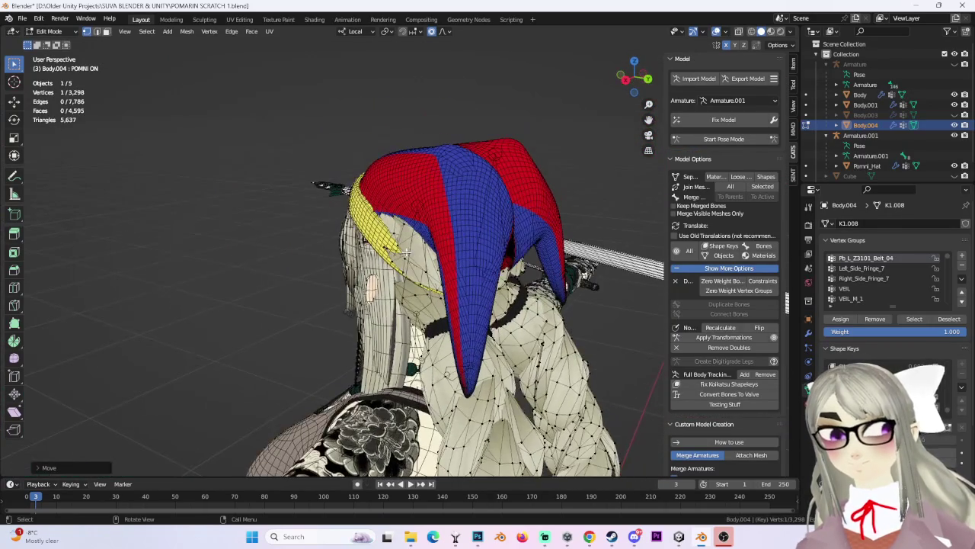
{"action": "mouse_move", "coordinate": [408, 250]}
{"action": "middle_mouse_down"}
{"action": "mouse_move", "coordinate": [435, 219]}
{"action": "mouse_move", "coordinate": [420, 230]}
{"action": "middle_mouse_up"}
{"action": "mouse_move", "coordinate": [484, 223]}
{"action": "middle_mouse_down"}
{"action": "mouse_move", "coordinate": [466, 230]}
{"action": "mouse_move", "coordinate": [478, 308]}
{"action": "middle_mouse_up"}
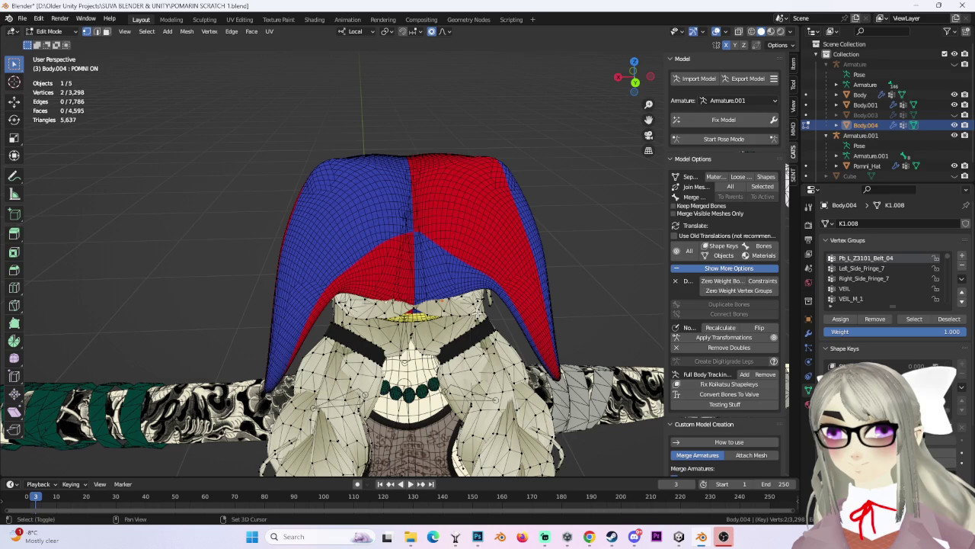
{"action": "key", "text": "f"}
{"action": "mouse_move", "coordinate": [453, 311]}
{"action": "middle_mouse_down"}
{"action": "mouse_move", "coordinate": [512, 279]}
{"action": "mouse_move", "coordinate": [503, 284]}
{"action": "middle_mouse_up"}
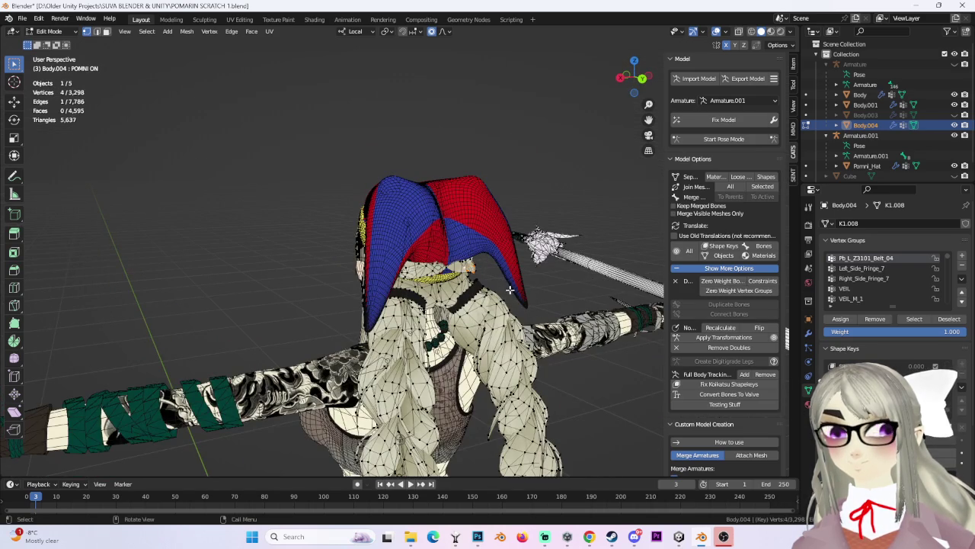
Move hat vertices along local Y, then make a free soft move from the front.
{"action": "key", "text": "g"}
{"action": "key", "text": "y"}
{"action": "key", "text": "y"}
{"action": "left_click", "coordinate": [497, 253]}
{"action": "middle_click_drag", "start_coordinate": [497, 252], "coordinate": [341, 281]}
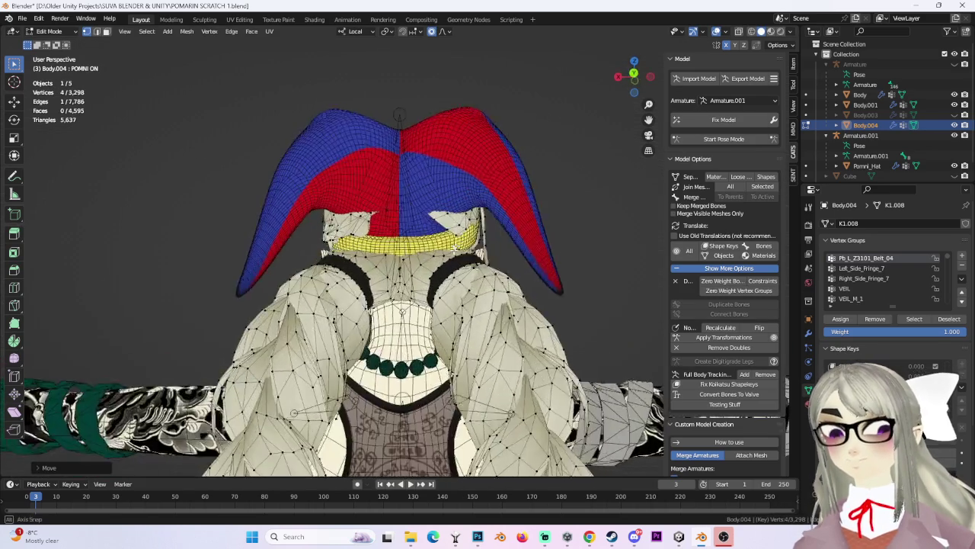
{"action": "key", "text": "g"}
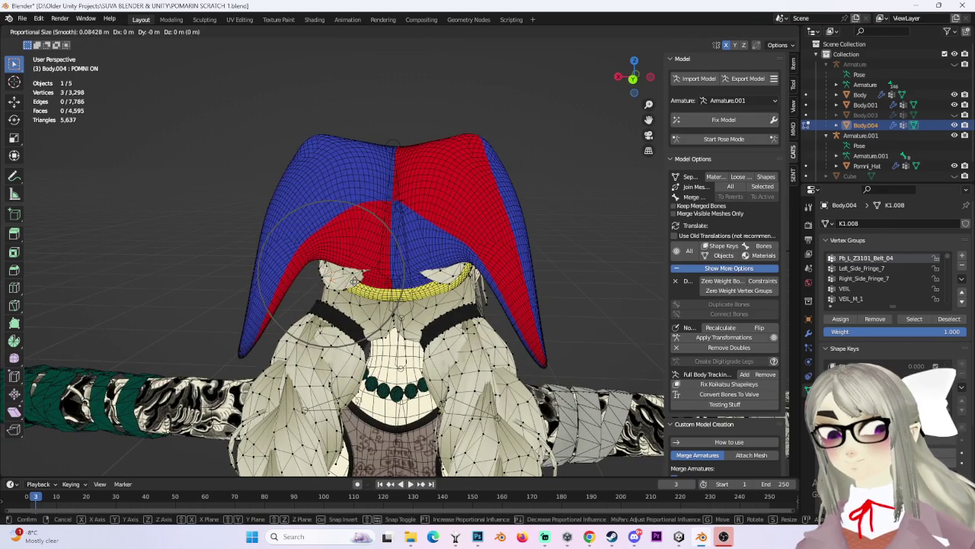
{"action": "left_click", "coordinate": [375, 267]}
{"action": "middle_click_drag", "start_coordinate": [375, 267], "coordinate": [518, 275]}
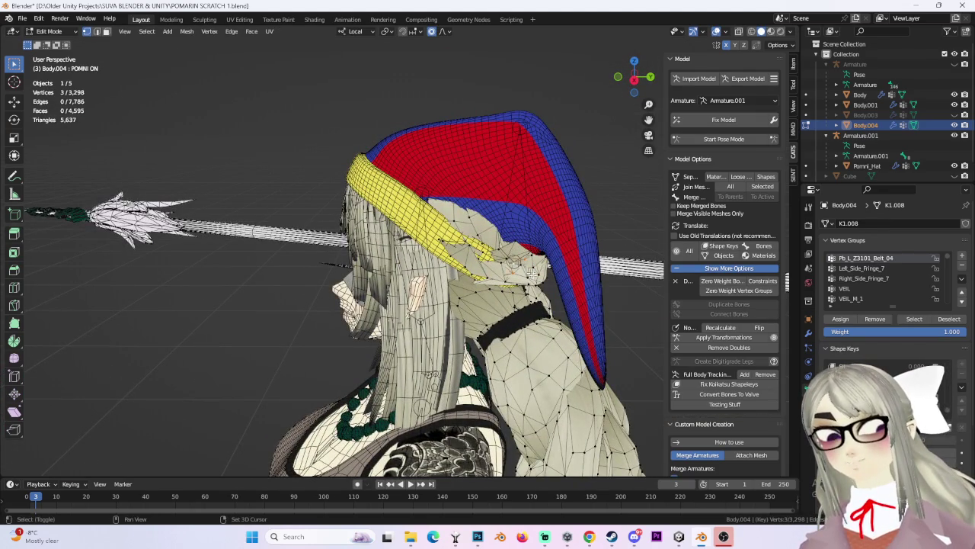
{"action": "mouse_move", "coordinate": [523, 264]}
{"action": "middle_mouse_down"}
{"action": "mouse_move", "coordinate": [554, 296]}
{"action": "mouse_move", "coordinate": [453, 254]}
{"action": "mouse_move", "coordinate": [351, 257]}
{"action": "mouse_move", "coordinate": [434, 289]}
{"action": "mouse_move", "coordinate": [444, 279]}
{"action": "middle_mouse_up"}
Make three more soft moves of hat vertices so the hat sits over the hair.
{"action": "key", "text": "g"}
{"action": "left_click", "coordinate": [348, 259]}
{"action": "key", "text": "g"}
{"action": "left_click", "coordinate": [434, 288]}
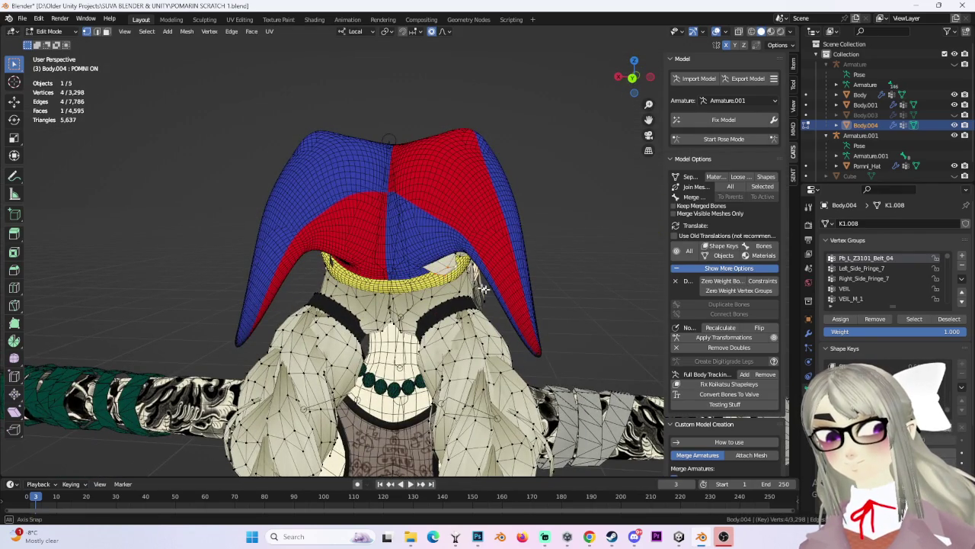
{"action": "key", "text": "g"}
{"action": "left_click", "coordinate": [427, 252]}
{"action": "middle_click_drag", "start_coordinate": [427, 251], "coordinate": [378, 255]}
{"action": "mouse_move", "coordinate": [276, 212]}
{"action": "middle_mouse_down"}
{"action": "mouse_move", "coordinate": [392, 218]}
{"action": "mouse_move", "coordinate": [388, 203]}
{"action": "middle_mouse_up"}
Select a front hat vertex and nudge it and the flaps so they droop behind the head.
{"action": "left_click", "coordinate": [373, 198]}
{"action": "key", "text": "g"}
{"action": "left_click", "coordinate": [368, 195]}
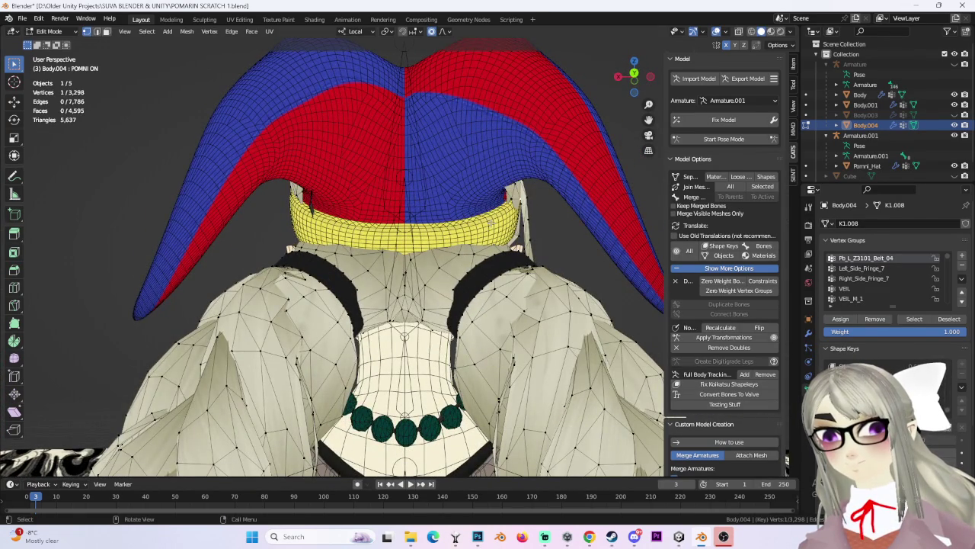
{"action": "key", "text": "g"}
{"action": "left_click", "coordinate": [541, 221]}
{"action": "mouse_move", "coordinate": [540, 220]}
{"action": "middle_mouse_down"}
{"action": "mouse_move", "coordinate": [419, 192]}
{"action": "mouse_move", "coordinate": [467, 231]}
{"action": "mouse_move", "coordinate": [547, 264]}
{"action": "middle_mouse_up"}
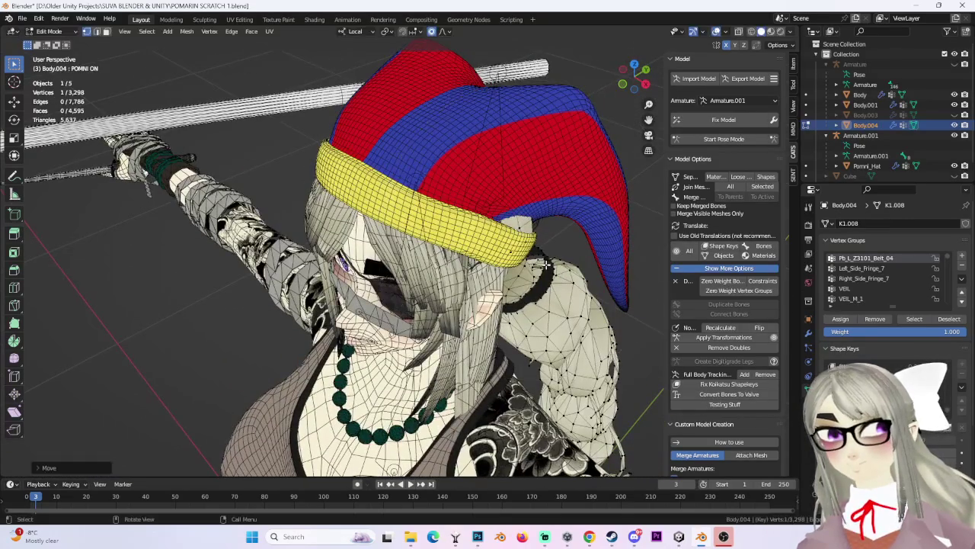
{"action": "key", "text": "g"}
{"action": "left_click", "coordinate": [518, 226]}
{"action": "mouse_move", "coordinate": [518, 226]}
{"action": "middle_mouse_down"}
{"action": "mouse_move", "coordinate": [525, 193]}
{"action": "mouse_move", "coordinate": [455, 230]}
{"action": "mouse_move", "coordinate": [547, 259]}
{"action": "mouse_move", "coordinate": [452, 219]}
{"action": "mouse_move", "coordinate": [455, 259]}
{"action": "middle_mouse_up"}
Soft-move the hat's back along local X, then adjust the hat edge from the front.
{"action": "scroll", "coordinate": [455, 259], "scroll_direction": "up", "scroll_amount": 3}
{"action": "mouse_move", "coordinate": [441, 209]}
{"action": "middle_mouse_down"}
{"action": "mouse_move", "coordinate": [395, 134]}
{"action": "mouse_move", "coordinate": [442, 175]}
{"action": "mouse_move", "coordinate": [332, 107]}
{"action": "mouse_move", "coordinate": [334, 236]}
{"action": "middle_mouse_up"}
{"action": "key", "text": "g"}
{"action": "key", "text": "x"}
{"action": "key", "text": "x"}
{"action": "left_click", "coordinate": [332, 107]}
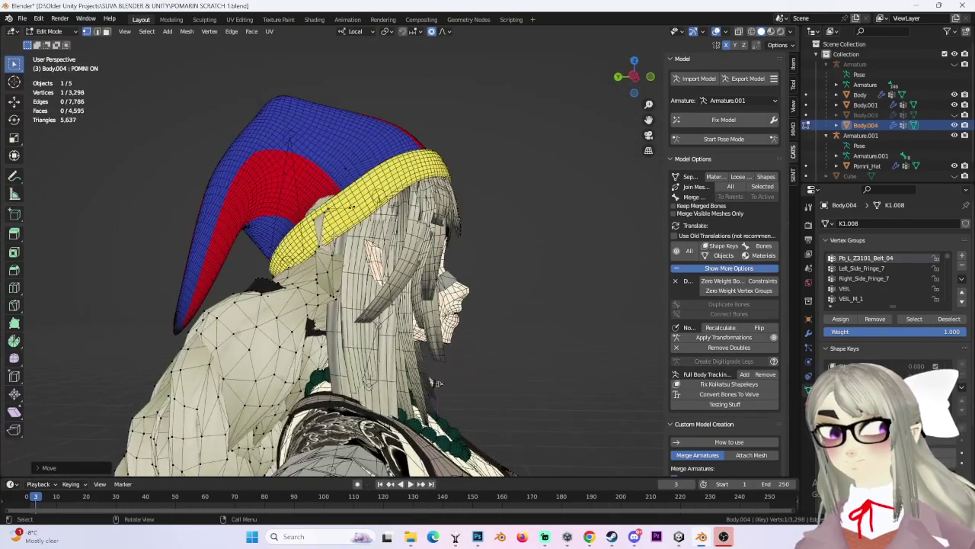
{"action": "mouse_move", "coordinate": [351, 204]}
{"action": "middle_mouse_down"}
{"action": "mouse_move", "coordinate": [404, 229]}
{"action": "mouse_move", "coordinate": [387, 288]}
{"action": "mouse_move", "coordinate": [443, 253]}
{"action": "mouse_move", "coordinate": [409, 245]}
{"action": "middle_mouse_up"}
{"action": "scroll", "coordinate": [404, 229], "scroll_direction": "up", "scroll_amount": 3}
{"action": "key", "text": "g"}
{"action": "left_click", "coordinate": [427, 246]}
Smooth the side hair near the ear with soft moves, finishing with two vertices together.
{"action": "key", "text": "g"}
{"action": "left_click", "coordinate": [438, 251]}
{"action": "key", "text": "g"}
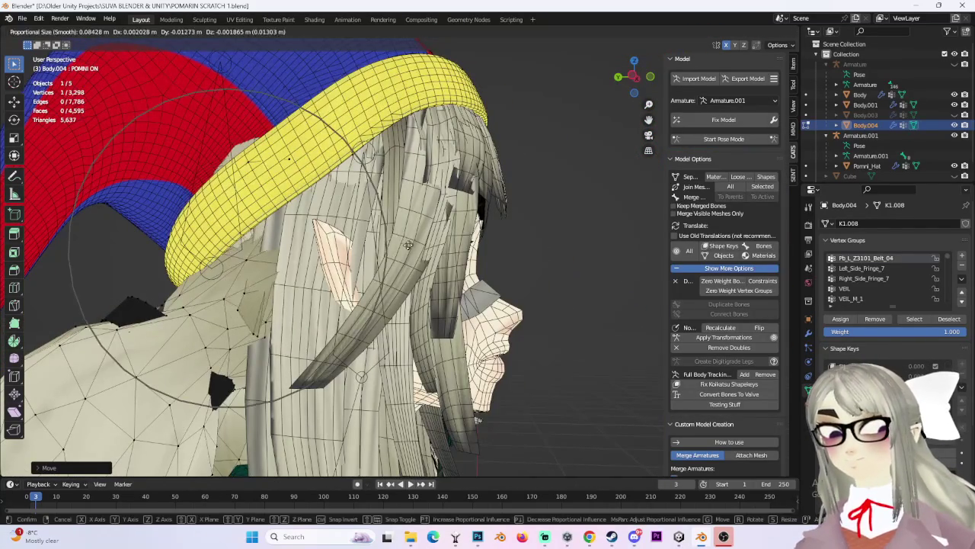
{"action": "left_click", "coordinate": [393, 245]}
{"action": "mouse_move", "coordinate": [251, 159]}
{"action": "middle_mouse_down"}
{"action": "mouse_move", "coordinate": [388, 217]}
{"action": "mouse_move", "coordinate": [371, 208]}
{"action": "mouse_move", "coordinate": [419, 201]}
{"action": "mouse_move", "coordinate": [407, 198]}
{"action": "mouse_move", "coordinate": [434, 205]}
{"action": "mouse_move", "coordinate": [383, 218]}
{"action": "mouse_move", "coordinate": [348, 200]}
{"action": "mouse_move", "coordinate": [407, 199]}
{"action": "mouse_move", "coordinate": [358, 209]}
{"action": "mouse_move", "coordinate": [427, 202]}
{"action": "mouse_move", "coordinate": [320, 224]}
{"action": "mouse_move", "coordinate": [452, 227]}
{"action": "mouse_move", "coordinate": [429, 222]}
{"action": "mouse_move", "coordinate": [533, 190]}
{"action": "mouse_move", "coordinate": [663, 105]}
{"action": "middle_mouse_up"}
{"action": "left_click", "coordinate": [389, 217], "text": "shift"}
{"action": "key", "text": "g"}
{"action": "left_click", "coordinate": [368, 208]}
Put the Pomni_Hat object into Edit Mode with all its vertices selected.
{"action": "left_click", "coordinate": [631, 69]}
{"action": "left_click", "coordinate": [68, 35]}
{"action": "left_click", "coordinate": [55, 43]}
{"action": "left_click", "coordinate": [396, 183]}
{"action": "left_click", "coordinate": [53, 33]}
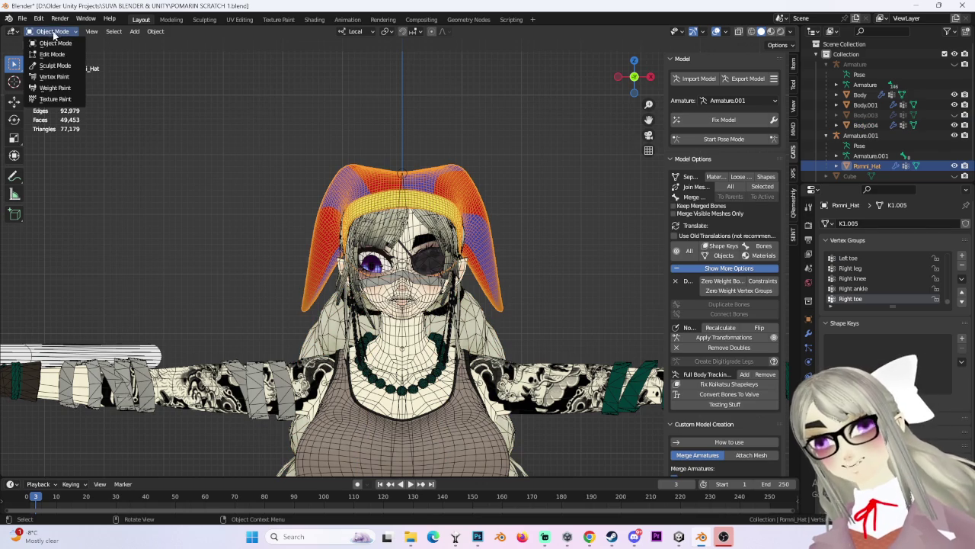
{"action": "left_click", "coordinate": [58, 55]}
{"action": "scroll", "coordinate": [399, 254], "scroll_direction": "up", "scroll_amount": 2}
{"action": "key", "text": "a"}
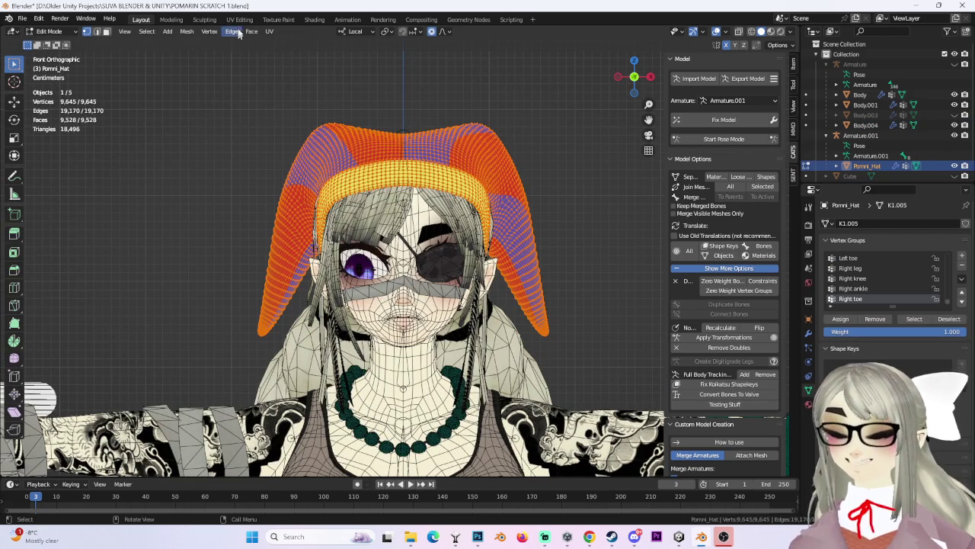
Save the project as POMARIN SCRATCH 2 HAT DECIMATE.blend.
{"action": "left_click", "coordinate": [23, 19]}
{"action": "left_click", "coordinate": [46, 97]}
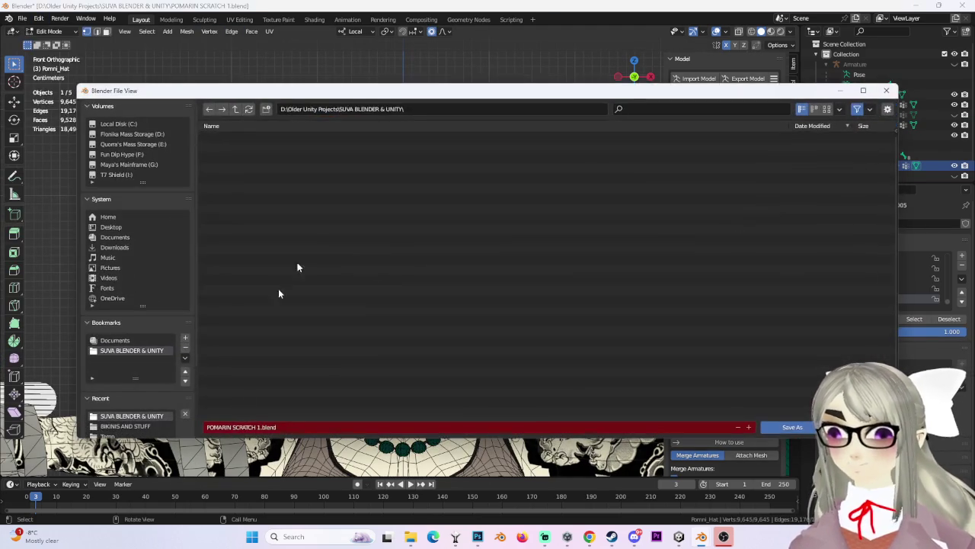
{"action": "type", "text": "HAT DE"}
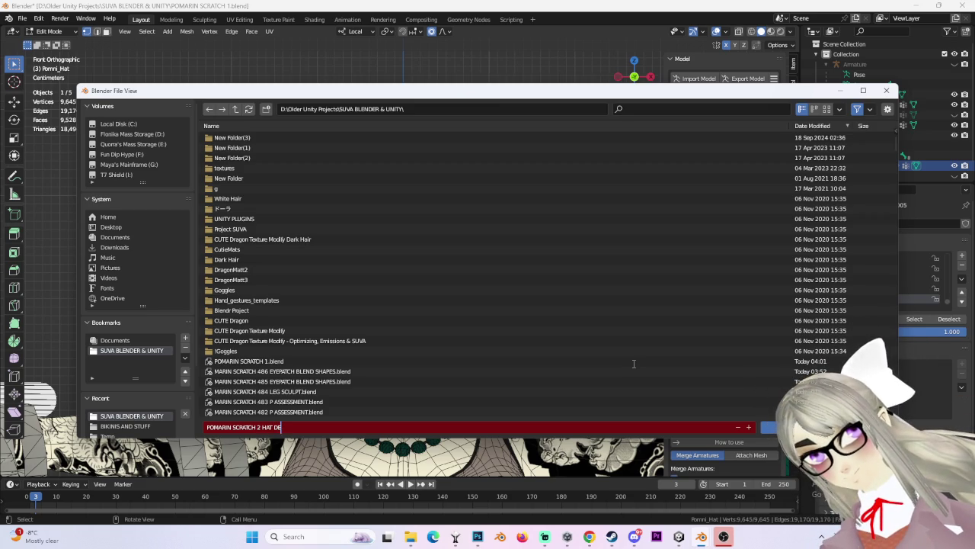
{"action": "key", "text": "Return"}
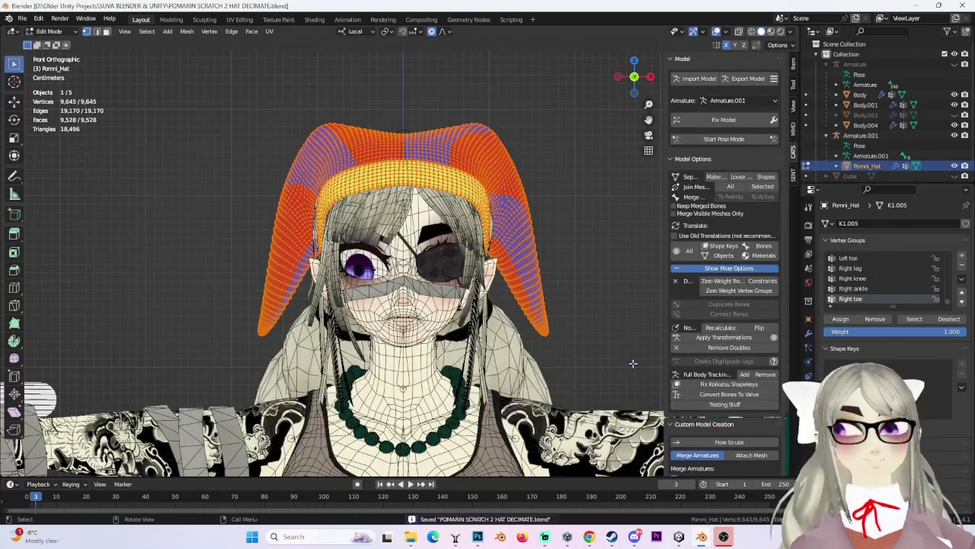
Decimate the hat geometry at ratio 0.25, dropping it to 2,563 vertices.
{"action": "left_click", "coordinate": [186, 32]}
{"action": "mouse_move", "coordinate": [204, 262]}
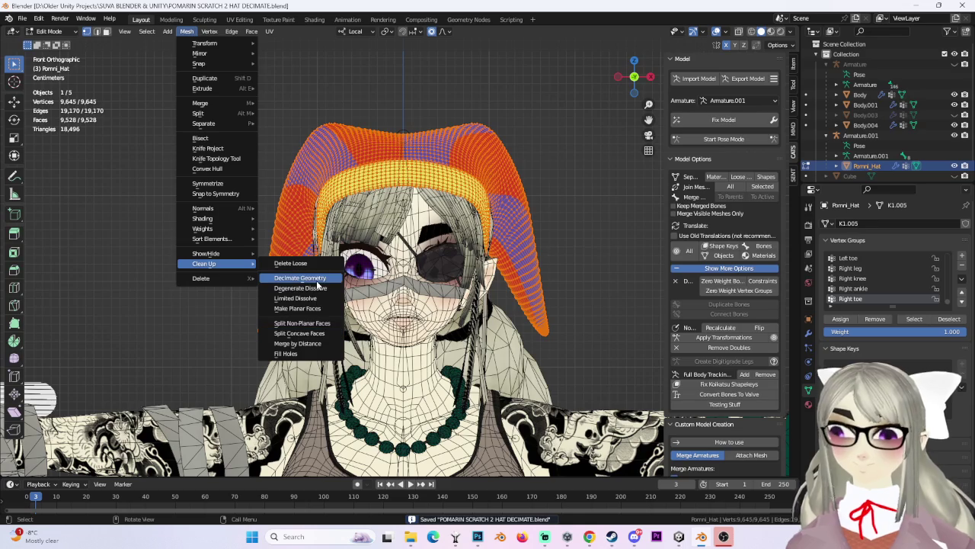
{"action": "left_click", "coordinate": [318, 278]}
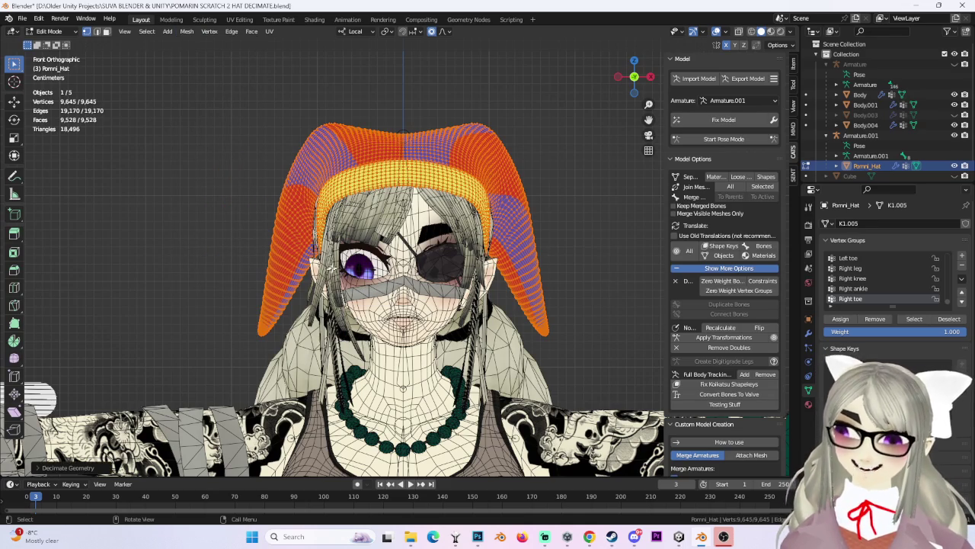
{"action": "left_click", "coordinate": [63, 468]}
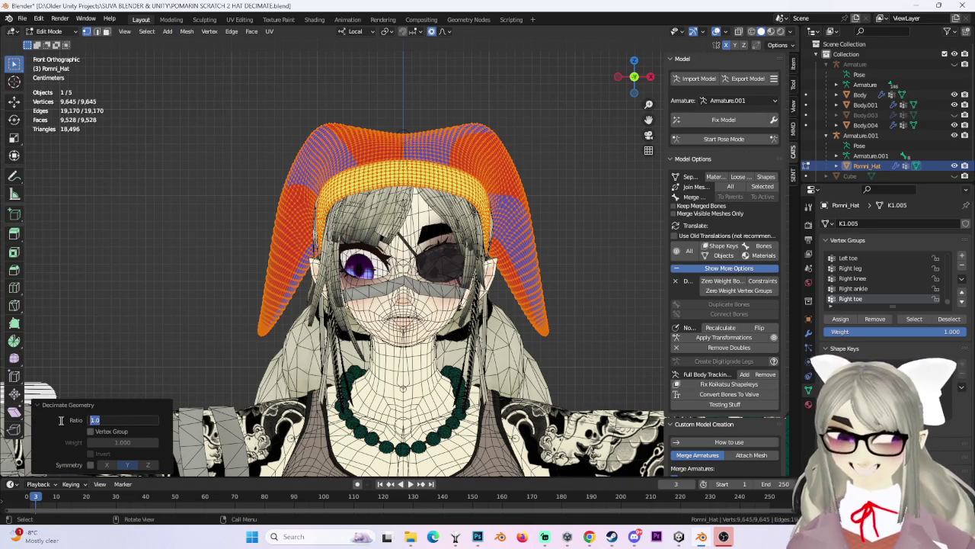
{"action": "type", "text": ".25"}
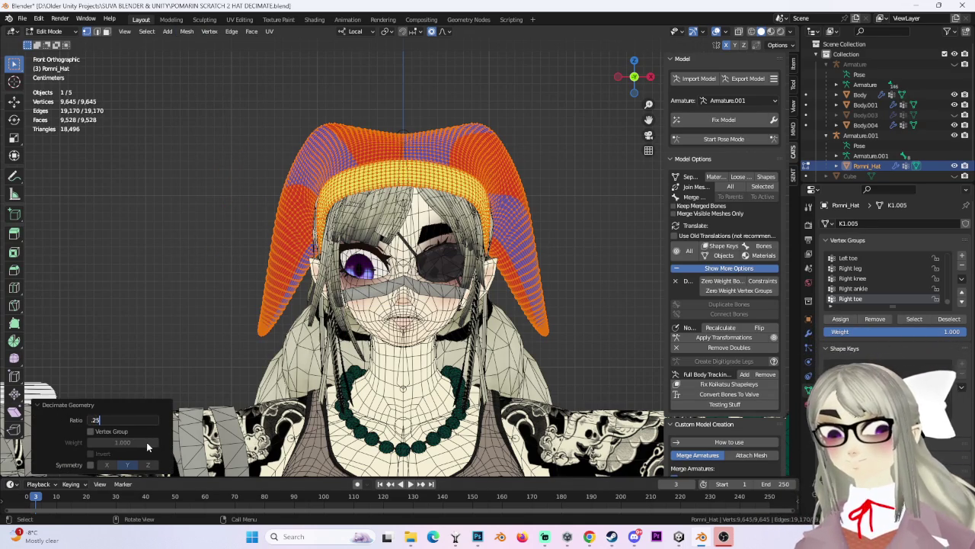
{"action": "key", "text": "Return"}
Undo and redo the decimation to compare results, then deselect the hat mesh.
{"action": "mouse_move", "coordinate": [545, 311]}
{"action": "middle_mouse_down"}
{"action": "mouse_move", "coordinate": [538, 196]}
{"action": "mouse_move", "coordinate": [525, 199]}
{"action": "mouse_move", "coordinate": [579, 200]}
{"action": "mouse_move", "coordinate": [533, 202]}
{"action": "mouse_move", "coordinate": [545, 210]}
{"action": "mouse_move", "coordinate": [533, 211]}
{"action": "mouse_move", "coordinate": [544, 191]}
{"action": "mouse_move", "coordinate": [572, 207]}
{"action": "mouse_move", "coordinate": [559, 186]}
{"action": "middle_mouse_up"}
{"action": "key", "text": "ctrl+z"}
{"action": "key", "text": "ctrl+shift+z"}
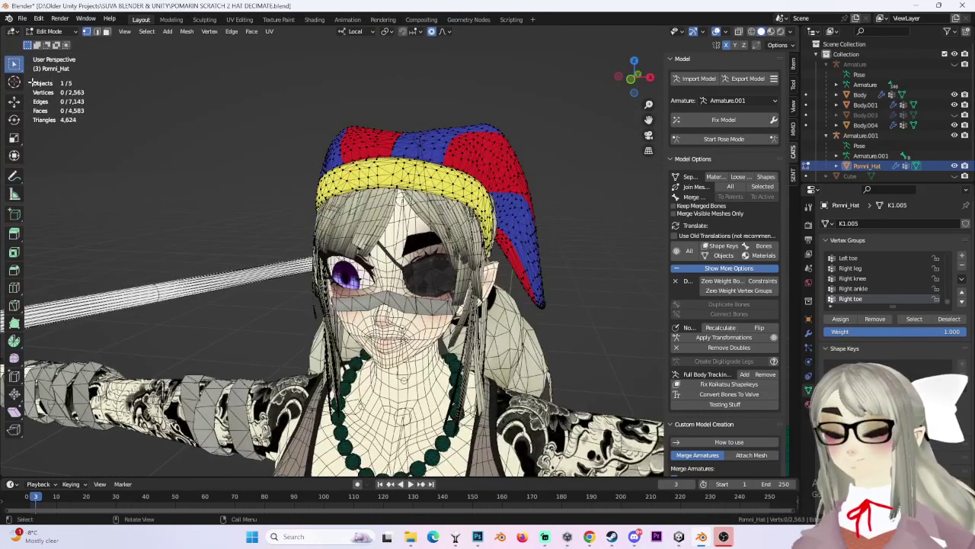
{"action": "key", "text": "a"}
{"action": "key", "text": "alt+a"}
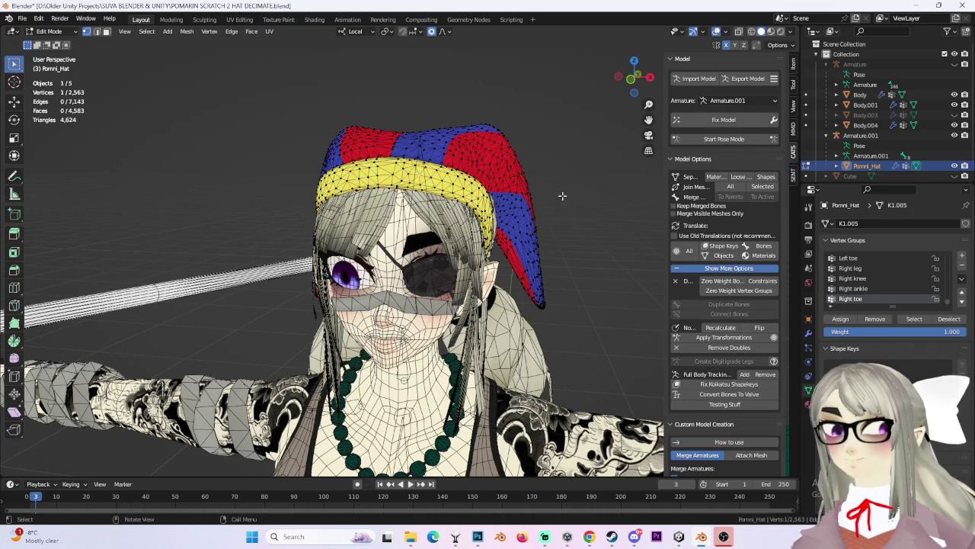
Return to Object Mode and click through the Body.001 hair and Body.004 objects.
{"action": "middle_click_drag", "start_coordinate": [562, 191], "coordinate": [599, 185]}
{"action": "left_click", "coordinate": [49, 32]}
{"action": "left_click", "coordinate": [46, 40]}
{"action": "left_click", "coordinate": [347, 312]}
{"action": "mouse_move", "coordinate": [346, 313]}
{"action": "middle_mouse_down"}
{"action": "mouse_move", "coordinate": [341, 320]}
{"action": "mouse_move", "coordinate": [319, 290]}
{"action": "middle_mouse_up"}
{"action": "left_click", "coordinate": [309, 298]}
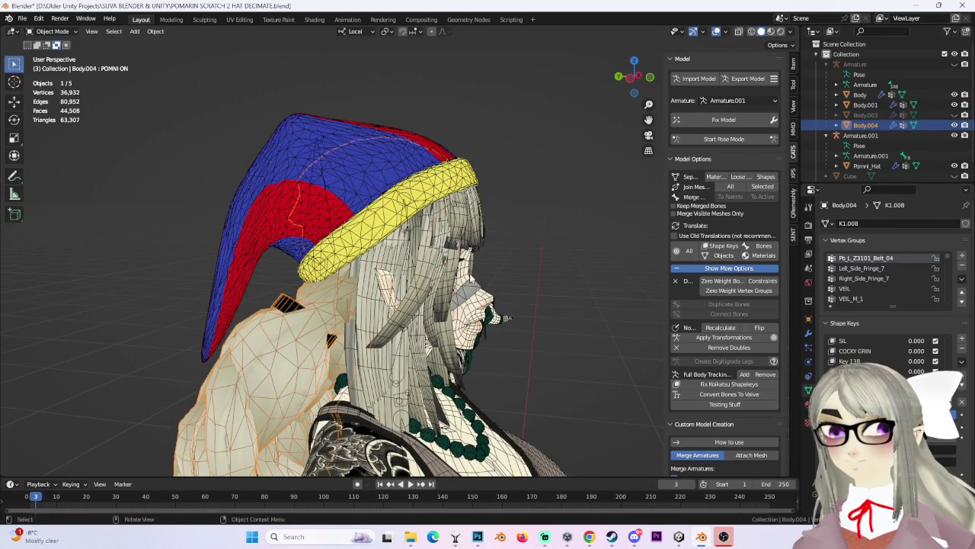
{"action": "left_click", "coordinate": [472, 279]}
Select Pomni_Hat, turn off the wireframe overlay, and view the character from the front.
{"action": "mouse_move", "coordinate": [472, 278]}
{"action": "middle_mouse_down"}
{"action": "mouse_move", "coordinate": [524, 253]}
{"action": "mouse_move", "coordinate": [464, 245]}
{"action": "mouse_move", "coordinate": [568, 119]}
{"action": "middle_mouse_up"}
{"action": "left_click", "coordinate": [499, 169]}
{"action": "middle_click_drag", "start_coordinate": [499, 169], "coordinate": [691, 100]}
{"action": "left_click", "coordinate": [718, 31]}
{"action": "mouse_move", "coordinate": [487, 190]}
{"action": "middle_mouse_down"}
{"action": "mouse_move", "coordinate": [466, 203]}
{"action": "mouse_move", "coordinate": [514, 224]}
{"action": "mouse_move", "coordinate": [544, 217]}
{"action": "mouse_move", "coordinate": [579, 183]}
{"action": "middle_mouse_up"}
{"action": "left_click", "coordinate": [634, 76]}
{"action": "scroll", "coordinate": [457, 215], "scroll_direction": "up", "scroll_amount": 3}
Select the Body.001 hair and inspect the decimated hat from side and front views.
{"action": "left_click", "coordinate": [458, 215]}
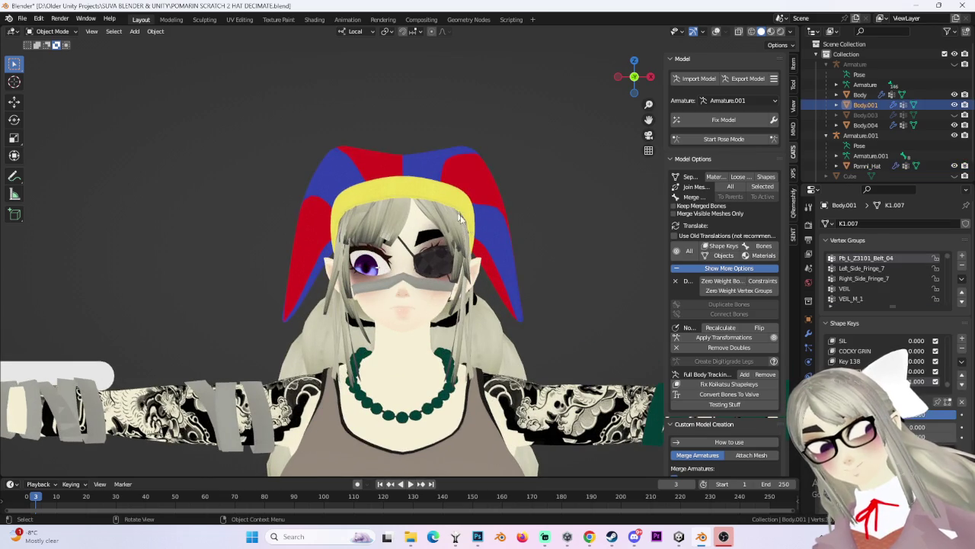
{"action": "middle_click_drag", "start_coordinate": [384, 165], "coordinate": [612, 264]}
{"action": "middle_click_drag", "start_coordinate": [525, 268], "coordinate": [561, 267]}
{"action": "scroll", "coordinate": [343, 245], "scroll_direction": "up", "scroll_amount": 2}
{"action": "mouse_move", "coordinate": [357, 240]}
{"action": "middle_mouse_down"}
{"action": "mouse_move", "coordinate": [497, 284]}
{"action": "mouse_move", "coordinate": [574, 283]}
{"action": "middle_mouse_up"}
{"action": "middle_click_drag", "start_coordinate": [490, 279], "coordinate": [483, 285]}
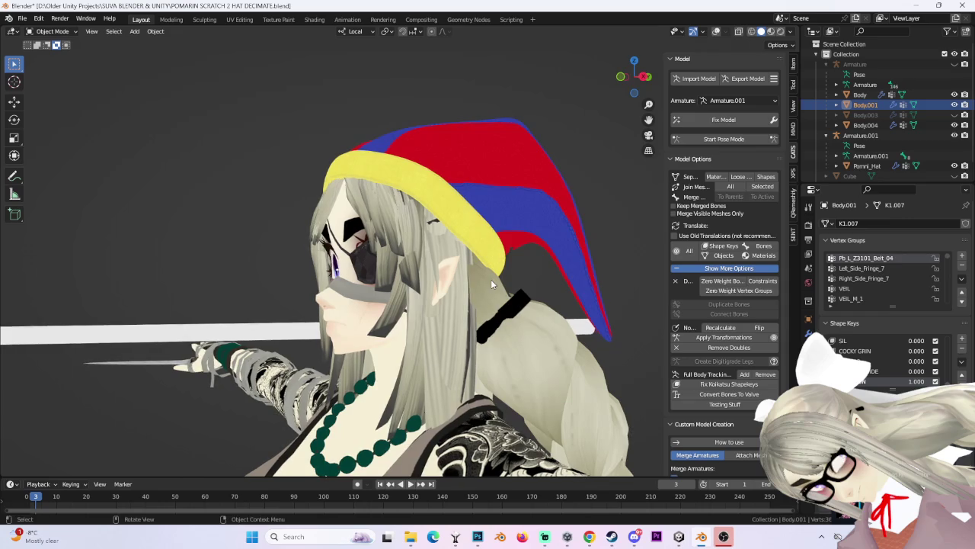
{"action": "key", "text": "KP_3"}
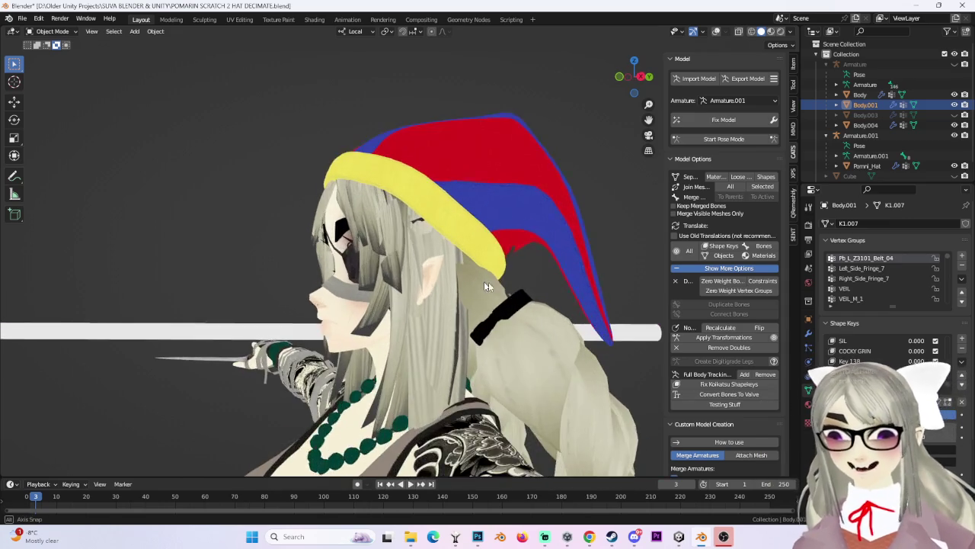
{"action": "key", "text": "KP_1"}
Give Pomni_Hat a Basis shape key.
{"action": "left_click", "coordinate": [479, 169]}
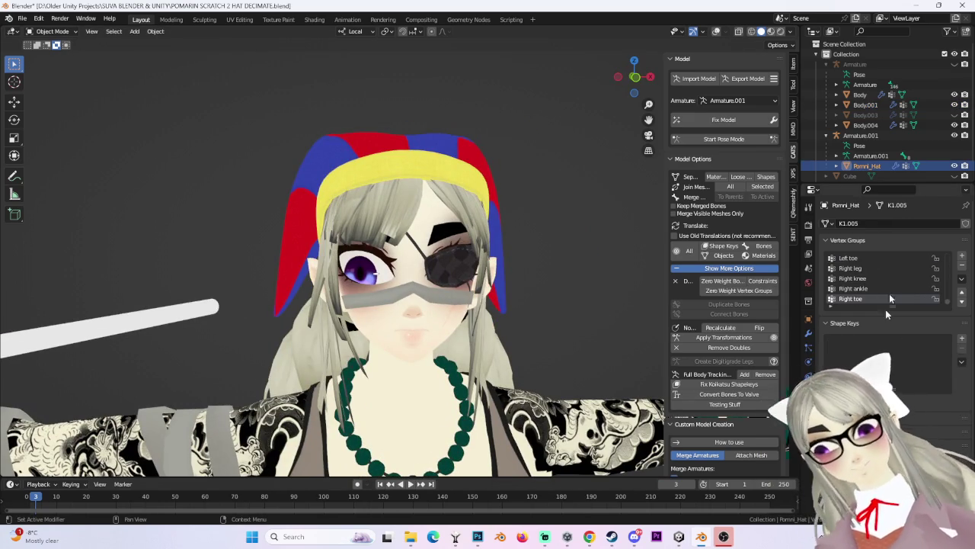
{"action": "left_click", "coordinate": [962, 337]}
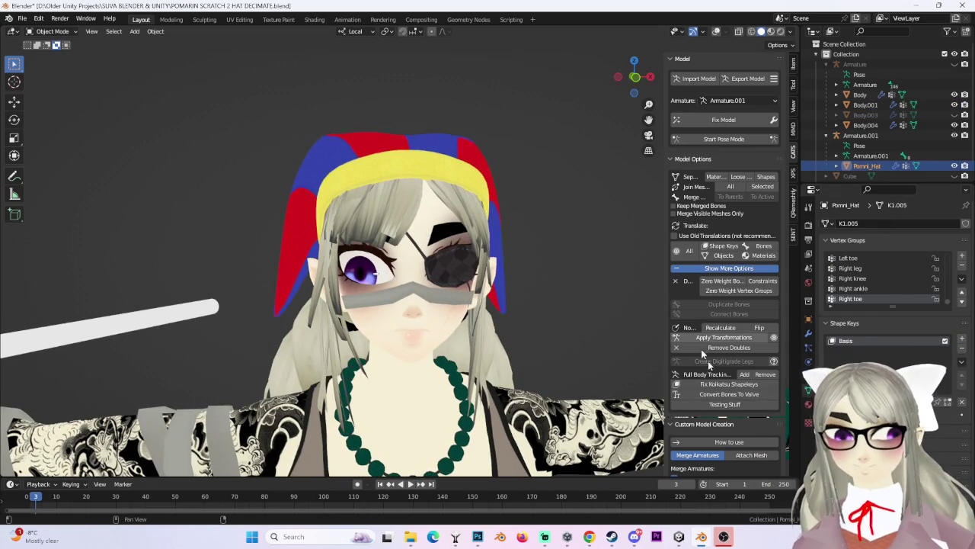
{"action": "scroll", "coordinate": [705, 422], "scroll_direction": "down", "scroll_amount": 2}
{"action": "scroll", "coordinate": [705, 422], "scroll_direction": "down", "scroll_amount": 1}
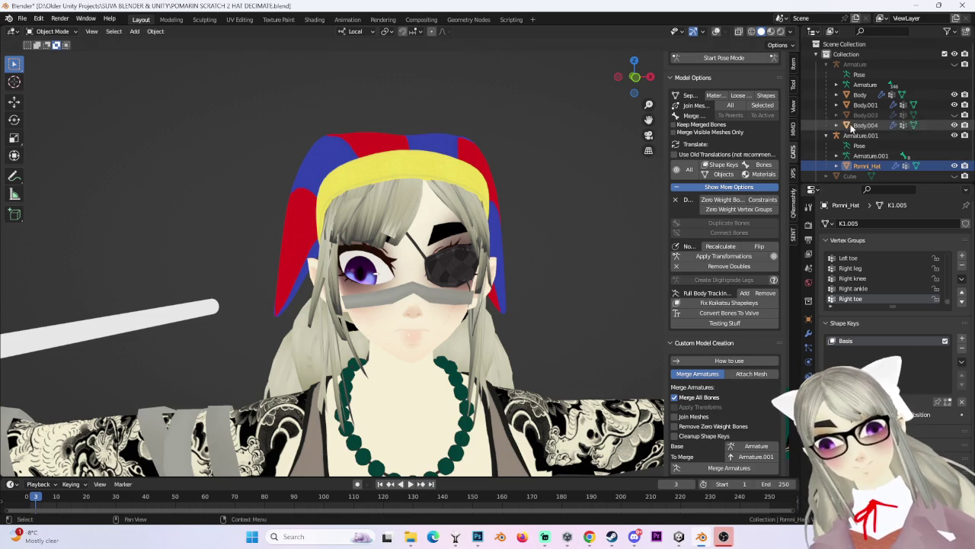
Merge Armature.001 into the main Armature with CATS, then unhide the Cube and Cylinder.
{"action": "left_click", "coordinate": [717, 31]}
{"action": "left_click", "coordinate": [861, 135]}
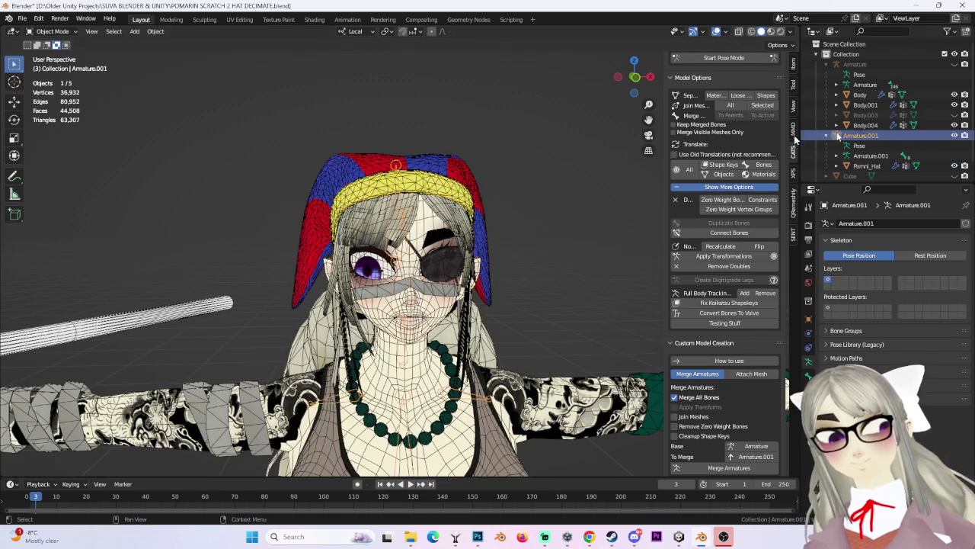
{"action": "scroll", "coordinate": [497, 201], "scroll_direction": "down", "scroll_amount": 3}
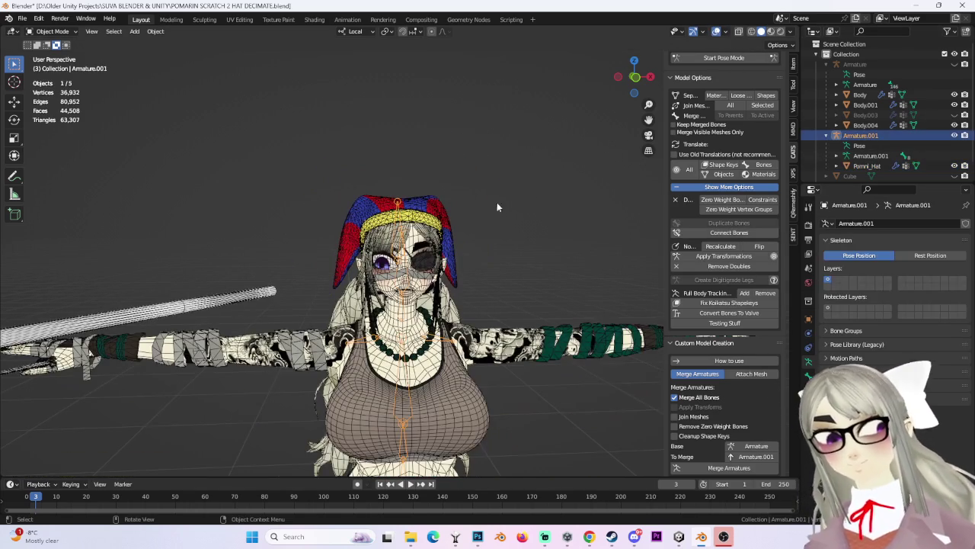
{"action": "left_click", "coordinate": [744, 469]}
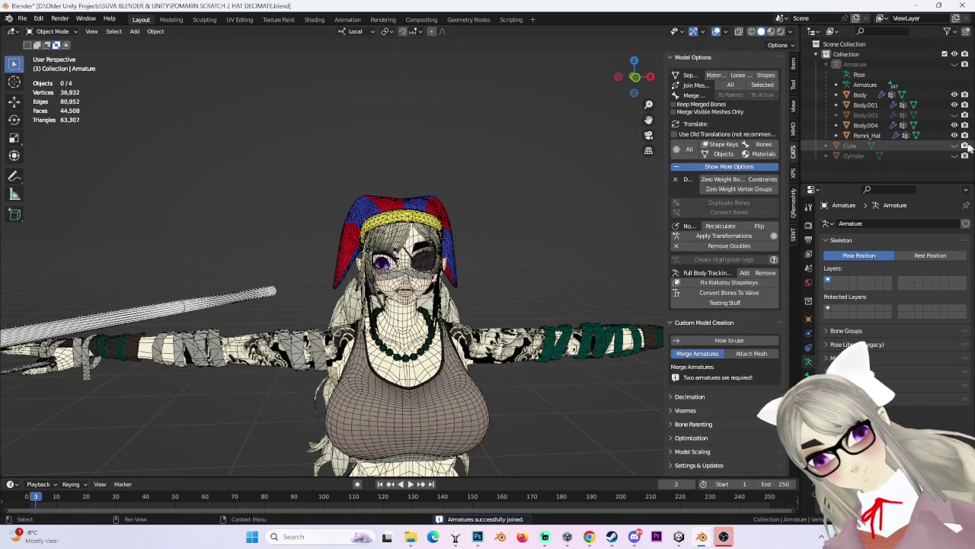
{"action": "key", "text": "alt+h"}
{"action": "scroll", "coordinate": [388, 281], "scroll_direction": "down", "scroll_amount": 5}
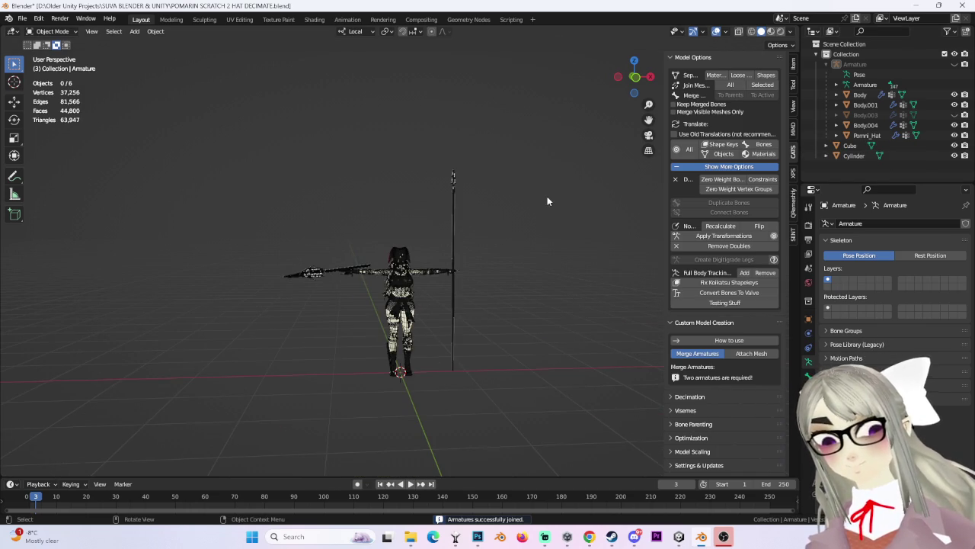
Frame the spear Cube and orbit until it stands upright above the figure.
{"action": "left_click", "coordinate": [453, 259]}
{"action": "key", "text": "KP_Decimal"}
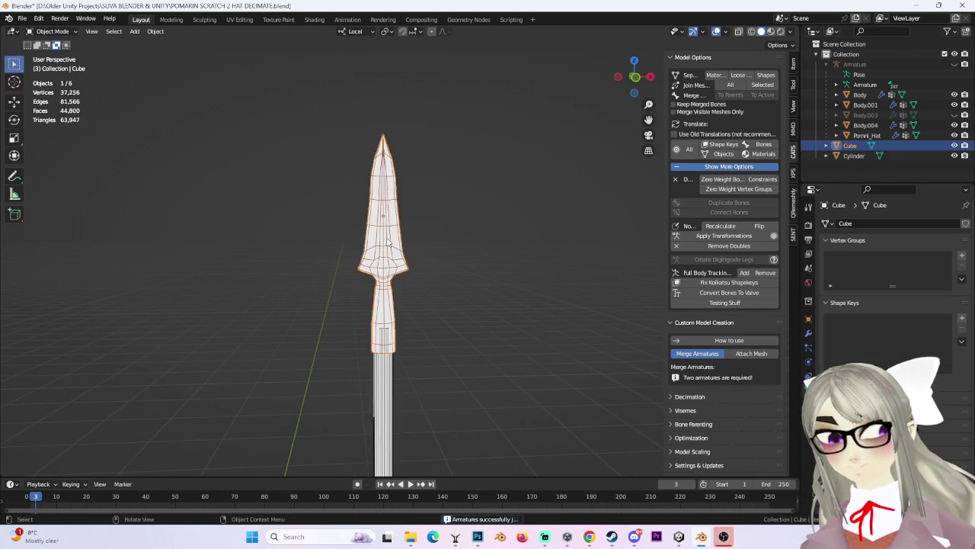
{"action": "middle_click_drag", "start_coordinate": [386, 242], "coordinate": [553, 254]}
{"action": "scroll", "coordinate": [355, 244], "scroll_direction": "up", "scroll_amount": 3}
{"action": "middle_click_drag", "start_coordinate": [261, 256], "coordinate": [364, 307]}
{"action": "scroll", "coordinate": [363, 305], "scroll_direction": "down", "scroll_amount": 3}
{"action": "middle_click_drag", "start_coordinate": [431, 266], "coordinate": [434, 350]}
{"action": "scroll", "coordinate": [431, 289], "scroll_direction": "down", "scroll_amount": 3}
{"action": "scroll", "coordinate": [427, 225], "scroll_direction": "down", "scroll_amount": 2}
Check the pole Cylinder, then switch to a front orthographic view of the character.
{"action": "left_click", "coordinate": [400, 202]}
{"action": "middle_click_drag", "start_coordinate": [401, 203], "coordinate": [443, 266]}
{"action": "left_click", "coordinate": [443, 267]}
{"action": "scroll", "coordinate": [378, 313], "scroll_direction": "up", "scroll_amount": 3}
{"action": "scroll", "coordinate": [439, 239], "scroll_direction": "up", "scroll_amount": 2}
{"action": "scroll", "coordinate": [440, 239], "scroll_direction": "up", "scroll_amount": 2}
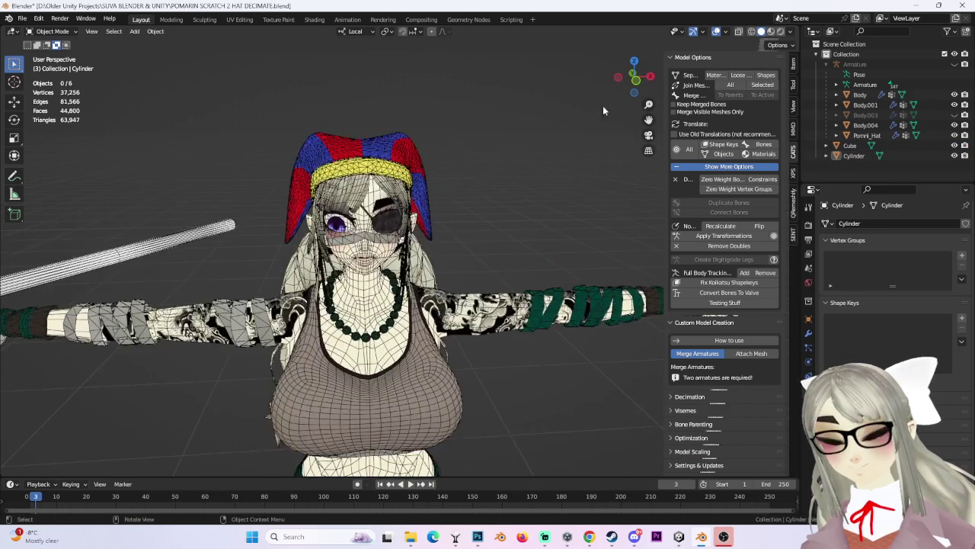
{"action": "left_click", "coordinate": [636, 81]}
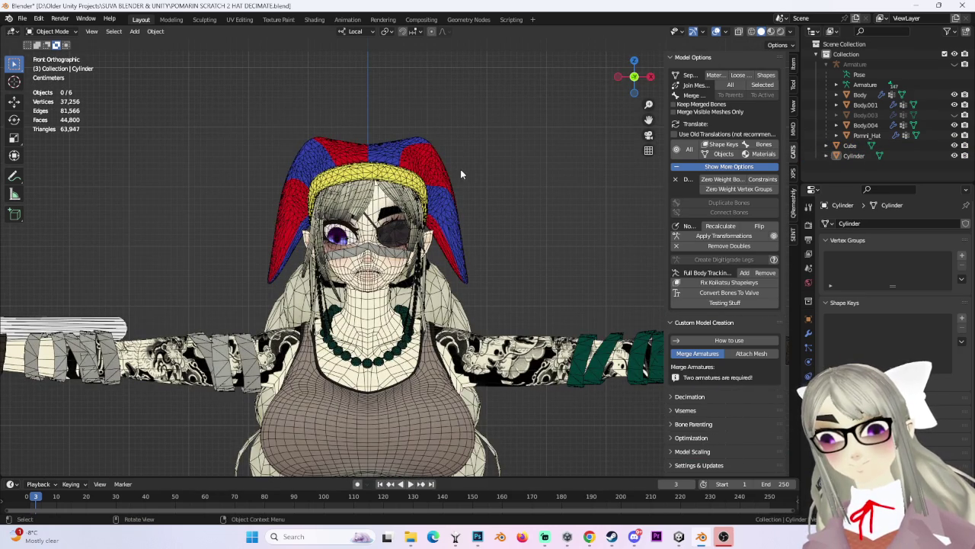
Remove the stray Key 1 shape key from Pomni_Hat.
{"action": "left_click", "coordinate": [417, 176]}
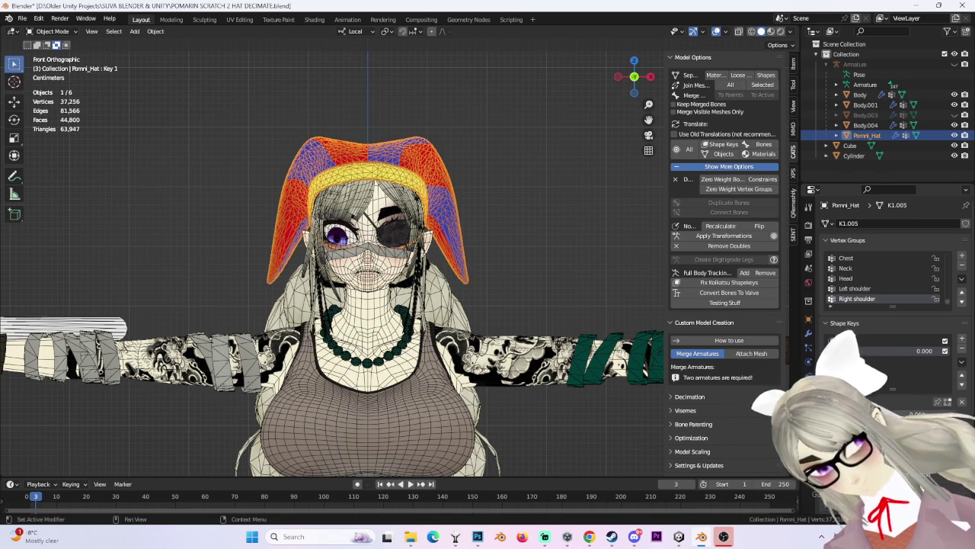
{"action": "double_click", "coordinate": [852, 351]}
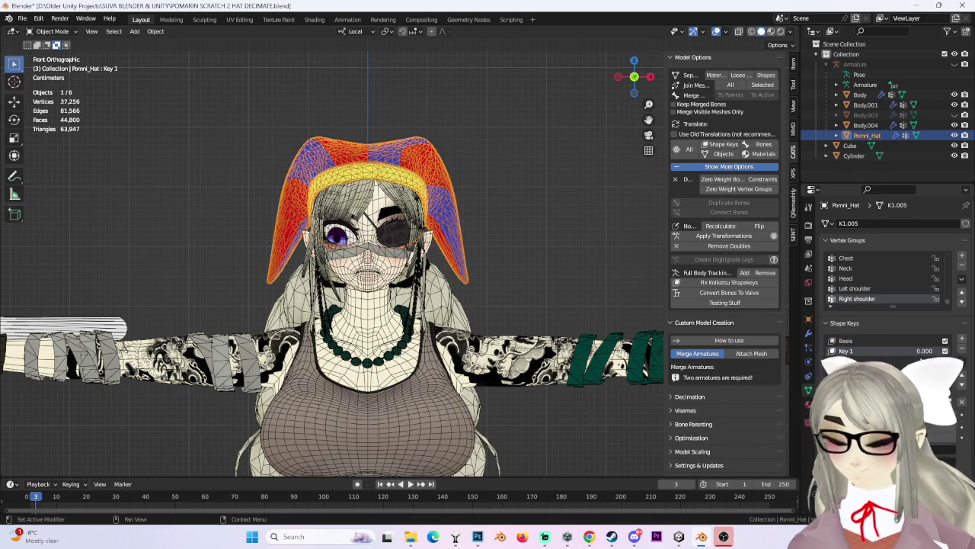
{"action": "left_click", "coordinate": [961, 349]}
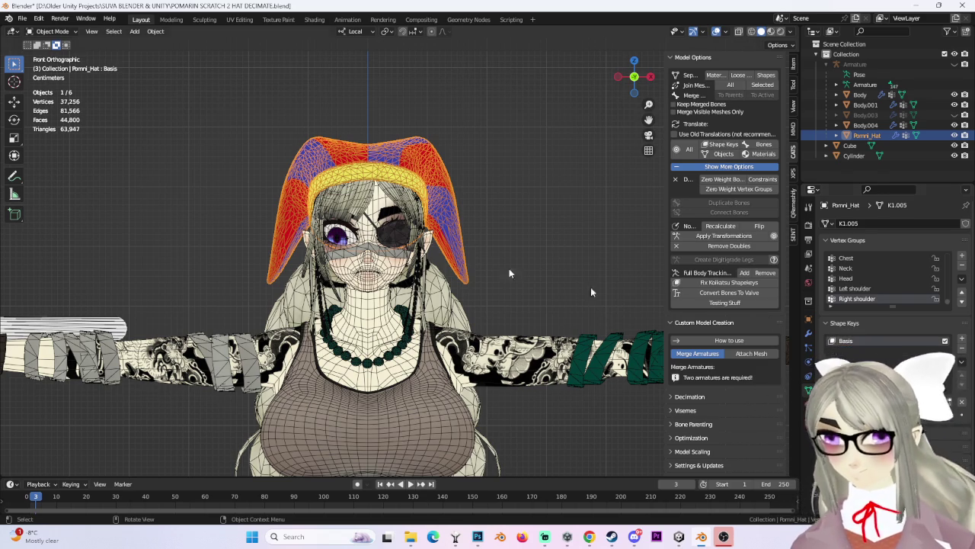
Unhide the Body.003 hair object and select Body.004 for review.
{"action": "left_click", "coordinate": [407, 205]}
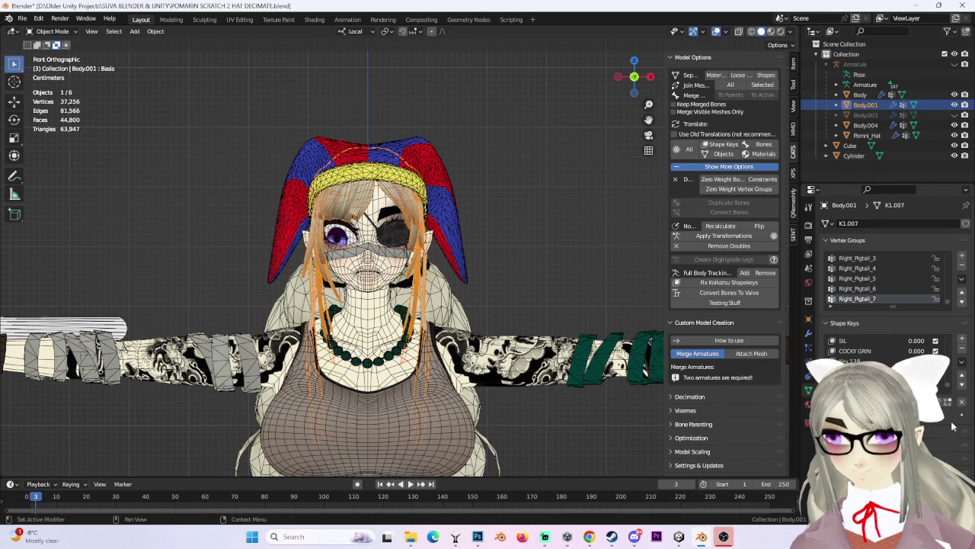
{"action": "left_click", "coordinate": [866, 114]}
{"action": "left_click", "coordinate": [954, 114]}
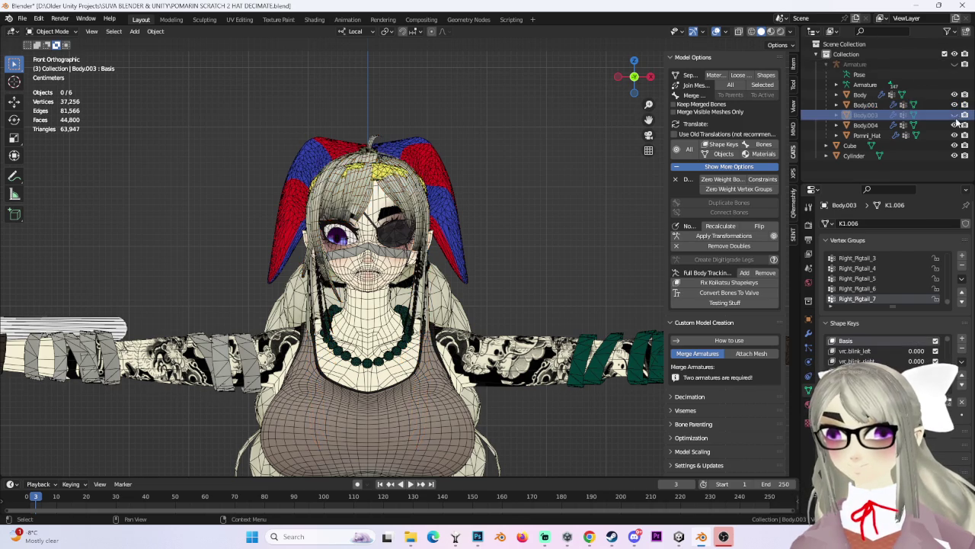
{"action": "middle_click_drag", "start_coordinate": [366, 305], "coordinate": [533, 343]}
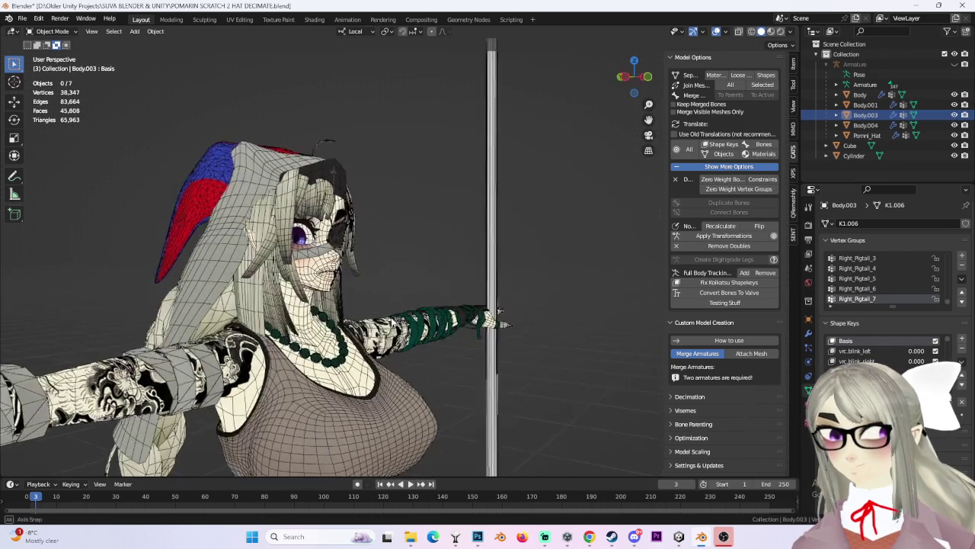
{"action": "left_click", "coordinate": [252, 229]}
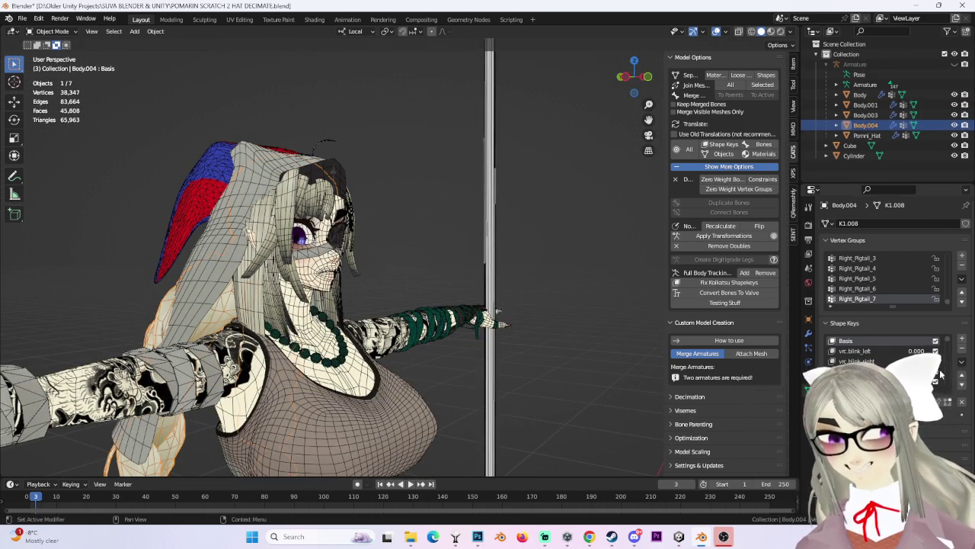
{"action": "scroll", "coordinate": [949, 342], "scroll_direction": "down", "scroll_amount": 5}
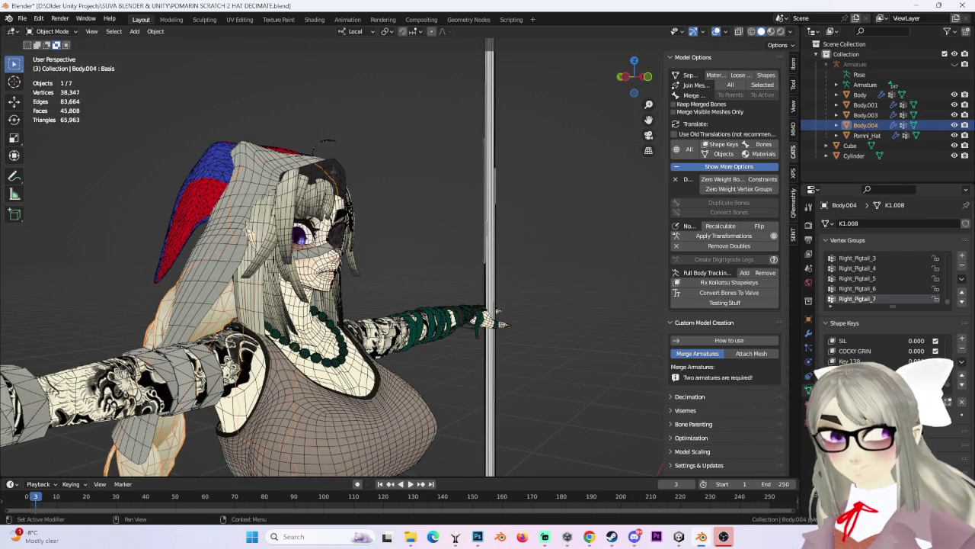
{"action": "middle_click_drag", "start_coordinate": [497, 323], "coordinate": [427, 323]}
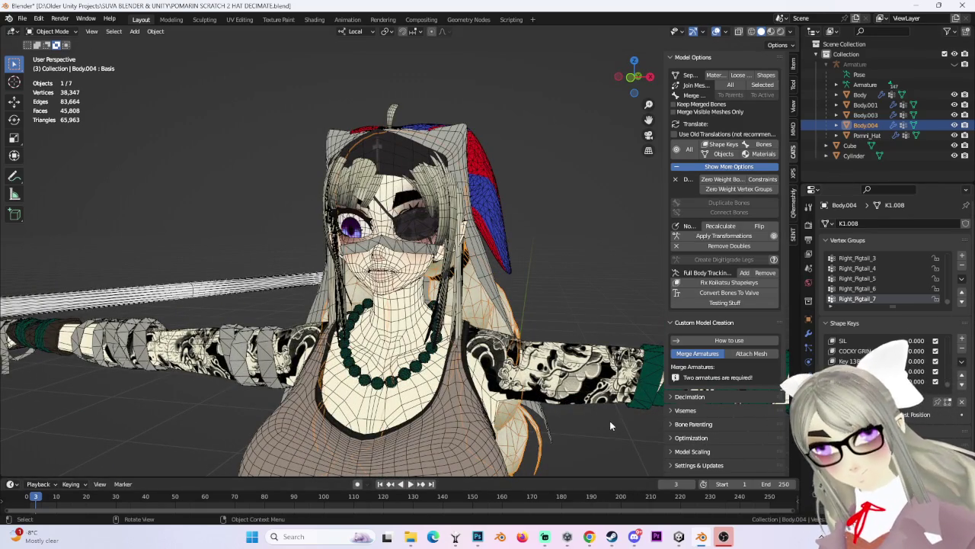
Join Body, the other body parts and Pomni_Hat into one mesh with CATS Join Meshes.
{"action": "left_click", "coordinate": [867, 134]}
{"action": "left_click", "coordinate": [859, 95]}
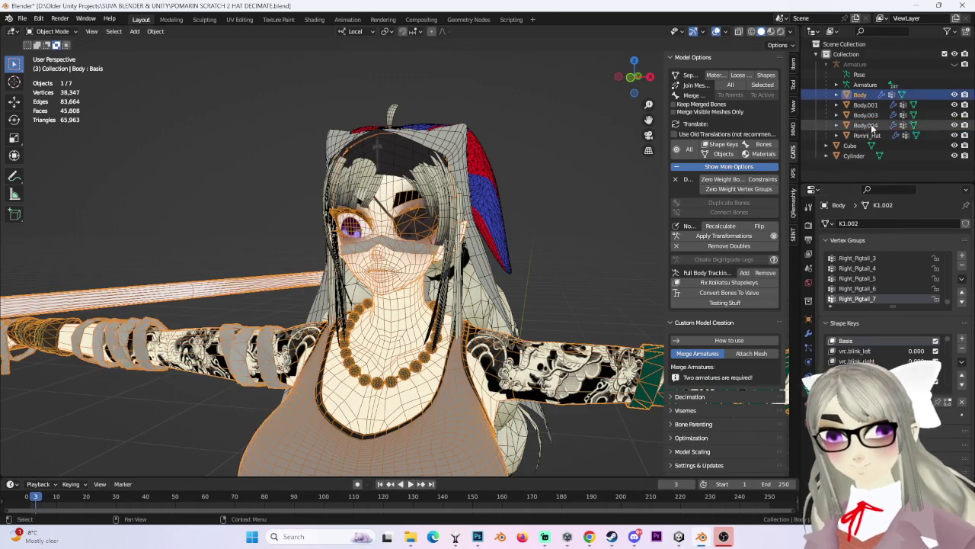
{"action": "left_click", "coordinate": [869, 135], "text": "shift"}
{"action": "left_click", "coordinate": [762, 85]}
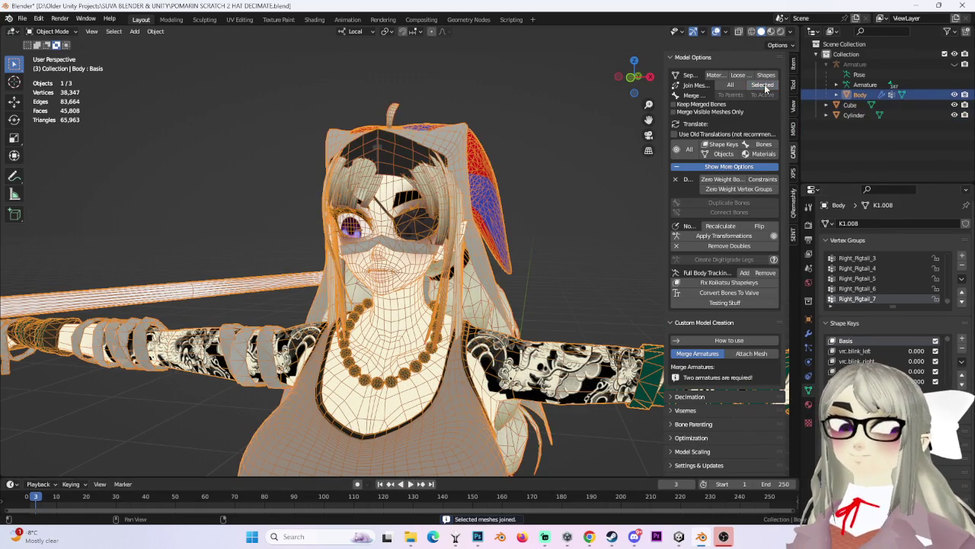
{"action": "left_click", "coordinate": [851, 106]}
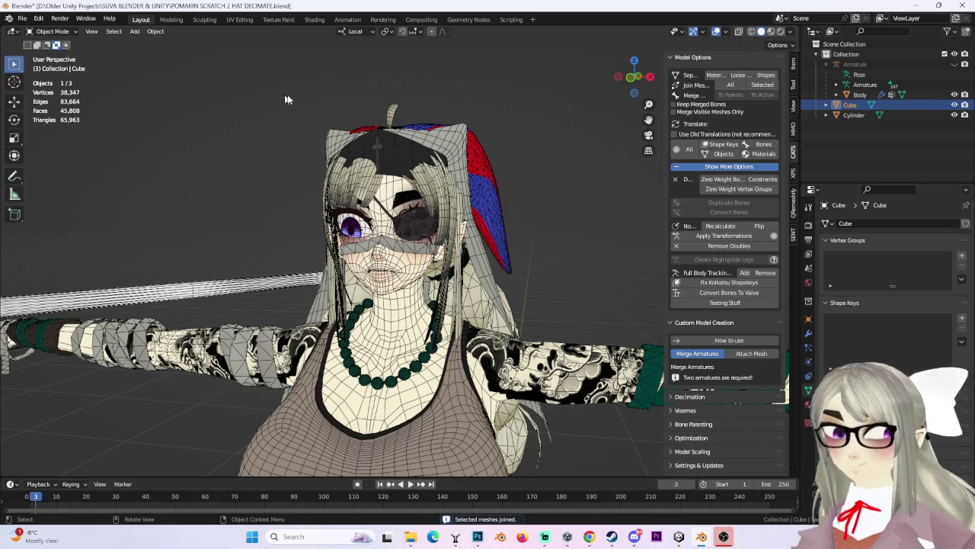
Save the file as POMARIN SCRATCH 3 HAT DECIMATE.blend.
{"action": "left_click", "coordinate": [24, 18]}
{"action": "left_click", "coordinate": [45, 96]}
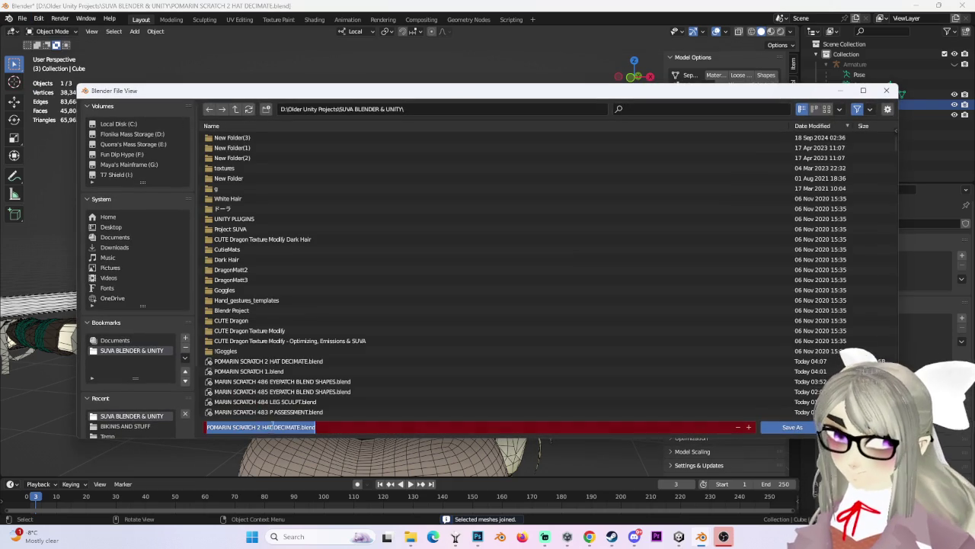
{"action": "left_click", "coordinate": [257, 427]}
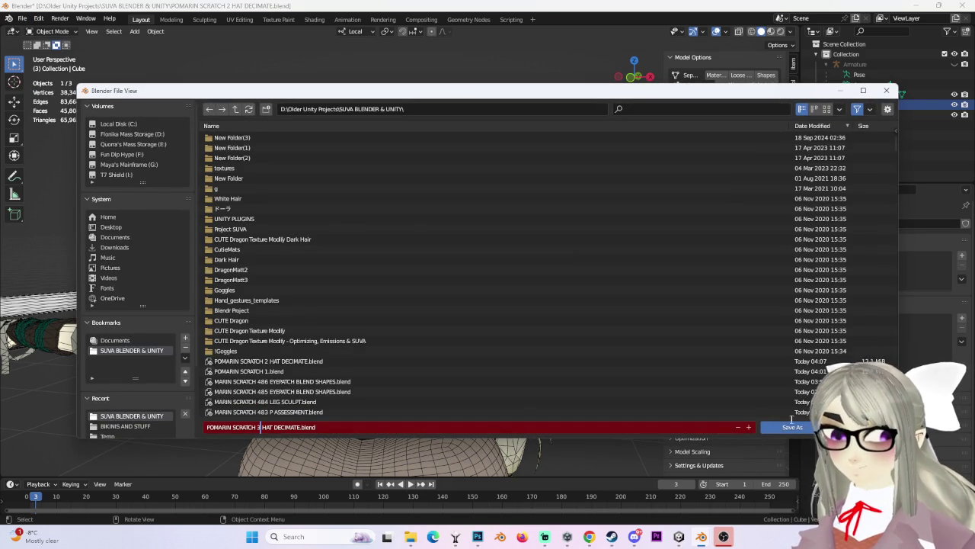
{"action": "left_click", "coordinate": [793, 427]}
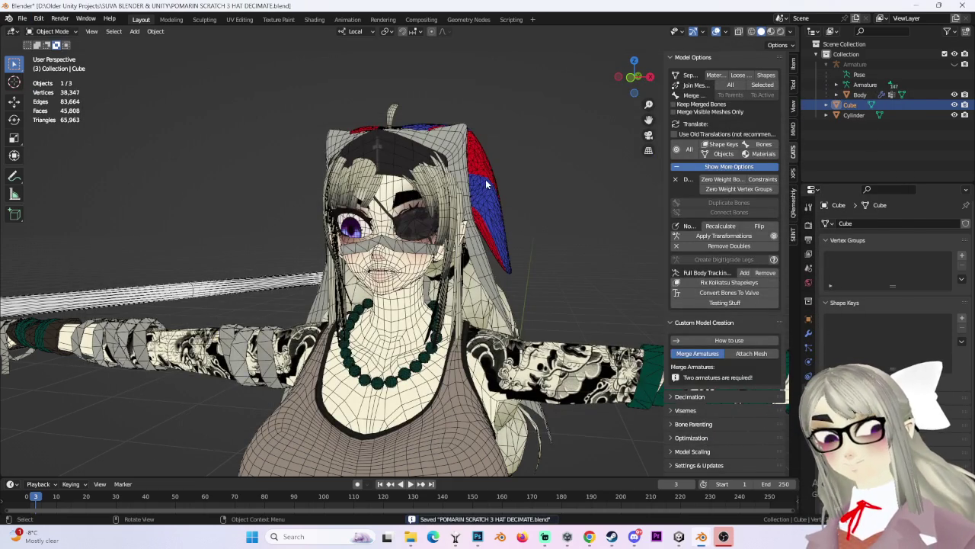
Make Body the active object and show its material slots.
{"action": "left_click", "coordinate": [486, 183]}
{"action": "middle_click_drag", "start_coordinate": [486, 184], "coordinate": [427, 199]}
{"action": "left_click", "coordinate": [808, 390]}
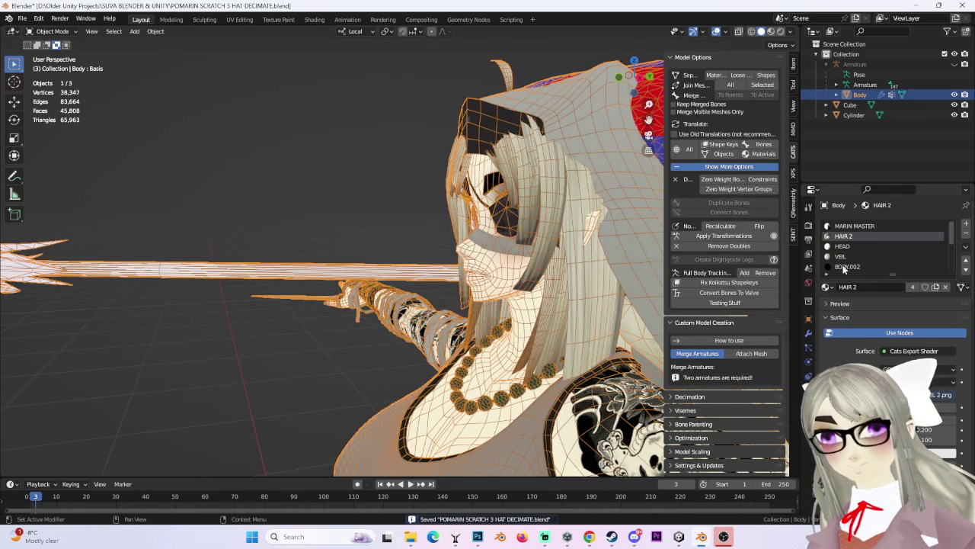
{"action": "scroll", "coordinate": [874, 262], "scroll_direction": "up", "scroll_amount": 2}
{"action": "scroll", "coordinate": [853, 259], "scroll_direction": "up", "scroll_amount": 3}
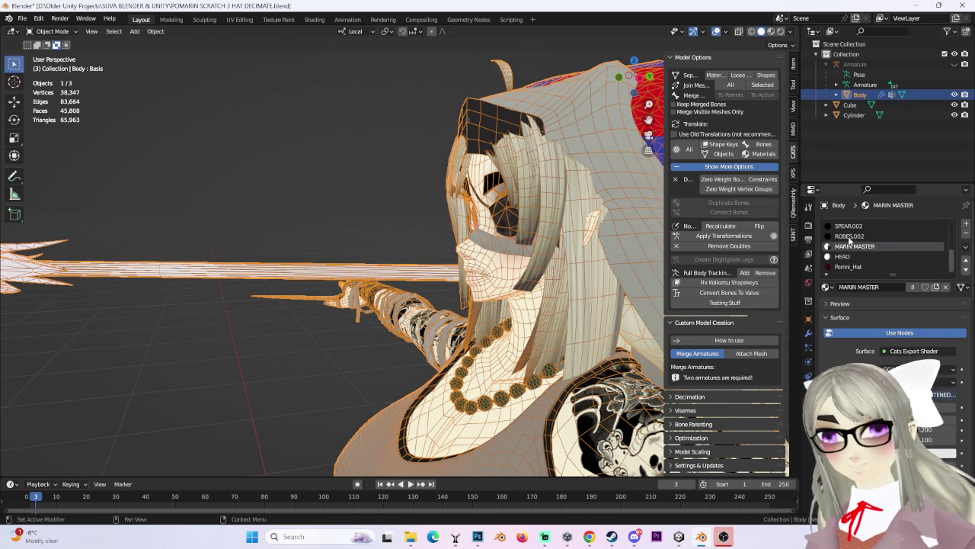
Select the VEIL material slot in Body's material list.
{"action": "left_click", "coordinate": [852, 256]}
{"action": "scroll", "coordinate": [853, 258], "scroll_direction": "up", "scroll_amount": 2}
{"action": "scroll", "coordinate": [853, 257], "scroll_direction": "up", "scroll_amount": 1}
{"action": "left_click", "coordinate": [855, 257]}
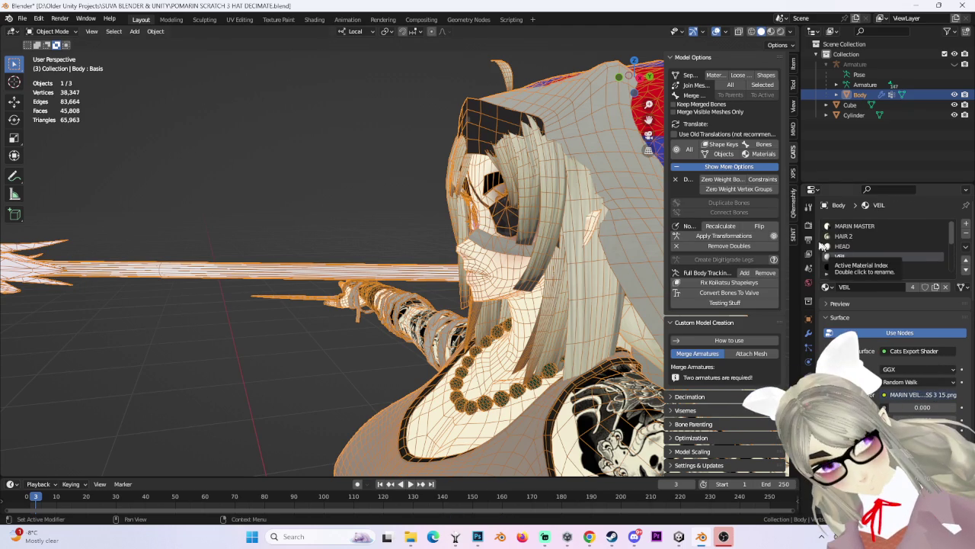
Review the remaining material slots, then run CATS Fix Model on the avatar.
{"action": "scroll", "coordinate": [736, 136], "scroll_direction": "up", "scroll_amount": 1}
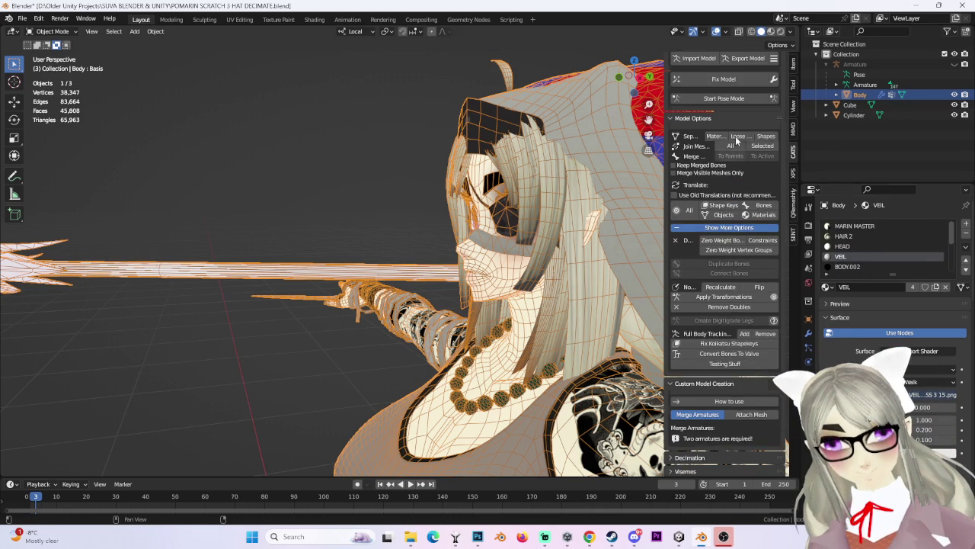
{"action": "scroll", "coordinate": [735, 136], "scroll_direction": "up", "scroll_amount": 2}
{"action": "scroll", "coordinate": [930, 255], "scroll_direction": "down", "scroll_amount": 2}
{"action": "scroll", "coordinate": [894, 242], "scroll_direction": "down", "scroll_amount": 4}
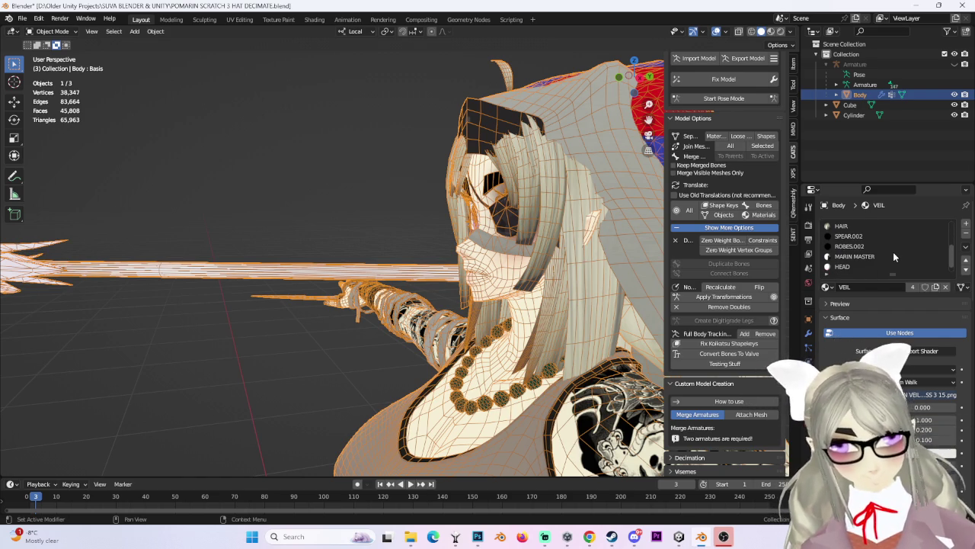
{"action": "scroll", "coordinate": [894, 256], "scroll_direction": "up", "scroll_amount": 3}
{"action": "scroll", "coordinate": [895, 253], "scroll_direction": "down", "scroll_amount": 3}
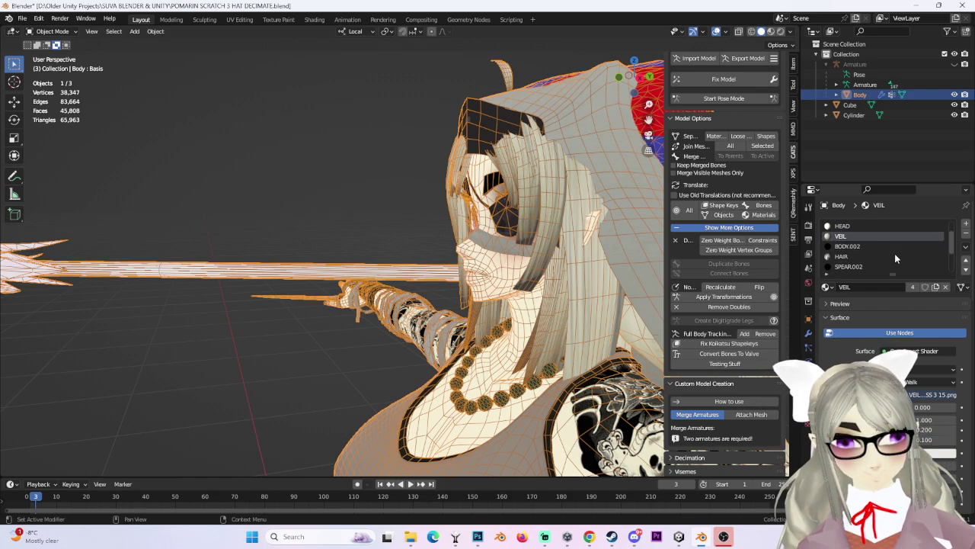
{"action": "scroll", "coordinate": [895, 253], "scroll_direction": "down", "scroll_amount": 1}
{"action": "scroll", "coordinate": [895, 254], "scroll_direction": "up", "scroll_amount": 4}
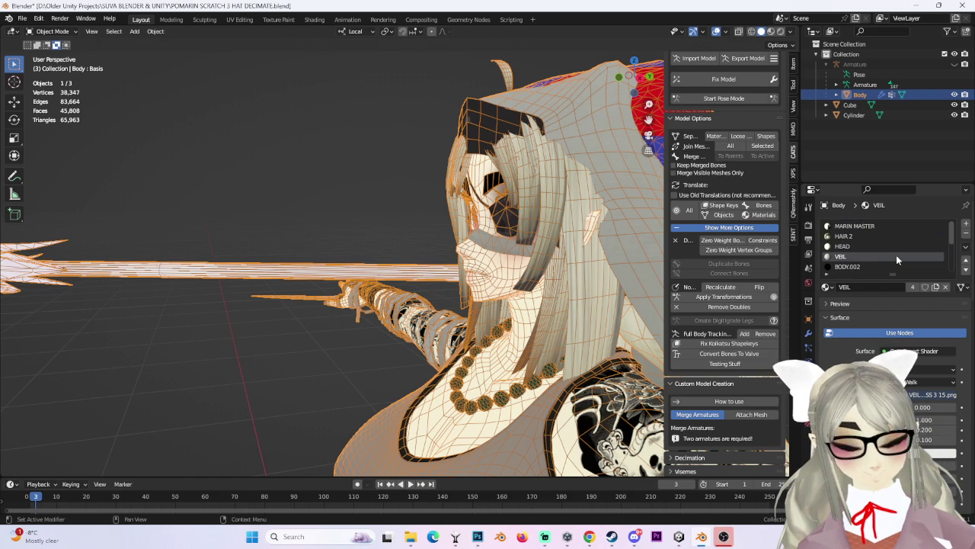
{"action": "scroll", "coordinate": [895, 254], "scroll_direction": "down", "scroll_amount": 2}
{"action": "scroll", "coordinate": [896, 255], "scroll_direction": "down", "scroll_amount": 1}
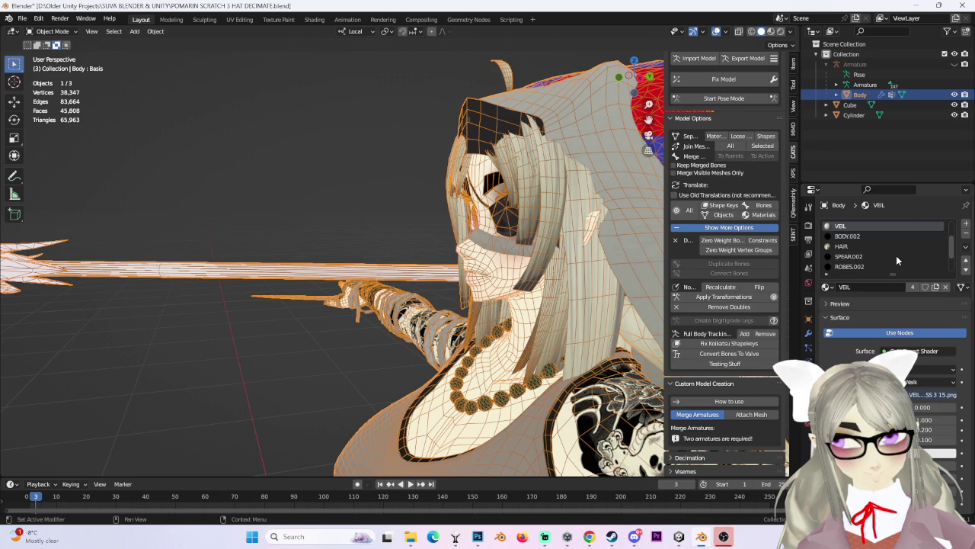
{"action": "scroll", "coordinate": [896, 255], "scroll_direction": "down", "scroll_amount": 1}
{"action": "scroll", "coordinate": [897, 255], "scroll_direction": "down", "scroll_amount": 1}
{"action": "scroll", "coordinate": [897, 256], "scroll_direction": "down", "scroll_amount": 1}
{"action": "scroll", "coordinate": [897, 256], "scroll_direction": "up", "scroll_amount": 2}
{"action": "scroll", "coordinate": [896, 256], "scroll_direction": "up", "scroll_amount": 2}
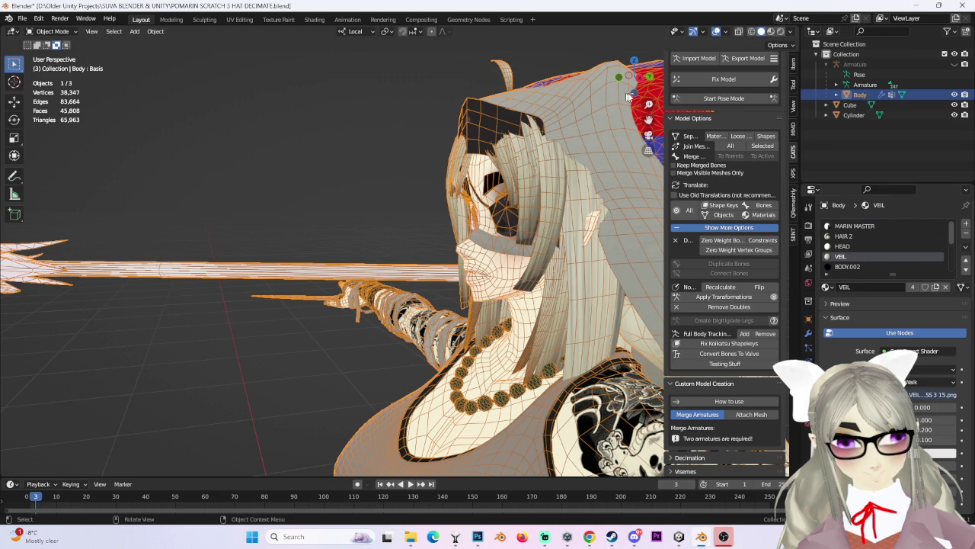
{"action": "left_click", "coordinate": [713, 77]}
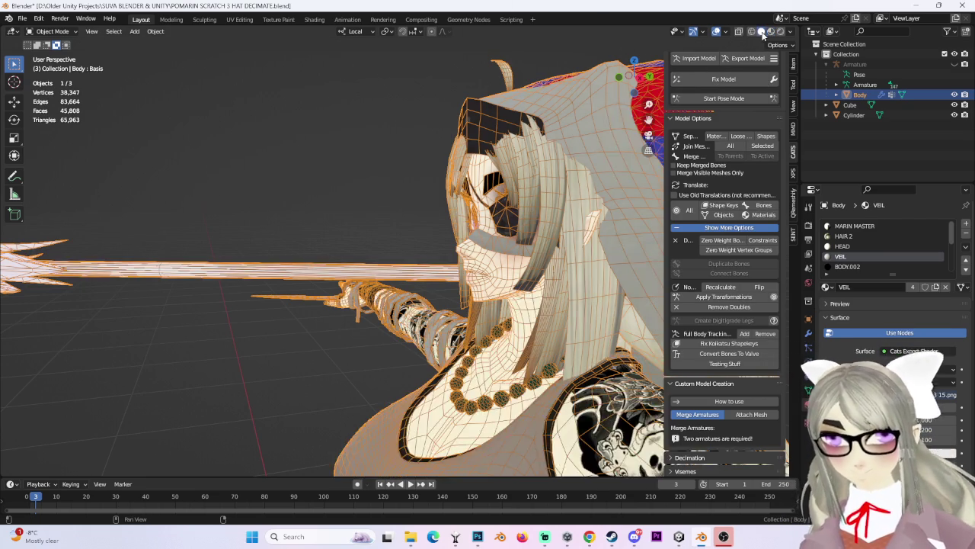
Turn off viewport overlays and inspect the avatar from front and three-quarter views.
{"action": "middle_click_drag", "start_coordinate": [411, 236], "coordinate": [540, 234]}
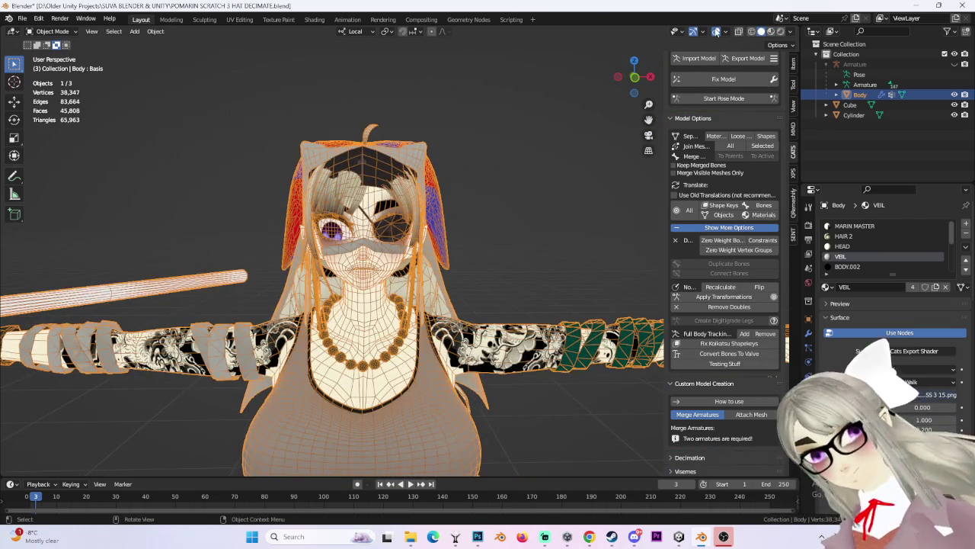
{"action": "left_click", "coordinate": [716, 31]}
{"action": "left_click", "coordinate": [642, 75]}
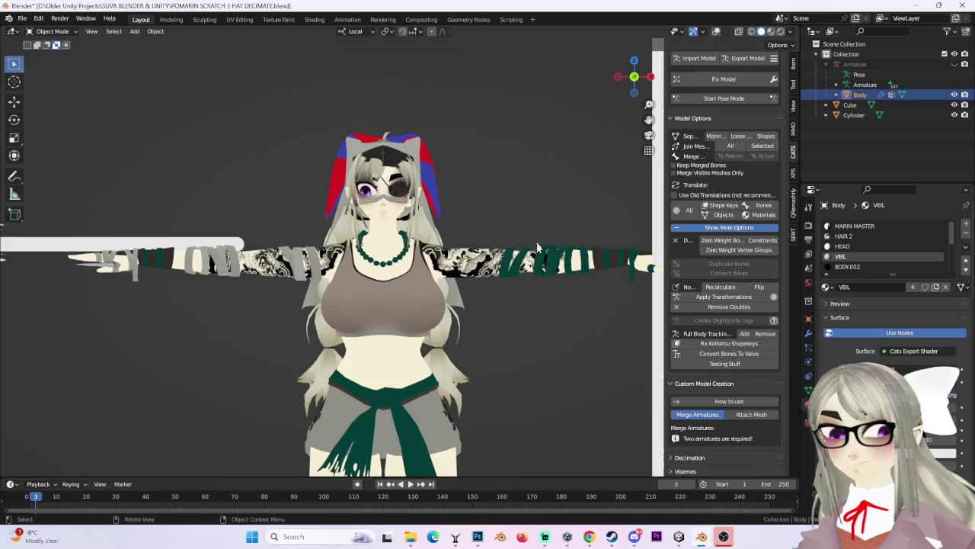
{"action": "middle_click_drag", "start_coordinate": [509, 299], "coordinate": [480, 274]}
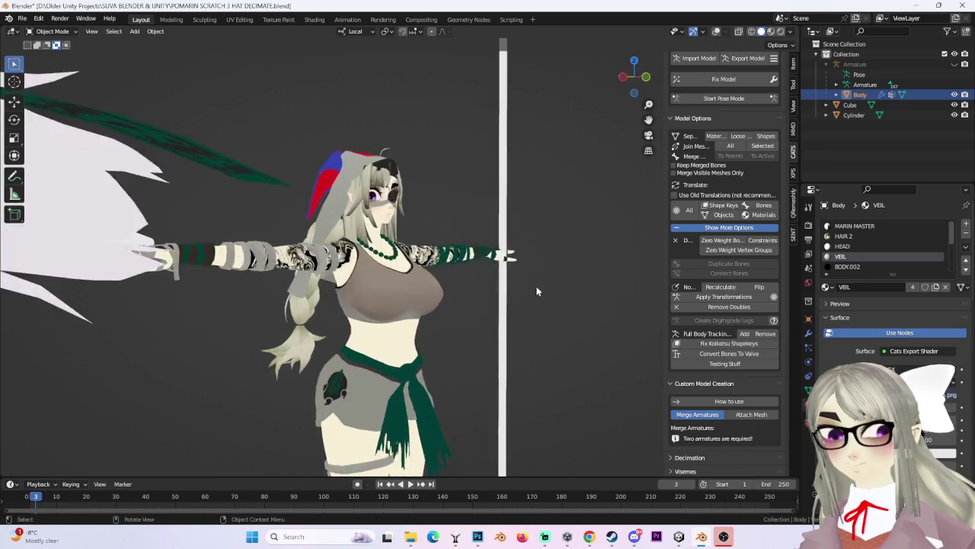
{"action": "scroll", "coordinate": [480, 274], "scroll_direction": "up", "scroll_amount": 3}
{"action": "mouse_move", "coordinate": [539, 314]}
{"action": "middle_mouse_down"}
{"action": "mouse_move", "coordinate": [535, 377]}
{"action": "mouse_move", "coordinate": [499, 237]}
{"action": "mouse_move", "coordinate": [450, 267]}
{"action": "middle_mouse_up"}
{"action": "scroll", "coordinate": [499, 236], "scroll_direction": "up", "scroll_amount": 2}
{"action": "scroll", "coordinate": [423, 287], "scroll_direction": "up", "scroll_amount": 3}
{"action": "scroll", "coordinate": [431, 287], "scroll_direction": "down", "scroll_amount": 3}
Switch the viewport to plain grey Solid shading and pull back around the character.
{"action": "left_click", "coordinate": [791, 32]}
{"action": "left_click", "coordinate": [762, 145]}
{"action": "mouse_move", "coordinate": [487, 228]}
{"action": "middle_mouse_down"}
{"action": "mouse_move", "coordinate": [541, 245]}
{"action": "mouse_move", "coordinate": [567, 267]}
{"action": "mouse_move", "coordinate": [562, 276]}
{"action": "mouse_move", "coordinate": [575, 306]}
{"action": "mouse_move", "coordinate": [573, 297]}
{"action": "mouse_move", "coordinate": [528, 321]}
{"action": "mouse_move", "coordinate": [544, 339]}
{"action": "mouse_move", "coordinate": [563, 339]}
{"action": "mouse_move", "coordinate": [533, 335]}
{"action": "middle_mouse_up"}
{"action": "scroll", "coordinate": [542, 245], "scroll_direction": "down", "scroll_amount": 2}
{"action": "scroll", "coordinate": [556, 245], "scroll_direction": "down", "scroll_amount": 3}
{"action": "scroll", "coordinate": [541, 329], "scroll_direction": "up", "scroll_amount": 2}
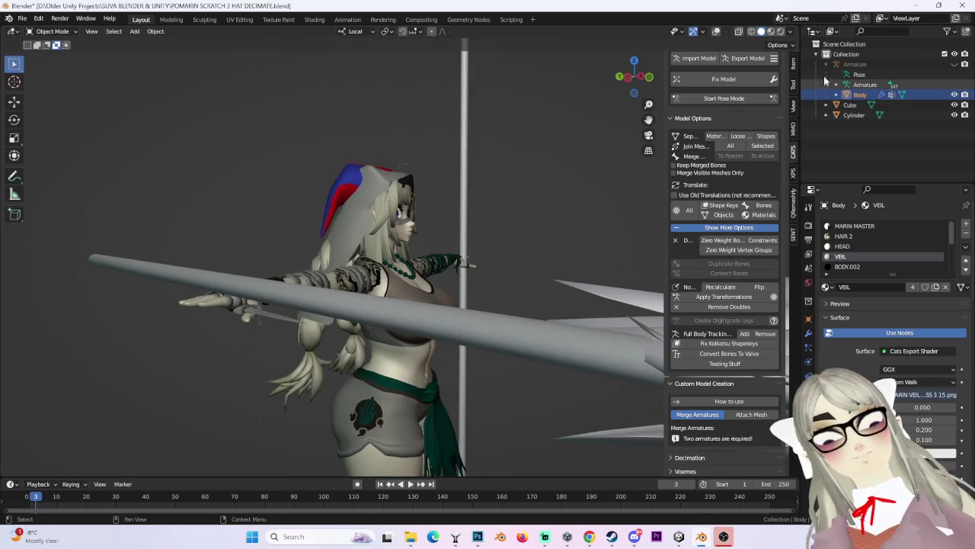
Delete the leftover Cube and Cylinder objects.
{"action": "left_click", "coordinate": [852, 105]}
{"action": "left_click", "coordinate": [859, 115], "text": "ctrl"}
{"action": "right_click", "coordinate": [859, 115]}
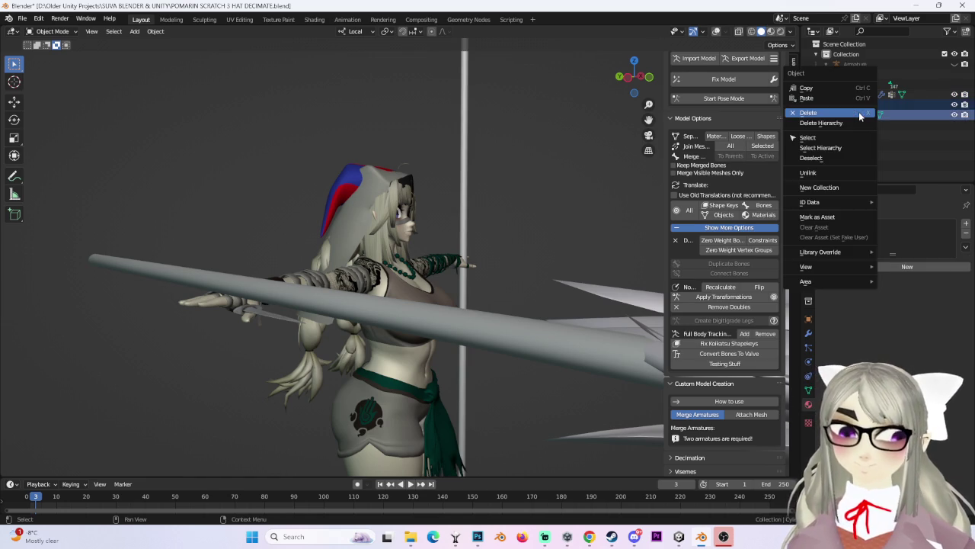
{"action": "left_click", "coordinate": [860, 112]}
Export the avatar as an FBX with CATS, continuing past the material warning.
{"action": "left_click", "coordinate": [743, 58]}
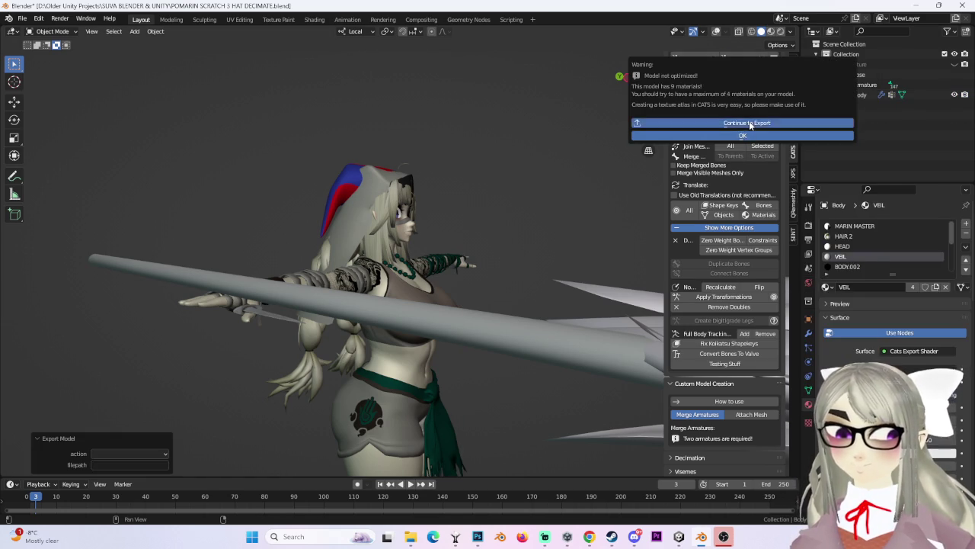
{"action": "left_click", "coordinate": [740, 123]}
{"action": "key", "text": "Return"}
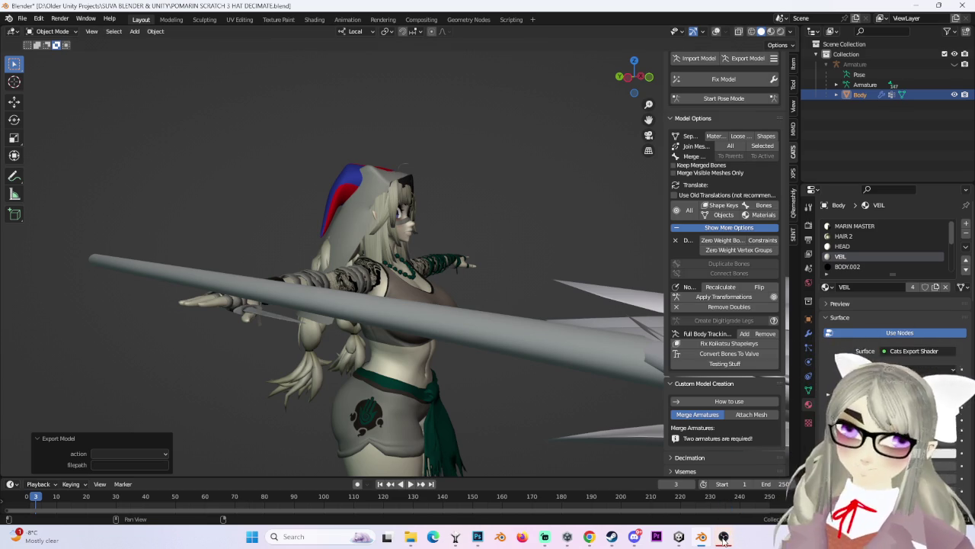
Launch Unity and bring up the project window.
{"action": "left_click", "coordinate": [724, 537]}
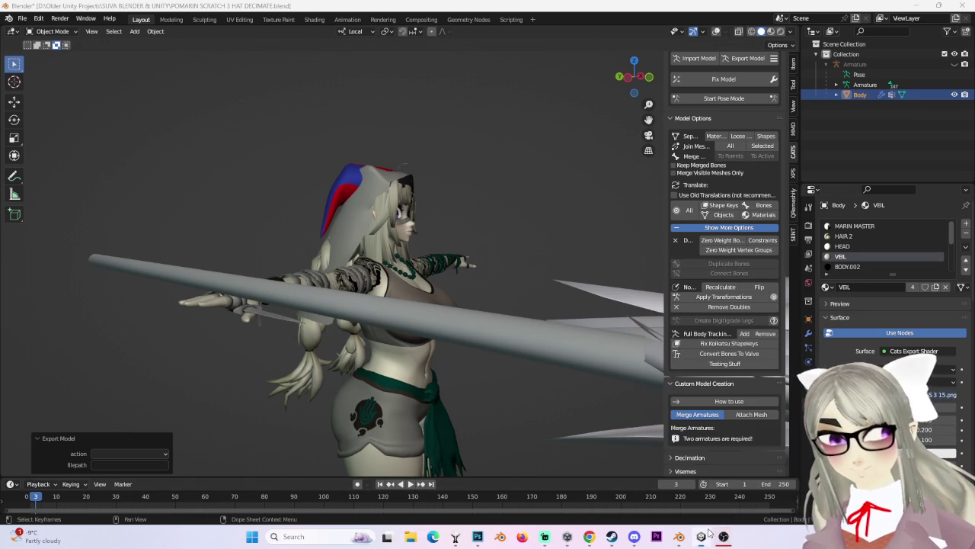
{"action": "right_click", "coordinate": [708, 532]}
{"action": "left_click", "coordinate": [800, 543]}
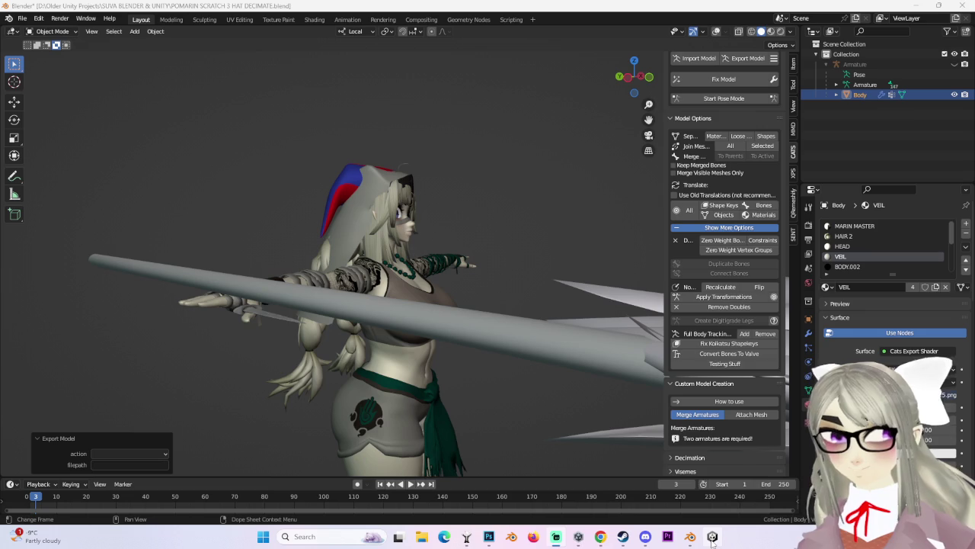
{"action": "left_click", "coordinate": [713, 537]}
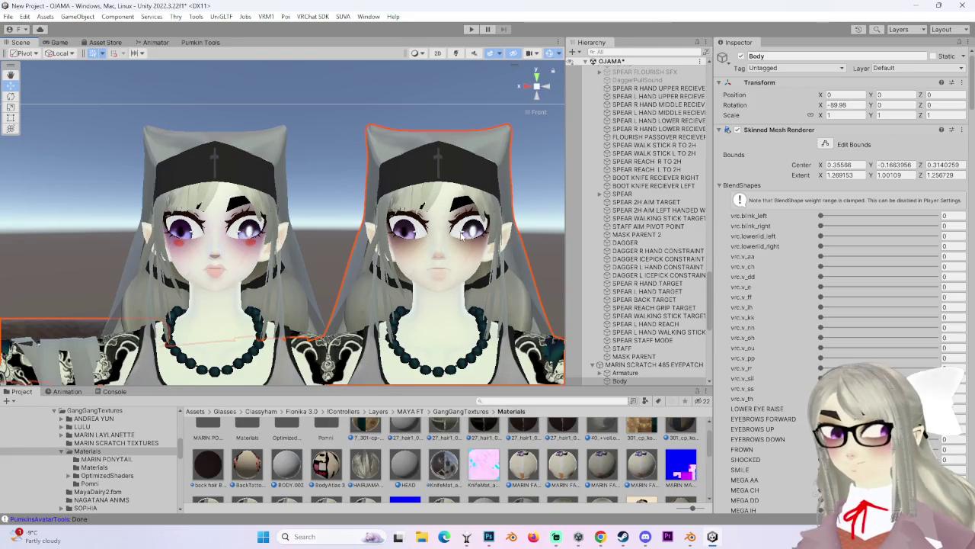
Locate the existing avatar's asset folder, add the new POMARIN SCRATCH FBX, and open its import settings.
{"action": "left_click", "coordinate": [654, 364]}
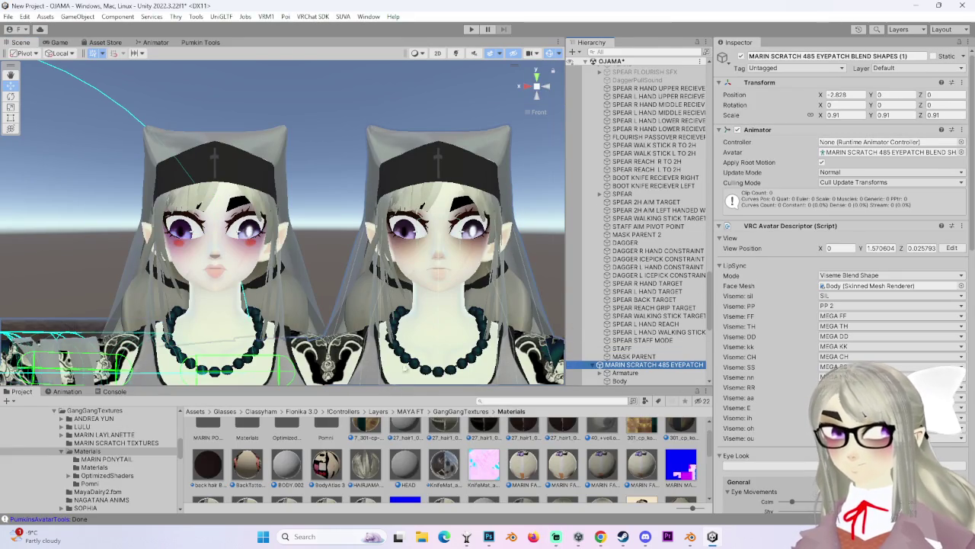
{"action": "scroll", "coordinate": [406, 382], "scroll_direction": "down", "scroll_amount": 3}
{"action": "left_click", "coordinate": [496, 140]}
{"action": "left_click_drag", "start_coordinate": [621, 380], "coordinate": [667, 366]}
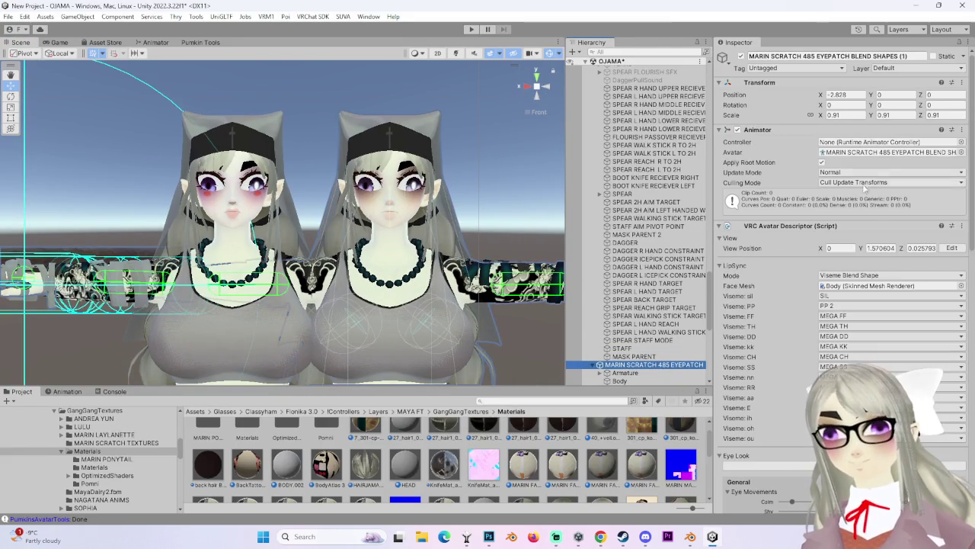
{"action": "left_click", "coordinate": [886, 152]}
{"action": "left_click", "coordinate": [421, 536]}
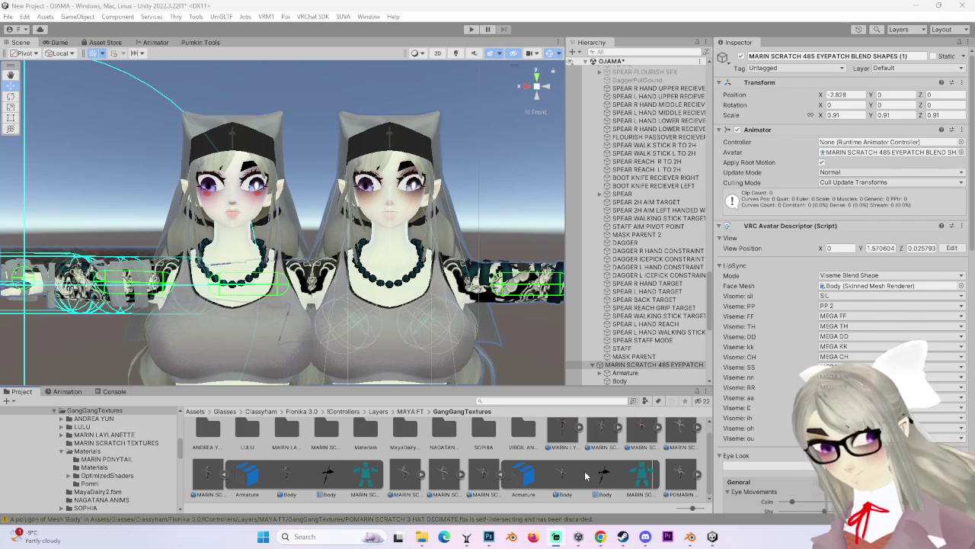
{"action": "left_click", "coordinate": [680, 474]}
Set the material Location to Use External Materials (Legacy) and apply.
{"action": "left_click", "coordinate": [881, 104]}
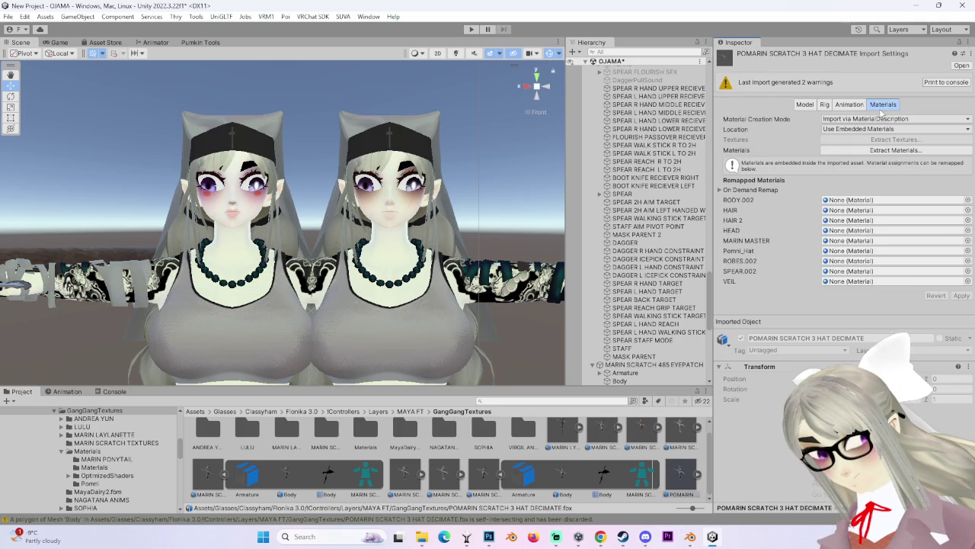
{"action": "left_click", "coordinate": [882, 129]}
{"action": "left_click", "coordinate": [876, 141]}
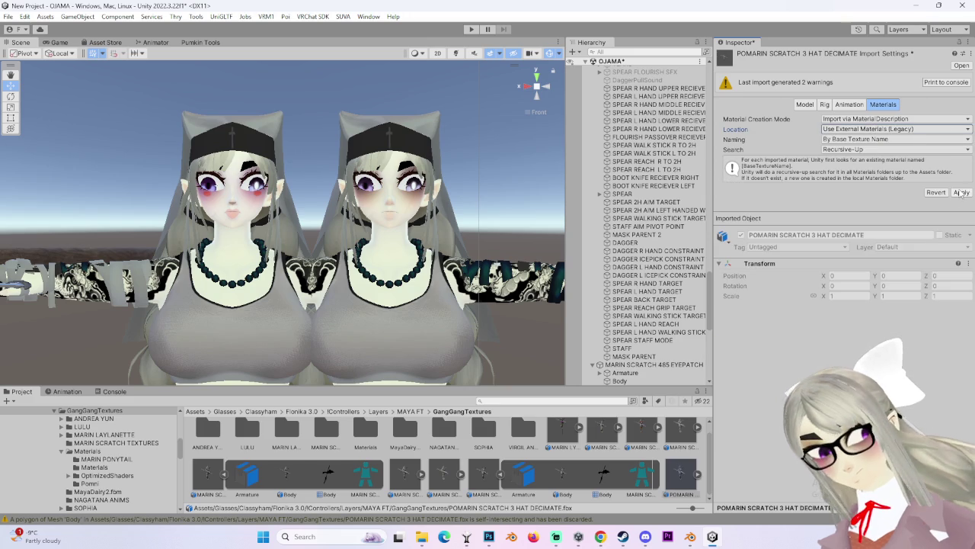
{"action": "left_click", "coordinate": [962, 192]}
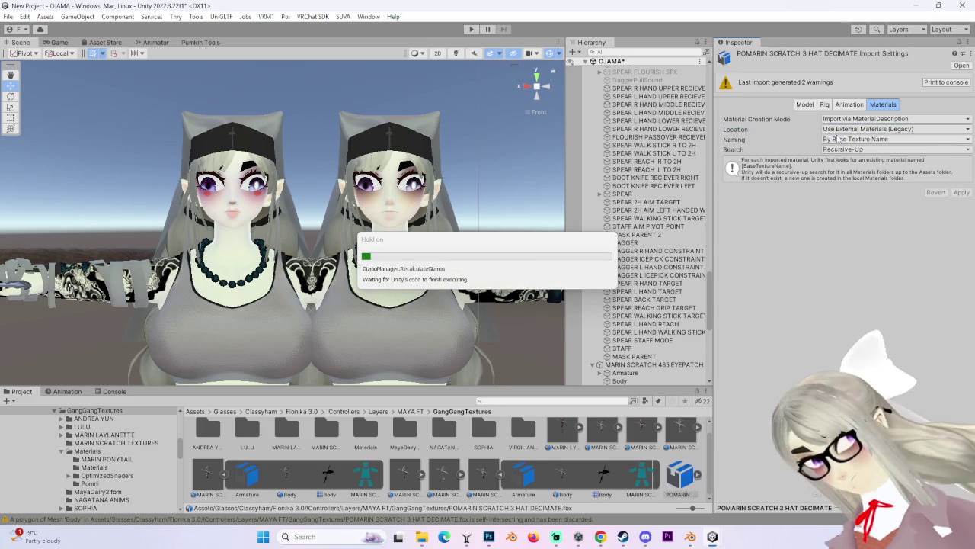
Set the rig Animation Type to Humanoid and open the avatar configuration.
{"action": "left_click", "coordinate": [858, 119]}
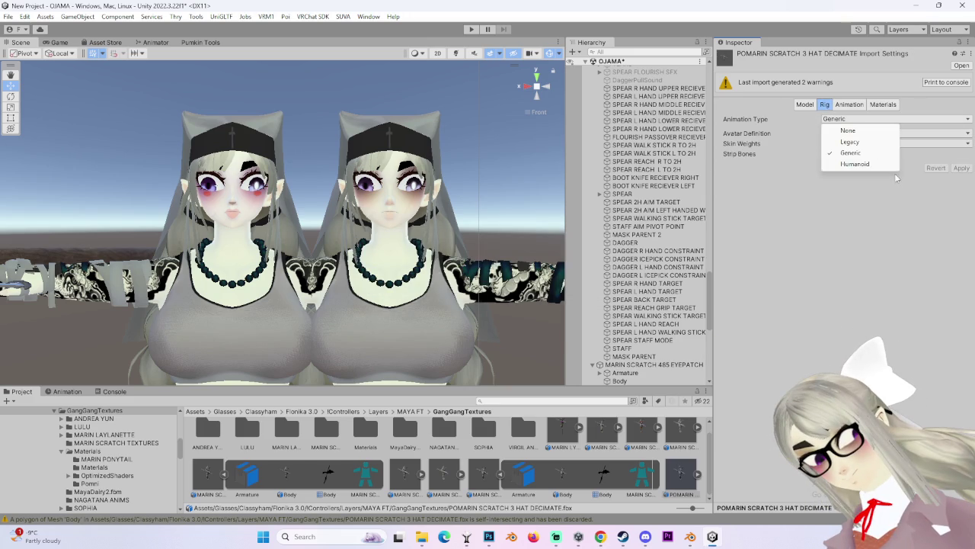
{"action": "left_click", "coordinate": [845, 181]}
{"action": "left_click", "coordinate": [961, 202]}
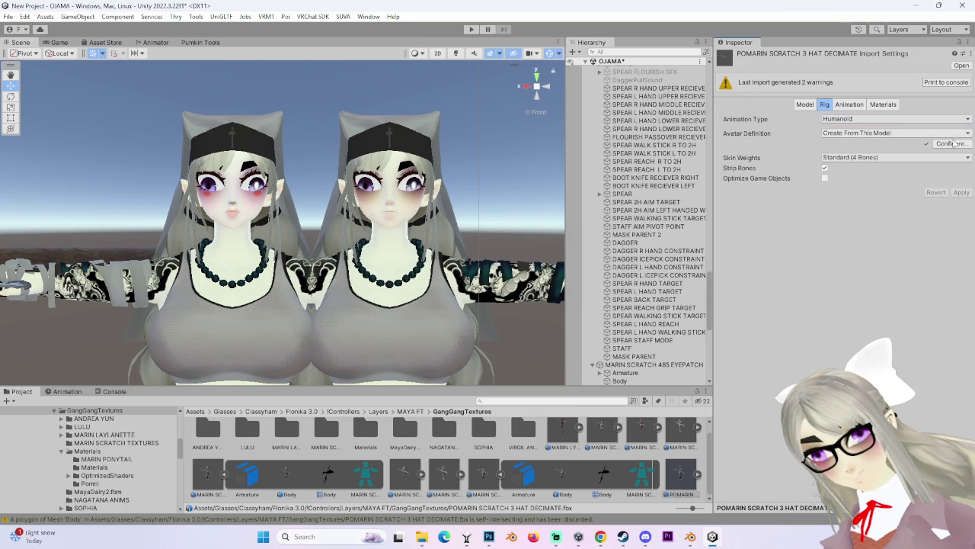
{"action": "left_click", "coordinate": [951, 144]}
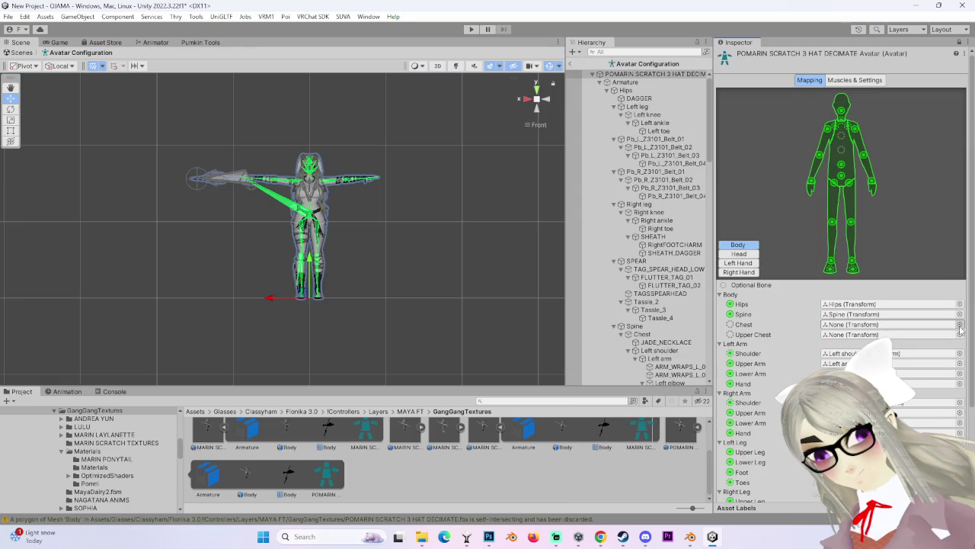
Assign the Chest transform to the Chest bone and check the Jaw and left little-finger mappings.
{"action": "left_click", "coordinate": [959, 325]}
{"action": "double_click", "coordinate": [475, 193]}
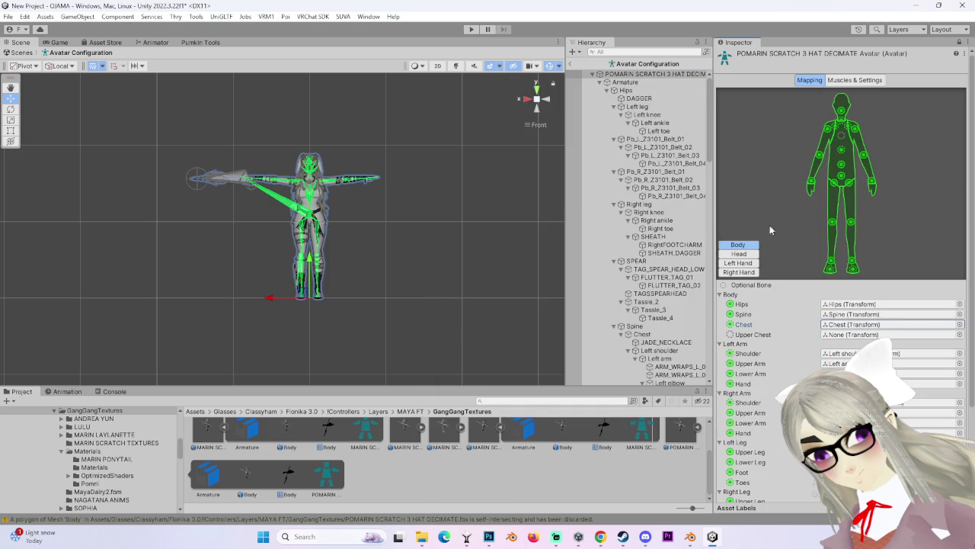
{"action": "left_click", "coordinate": [740, 254]}
{"action": "left_click", "coordinate": [853, 344]}
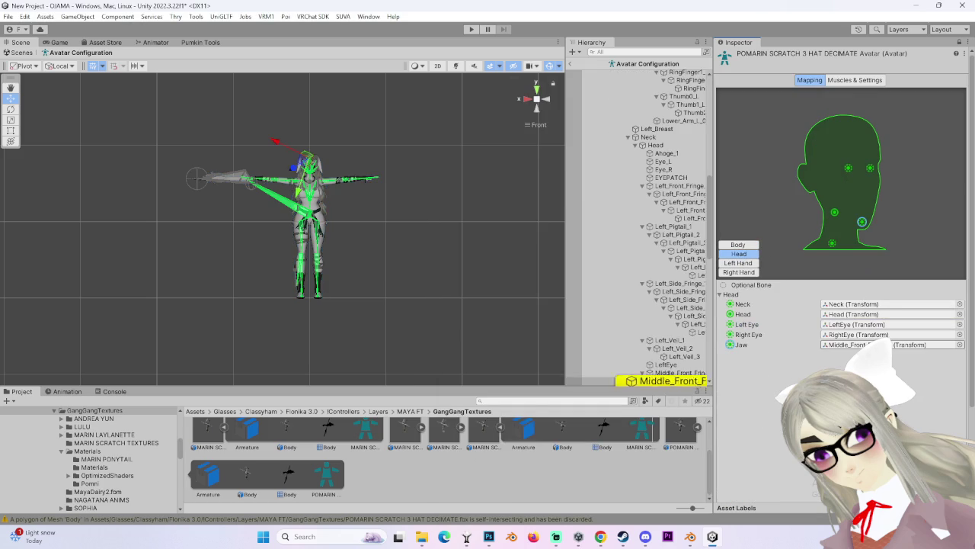
{"action": "left_click", "coordinate": [738, 263]}
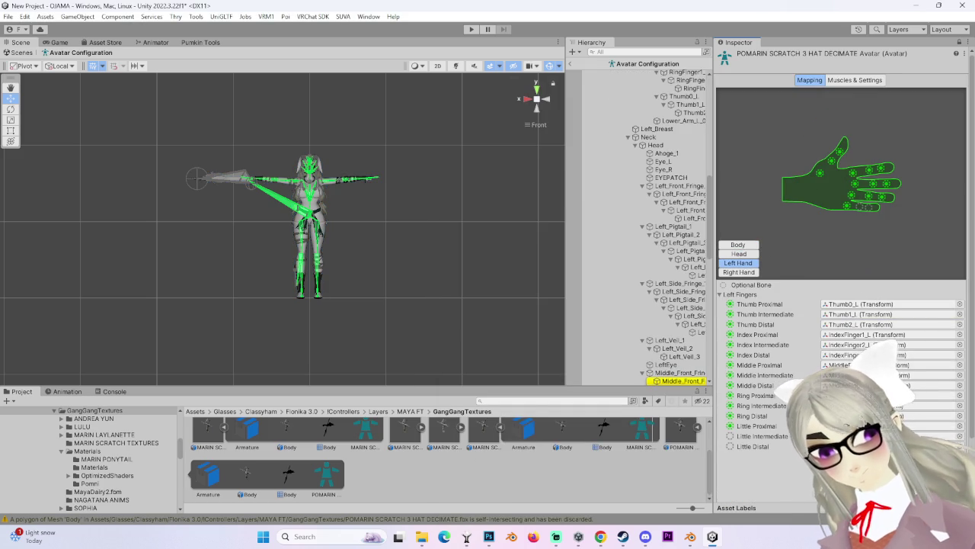
{"action": "left_click", "coordinate": [846, 426]}
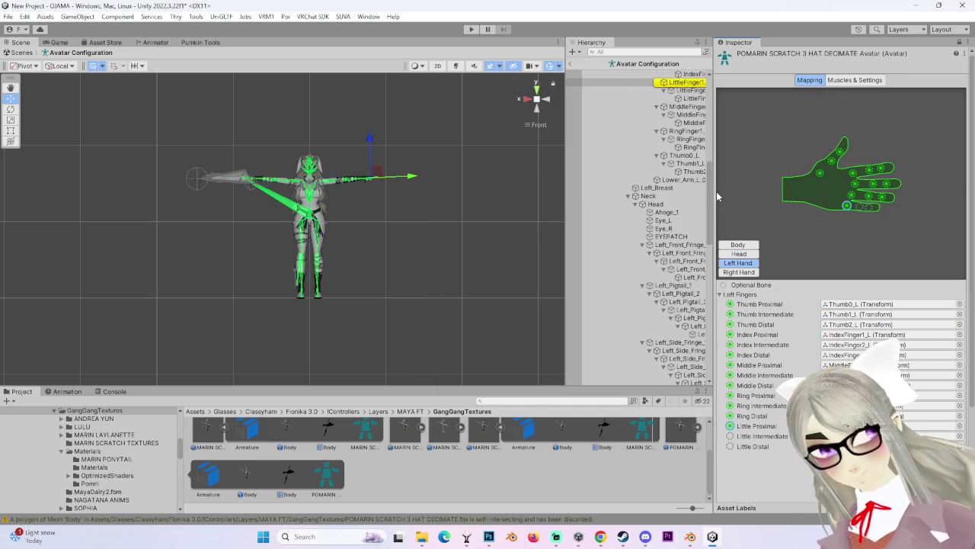
{"action": "left_click", "coordinate": [693, 91]}
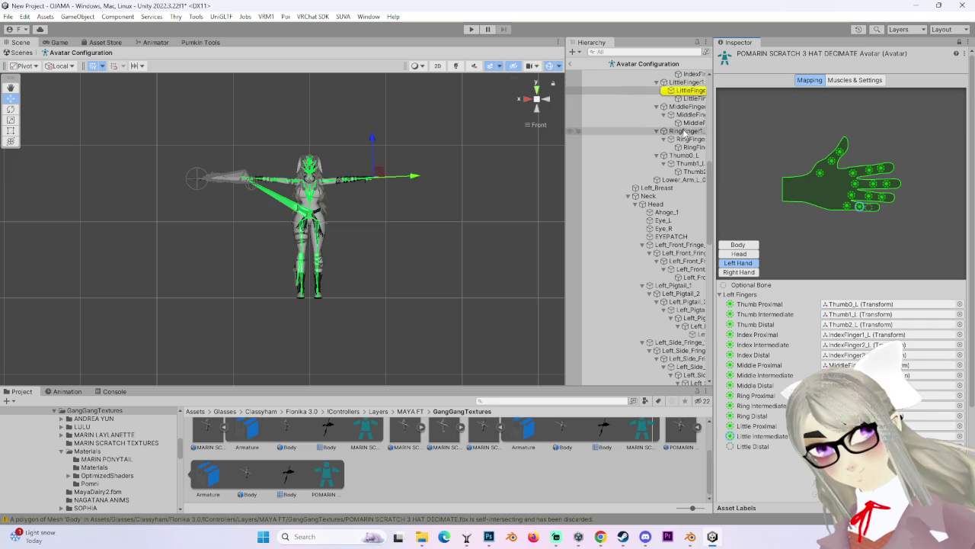
{"action": "scroll", "coordinate": [838, 228], "scroll_direction": "down", "scroll_amount": 3}
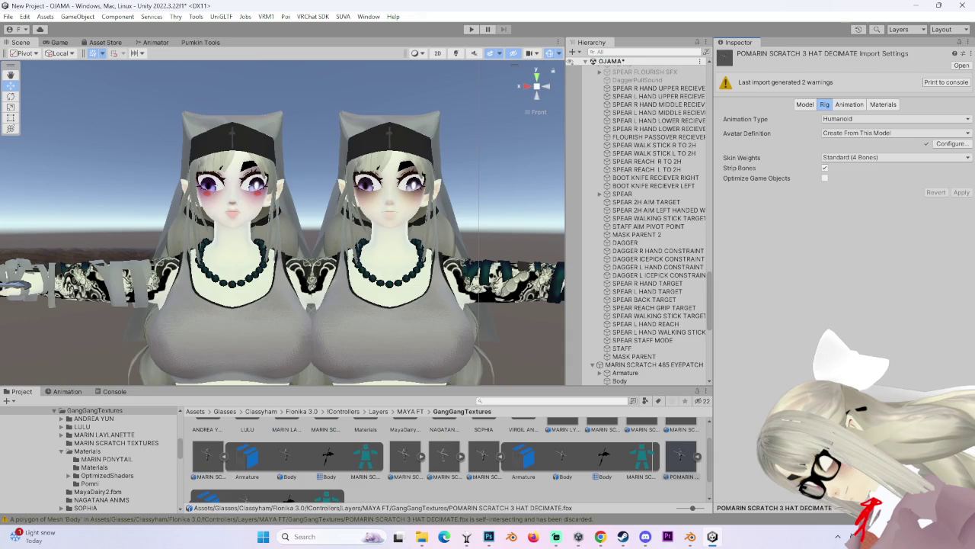
Enable Read/Write and Legacy Blend Shape Normals, set Smoothing Angle 180, apply, and drag the model into the scene.
{"action": "left_click", "coordinate": [805, 105]}
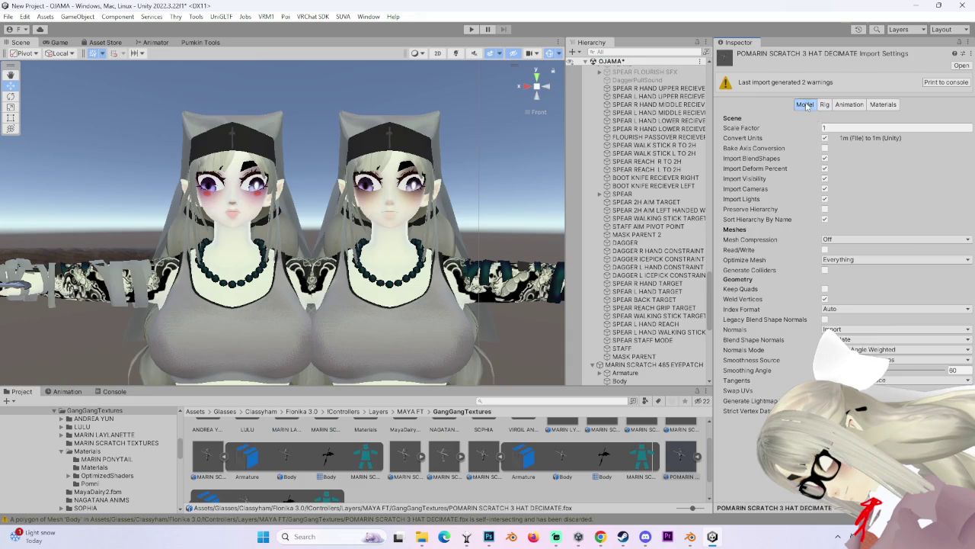
{"action": "left_click", "coordinate": [825, 250]}
{"action": "left_click", "coordinate": [825, 319]}
{"action": "left_click_drag", "start_coordinate": [865, 349], "coordinate": [967, 350]}
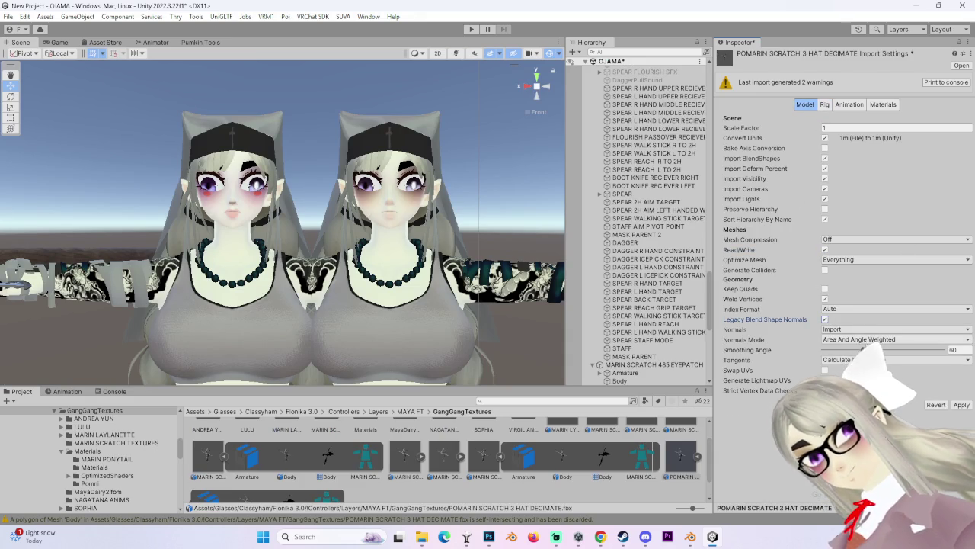
{"action": "left_click", "coordinate": [958, 405]}
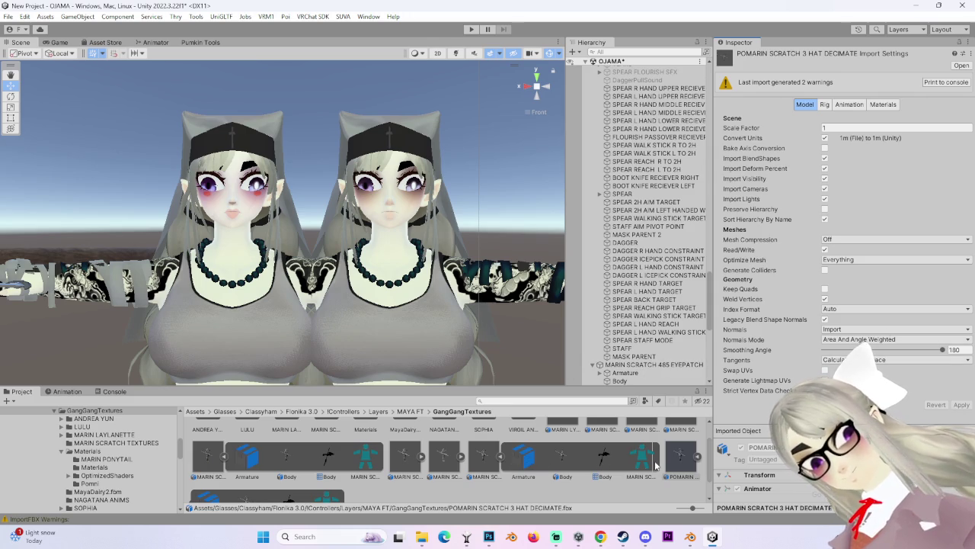
{"action": "left_click_drag", "start_coordinate": [670, 455], "coordinate": [616, 64]}
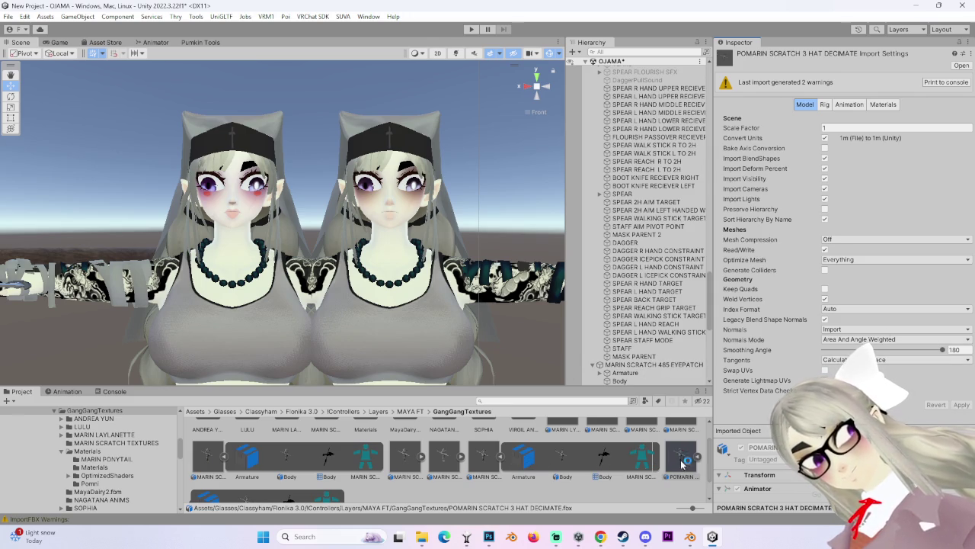
Position the POMARIN SCRATCH 3 avatar in the OJAMA scene beside the other avatars.
{"action": "scroll", "coordinate": [282, 221], "scroll_direction": "down", "scroll_amount": 3}
{"action": "scroll", "coordinate": [282, 221], "scroll_direction": "down", "scroll_amount": 2}
{"action": "scroll", "coordinate": [282, 221], "scroll_direction": "down", "scroll_amount": 2}
{"action": "scroll", "coordinate": [282, 221], "scroll_direction": "down", "scroll_amount": 2}
{"action": "scroll", "coordinate": [281, 221], "scroll_direction": "down", "scroll_amount": 2}
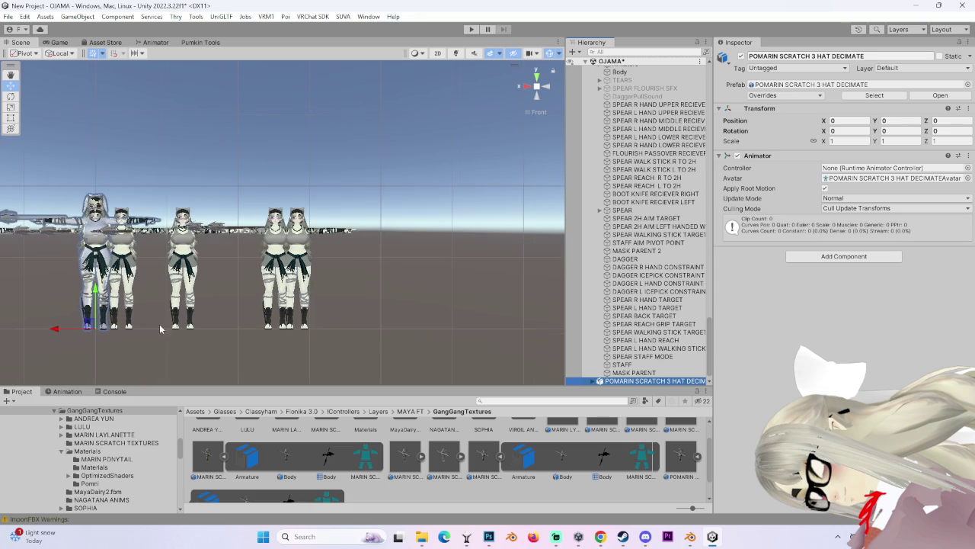
{"action": "left_click_drag", "start_coordinate": [95, 289], "coordinate": [339, 289]}
Select and frame the new avatar, then unpack its prefab, confirming the warning.
{"action": "left_click", "coordinate": [651, 381]}
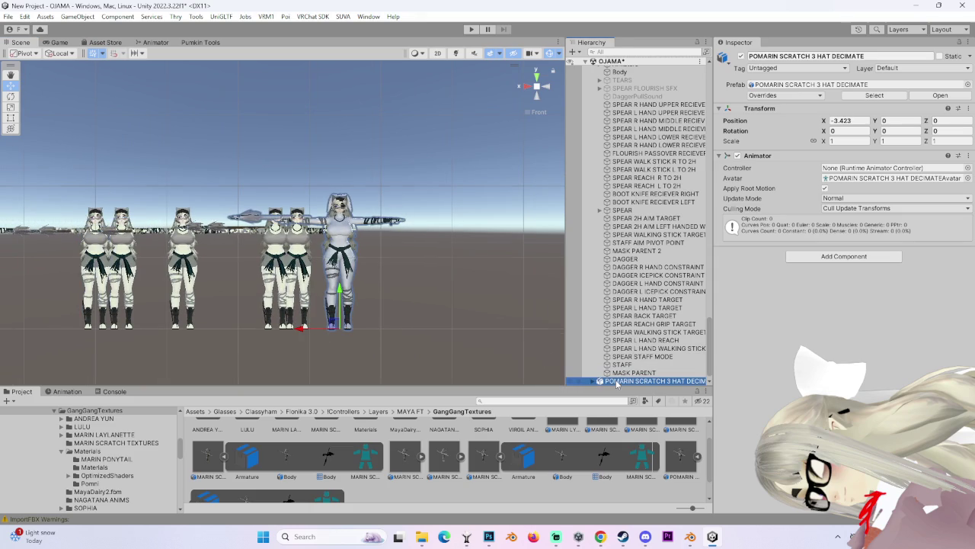
{"action": "double_click", "coordinate": [617, 381]}
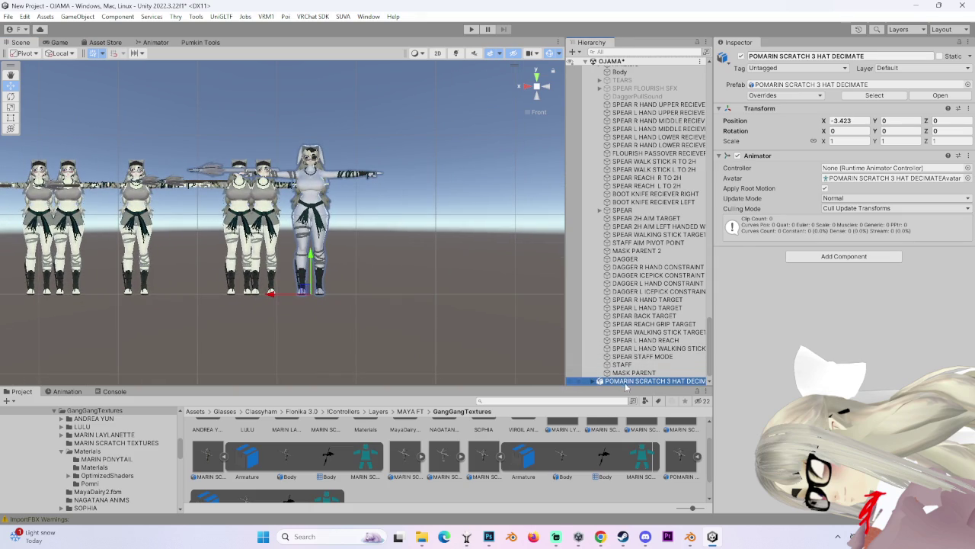
{"action": "right_click", "coordinate": [626, 383]}
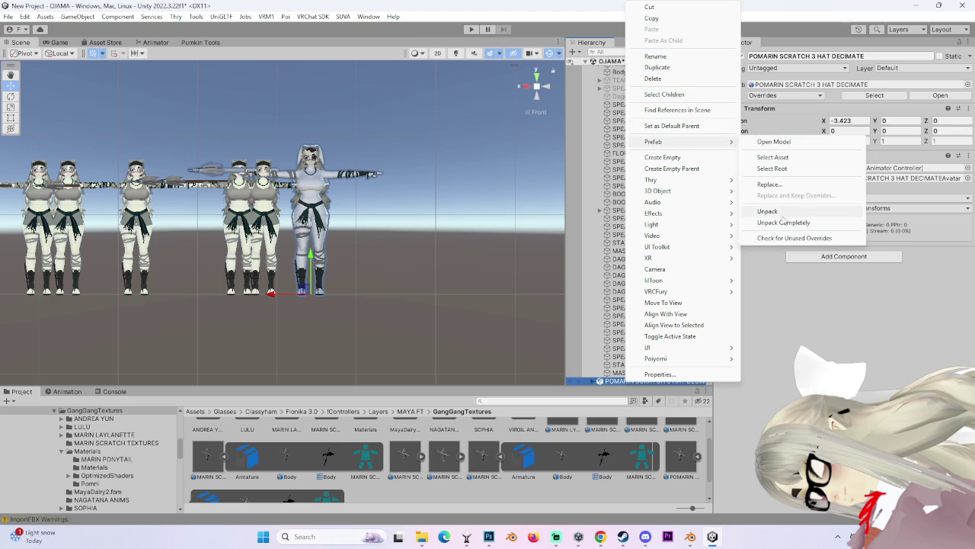
{"action": "mouse_move", "coordinate": [653, 142]}
{"action": "left_click", "coordinate": [784, 213]}
{"action": "left_click", "coordinate": [503, 321]}
Expand the avatar's Armature and move DAGGER and SPEAR out of the Hips bone.
{"action": "scroll", "coordinate": [367, 217], "scroll_direction": "up", "scroll_amount": 1}
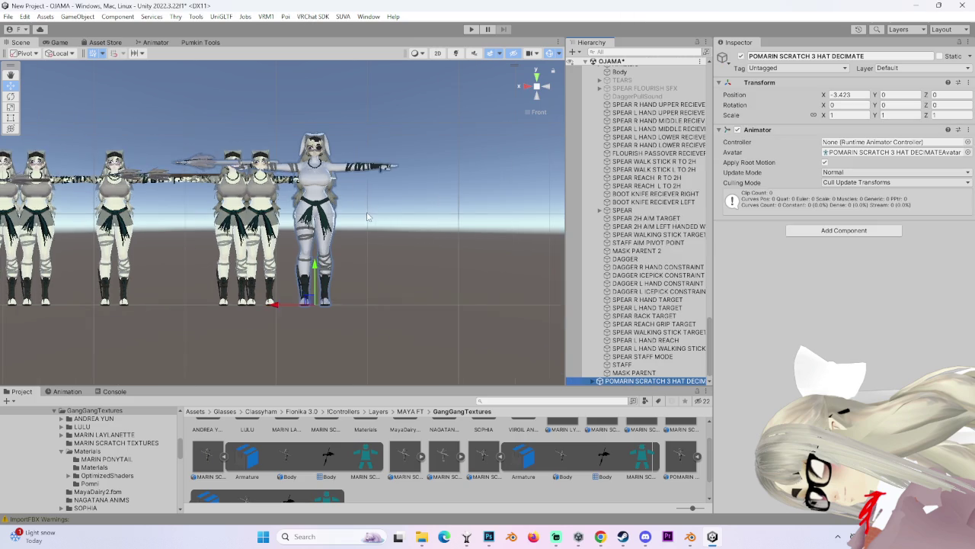
{"action": "scroll", "coordinate": [367, 217], "scroll_direction": "up", "scroll_amount": 2}
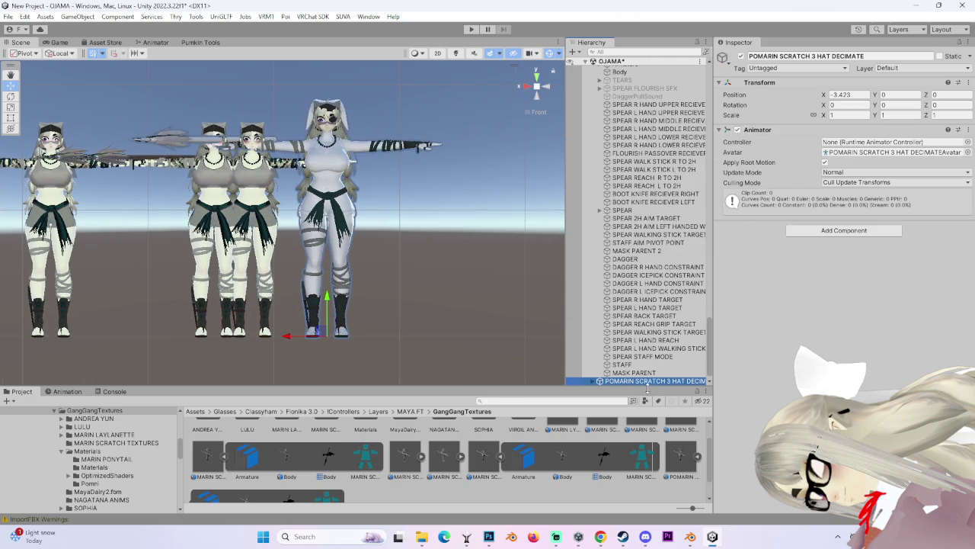
{"action": "left_click", "coordinate": [600, 380]}
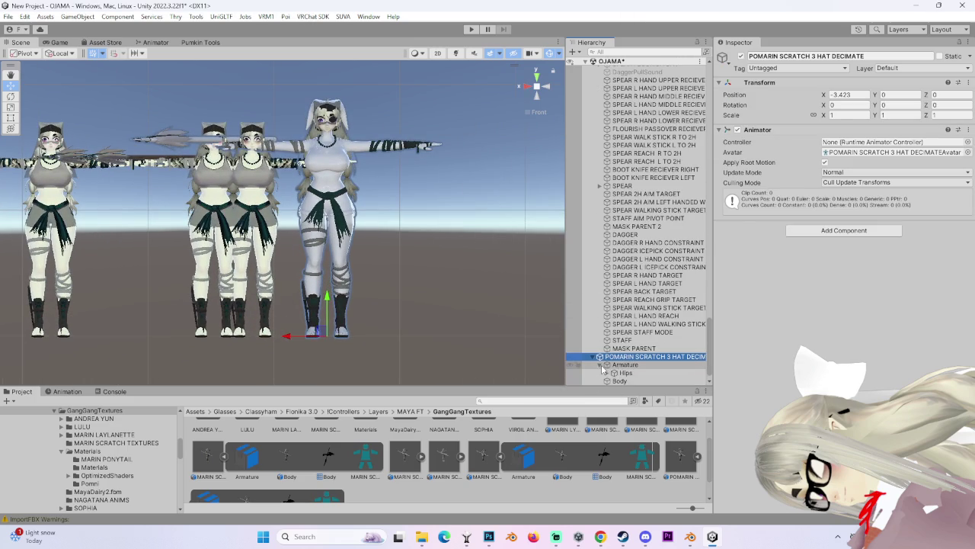
{"action": "left_click", "coordinate": [600, 357]}
{"action": "left_click", "coordinate": [607, 365]}
{"action": "left_click_drag", "start_coordinate": [639, 315], "coordinate": [650, 295]}
{"action": "left_click_drag", "start_coordinate": [637, 348], "coordinate": [649, 296]}
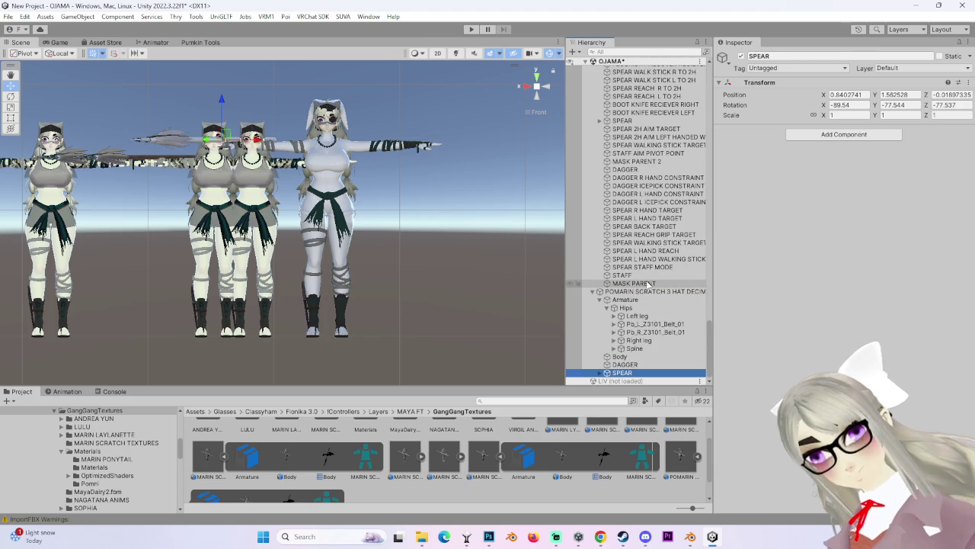
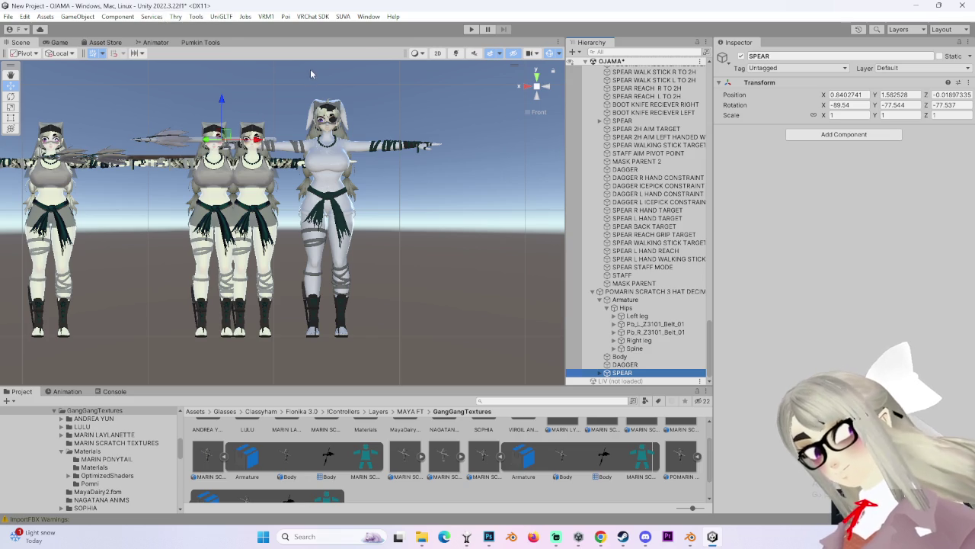
In Pumkin Tools, set the target Avatar to POMARIN SCRATCH 3 HAT DECIMATE from the scene.
{"action": "left_click", "coordinate": [153, 17]}
{"action": "left_click", "coordinate": [153, 17]}
{"action": "left_click", "coordinate": [200, 43]}
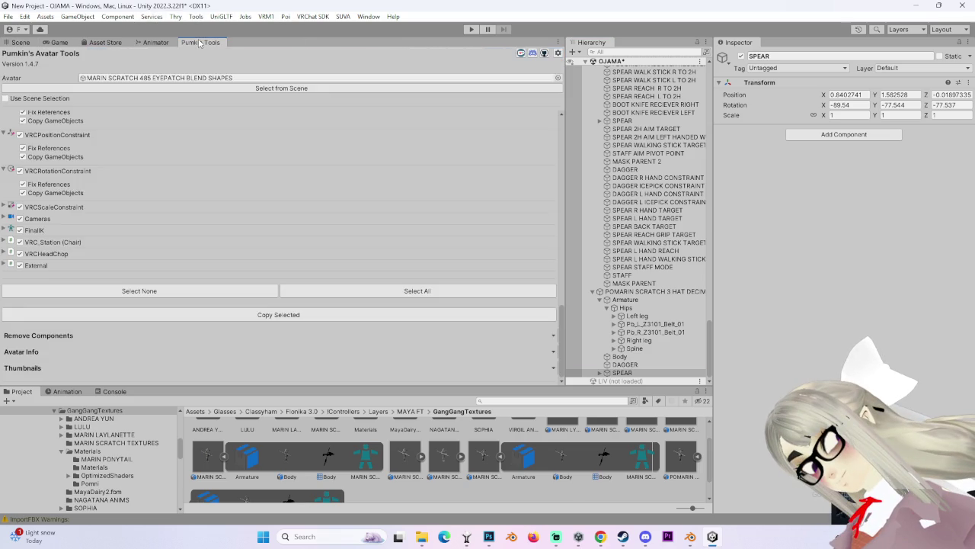
{"action": "left_click", "coordinate": [224, 90]}
{"action": "scroll", "coordinate": [244, 194], "scroll_direction": "up", "scroll_amount": 5}
{"action": "scroll", "coordinate": [244, 196], "scroll_direction": "up", "scroll_amount": 5}
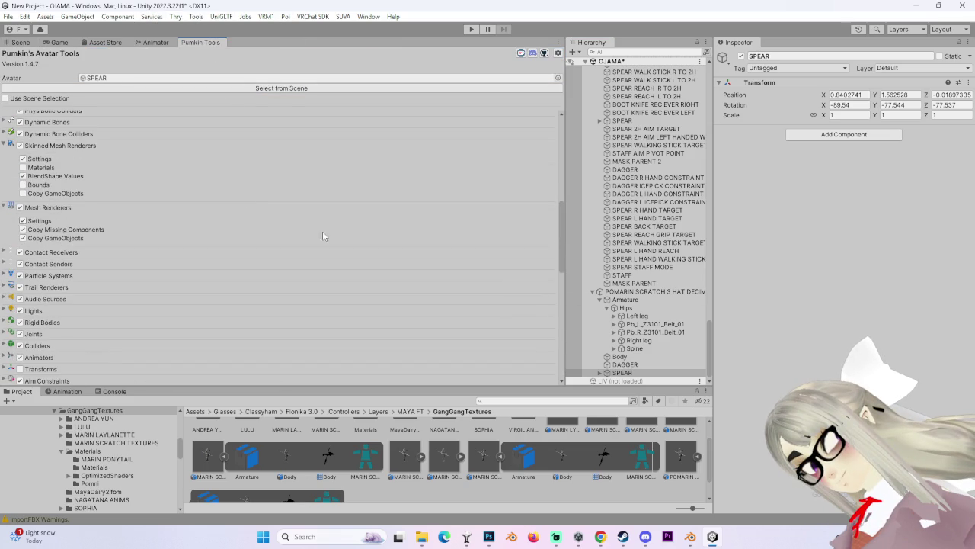
{"action": "left_click", "coordinate": [639, 293]}
{"action": "left_click", "coordinate": [249, 90]}
Copy the selected components onto the avatar, adding an Avatar Descriptor and 0.91 scale.
{"action": "scroll", "coordinate": [213, 251], "scroll_direction": "up", "scroll_amount": 3}
{"action": "scroll", "coordinate": [213, 290], "scroll_direction": "down", "scroll_amount": 3}
{"action": "scroll", "coordinate": [206, 332], "scroll_direction": "down", "scroll_amount": 4}
{"action": "scroll", "coordinate": [225, 326], "scroll_direction": "down", "scroll_amount": 3}
{"action": "scroll", "coordinate": [206, 326], "scroll_direction": "down", "scroll_amount": 3}
{"action": "scroll", "coordinate": [228, 320], "scroll_direction": "down", "scroll_amount": 3}
{"action": "left_click", "coordinate": [260, 315]}
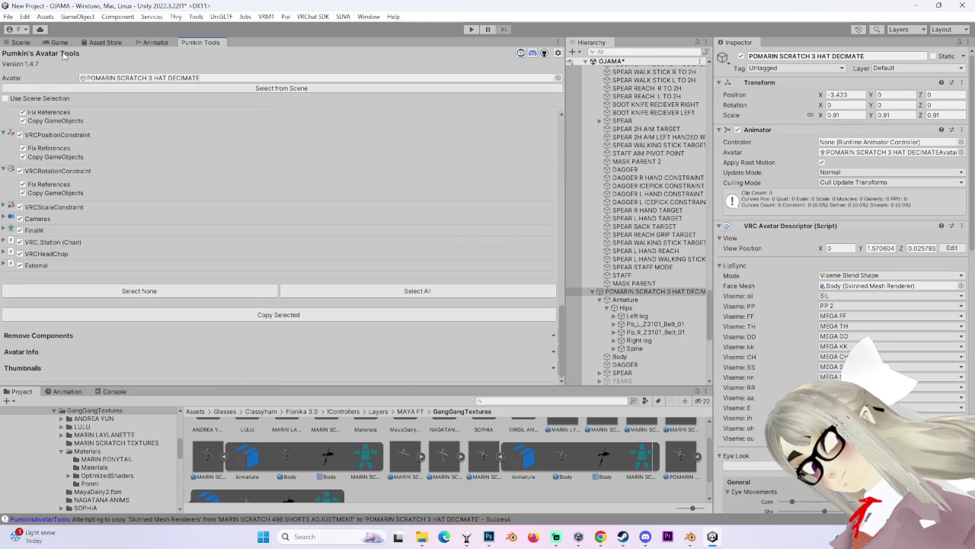
{"action": "left_click", "coordinate": [17, 43]}
{"action": "scroll", "coordinate": [345, 282], "scroll_direction": "up", "scroll_amount": 2}
{"action": "scroll", "coordinate": [345, 282], "scroll_direction": "up", "scroll_amount": 2}
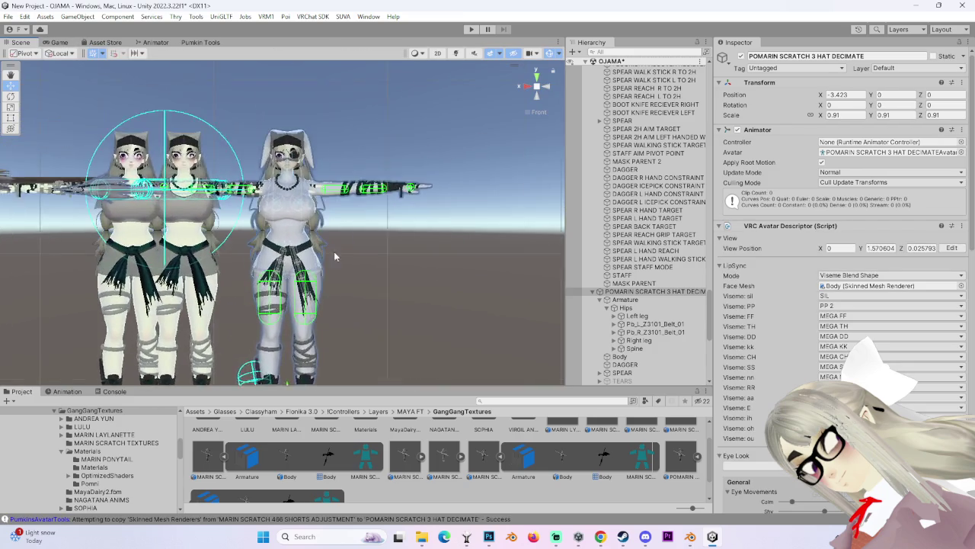
Select Body and check its blendshapes: VEIL HAIR, BANDAGE HIDE and EYEPATCH HIDE at 100.
{"action": "scroll", "coordinate": [346, 282], "scroll_direction": "up", "scroll_amount": 2}
{"action": "left_click", "coordinate": [619, 356]}
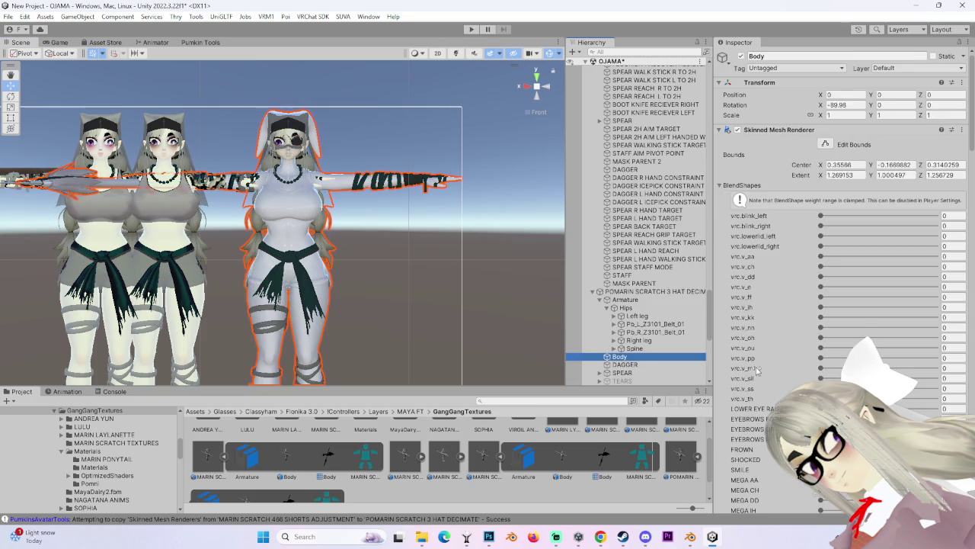
{"action": "scroll", "coordinate": [760, 377], "scroll_direction": "down", "scroll_amount": 5}
{"action": "scroll", "coordinate": [759, 388], "scroll_direction": "down", "scroll_amount": 5}
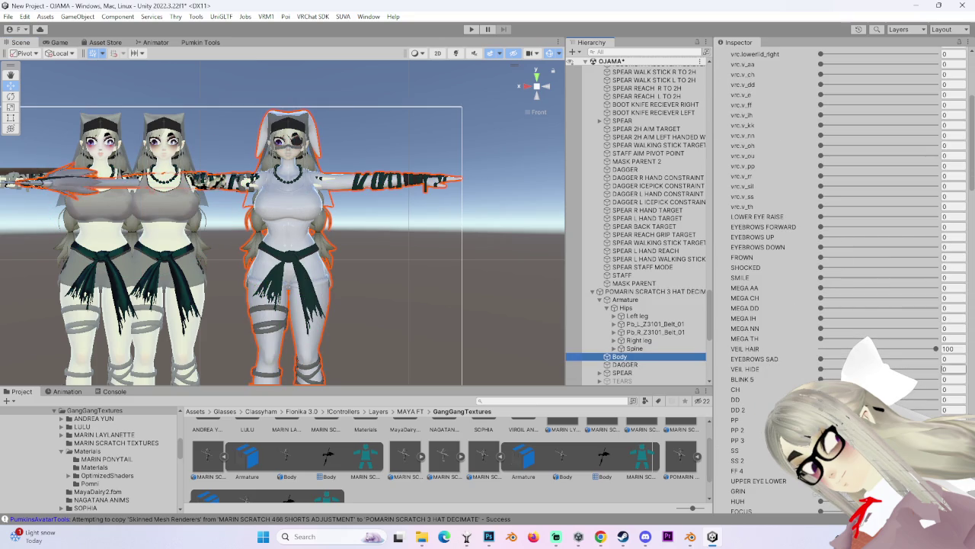
{"action": "scroll", "coordinate": [830, 336], "scroll_direction": "down", "scroll_amount": 3}
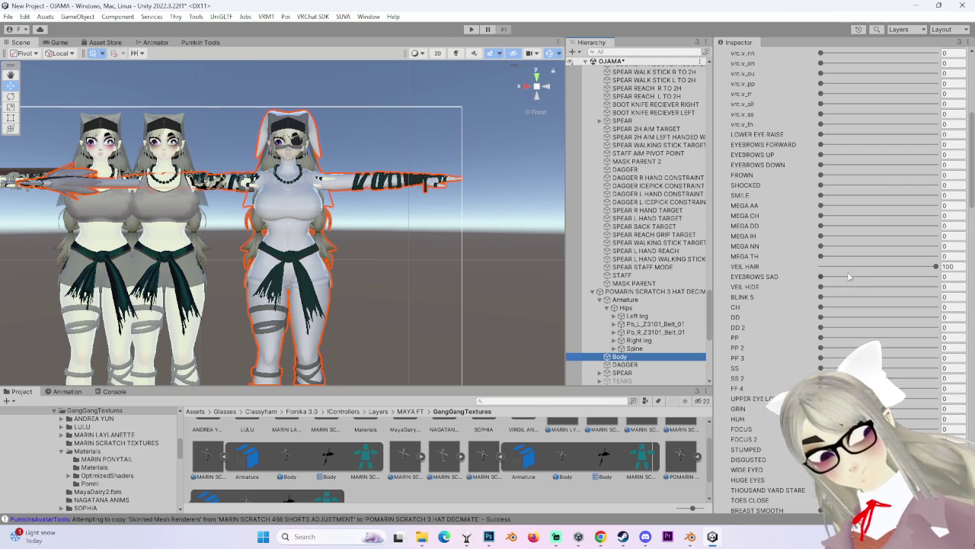
{"action": "scroll", "coordinate": [839, 287], "scroll_direction": "down", "scroll_amount": 1}
{"action": "scroll", "coordinate": [839, 287], "scroll_direction": "down", "scroll_amount": 4}
{"action": "scroll", "coordinate": [800, 343], "scroll_direction": "down", "scroll_amount": 4}
{"action": "scroll", "coordinate": [754, 404], "scroll_direction": "down", "scroll_amount": 5}
{"action": "scroll", "coordinate": [748, 410], "scroll_direction": "down", "scroll_amount": 4}
{"action": "scroll", "coordinate": [748, 410], "scroll_direction": "down", "scroll_amount": 5}
{"action": "scroll", "coordinate": [632, 358], "scroll_direction": "down", "scroll_amount": 2}
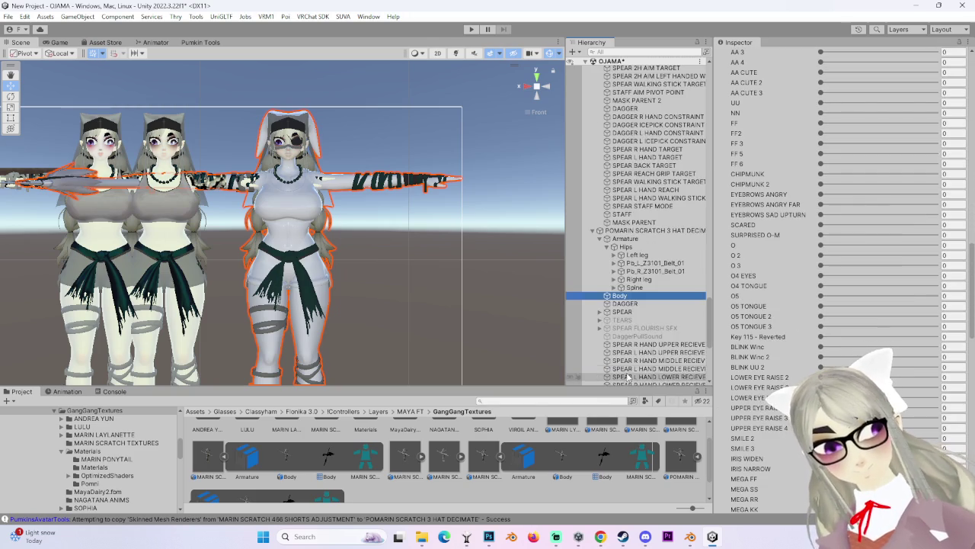
{"action": "scroll", "coordinate": [629, 373], "scroll_direction": "down", "scroll_amount": 4}
{"action": "scroll", "coordinate": [626, 381], "scroll_direction": "down", "scroll_amount": 3}
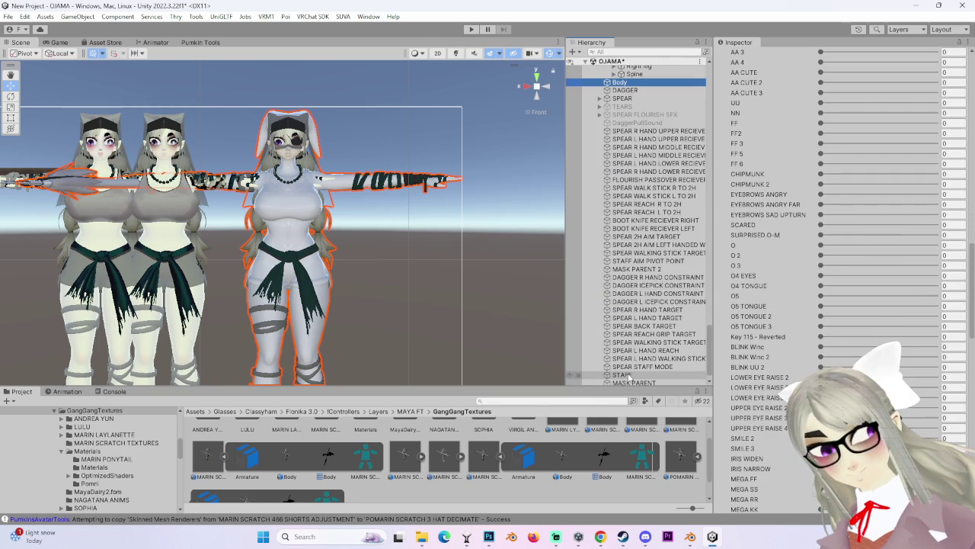
Select the left avatar's body and scroll the Inspector down to its eight materials.
{"action": "left_click", "coordinate": [226, 165]}
{"action": "scroll", "coordinate": [361, 274], "scroll_direction": "up", "scroll_amount": 5}
{"action": "middle_click_drag", "start_coordinate": [412, 231], "coordinate": [428, 218]}
{"action": "scroll", "coordinate": [741, 364], "scroll_direction": "down", "scroll_amount": 5}
{"action": "scroll", "coordinate": [749, 375], "scroll_direction": "down", "scroll_amount": 5}
{"action": "scroll", "coordinate": [758, 387], "scroll_direction": "down", "scroll_amount": 5}
{"action": "scroll", "coordinate": [768, 400], "scroll_direction": "down", "scroll_amount": 5}
{"action": "scroll", "coordinate": [771, 406], "scroll_direction": "down", "scroll_amount": 5}
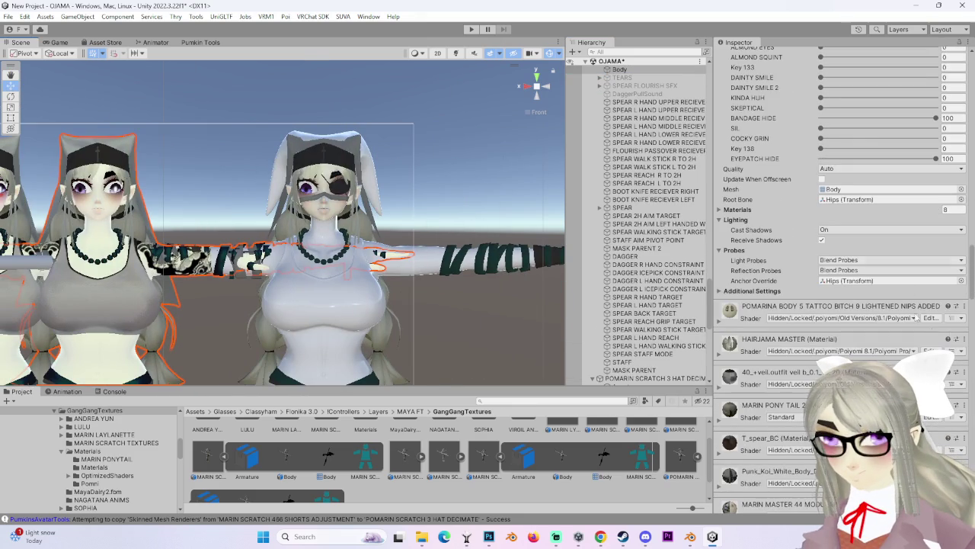
Ping the HAIRJAMA MASTER material in the Project window and try it on the hair.
{"action": "left_click", "coordinate": [964, 339]}
{"action": "left_click", "coordinate": [892, 261]}
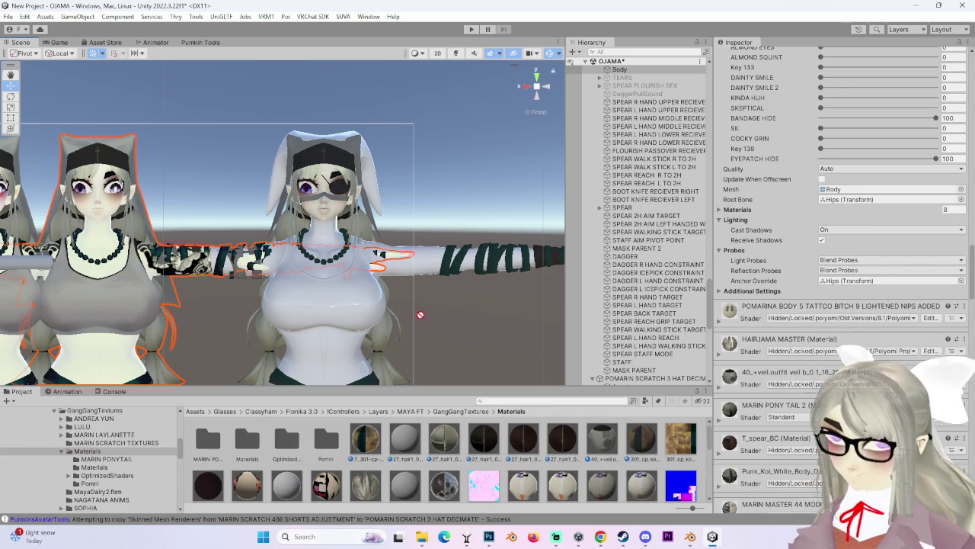
{"action": "left_click_drag", "start_coordinate": [434, 306], "coordinate": [391, 329]}
{"action": "left_click_drag", "start_coordinate": [354, 151], "coordinate": [352, 144]}
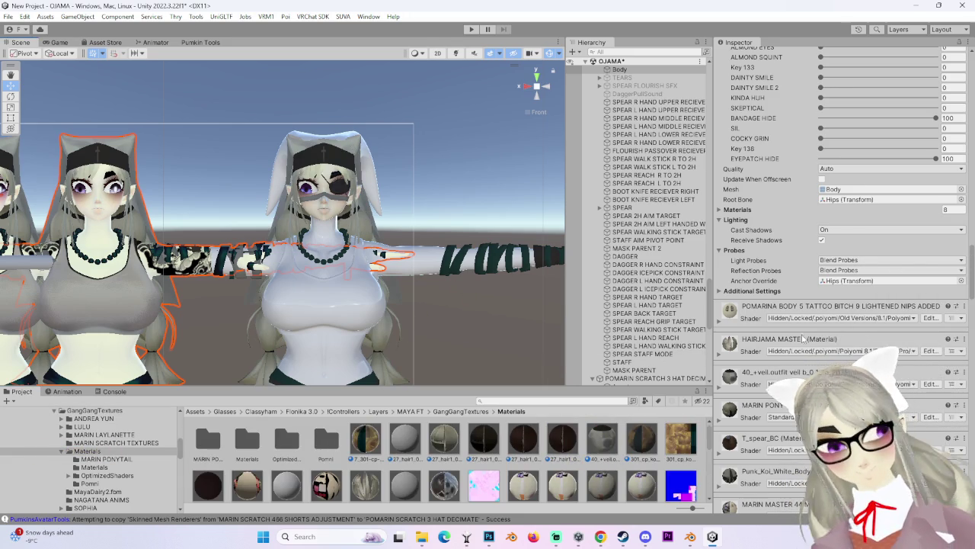
Expand Armature, select the eyepatch avatar's Body, and open a material slot's options menu.
{"action": "scroll", "coordinate": [647, 308], "scroll_direction": "up", "scroll_amount": 3}
{"action": "left_click", "coordinate": [599, 153]}
{"action": "scroll", "coordinate": [640, 191], "scroll_direction": "down", "scroll_amount": 3}
{"action": "left_click", "coordinate": [628, 142]}
{"action": "left_click", "coordinate": [723, 321]}
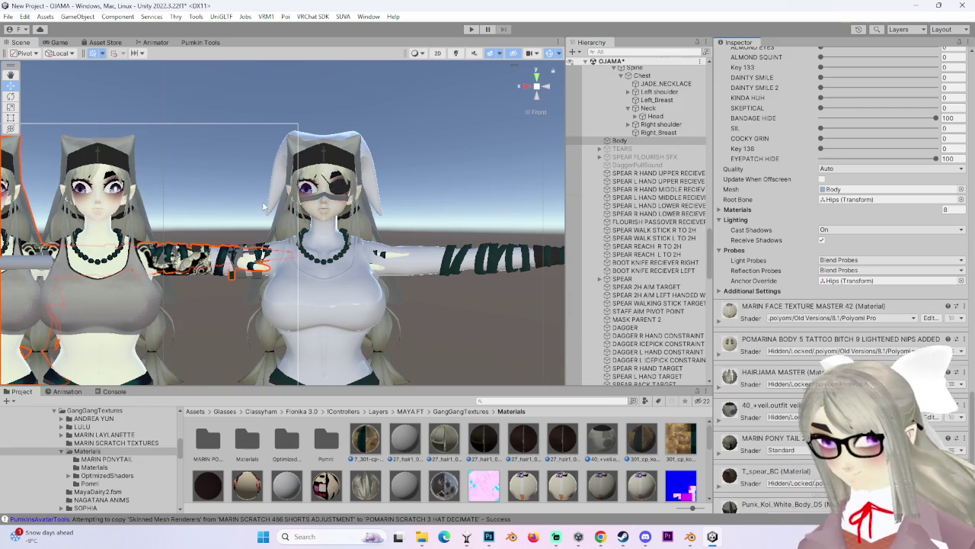
{"action": "right_click_drag", "start_coordinate": [290, 282], "coordinate": [317, 286]}
{"action": "mouse_move", "coordinate": [267, 267]}
{"action": "right_mouse_down"}
{"action": "mouse_move", "coordinate": [236, 251]}
{"action": "mouse_move", "coordinate": [275, 251]}
{"action": "right_mouse_up"}
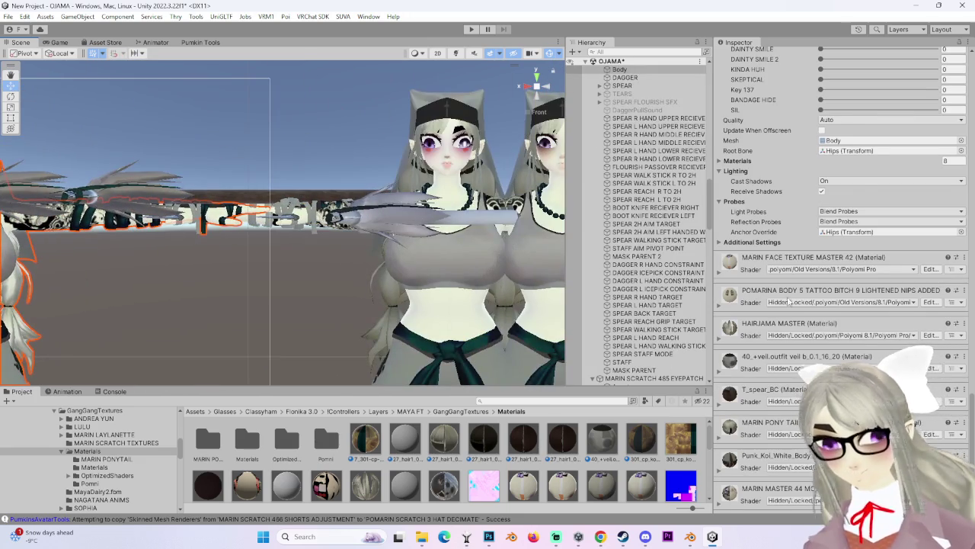
{"action": "scroll", "coordinate": [971, 409], "scroll_direction": "down", "scroll_amount": 2}
{"action": "right_click", "coordinate": [873, 213]}
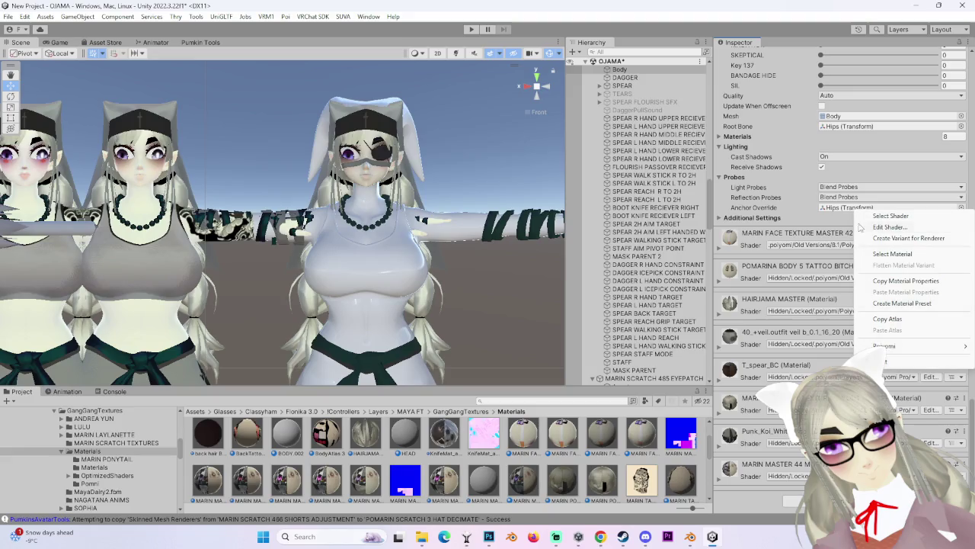
Apply T_spear_BC wood to the spear, Punk_Koi to the shorts and teal fringe to the legs.
{"action": "left_click", "coordinate": [775, 365]}
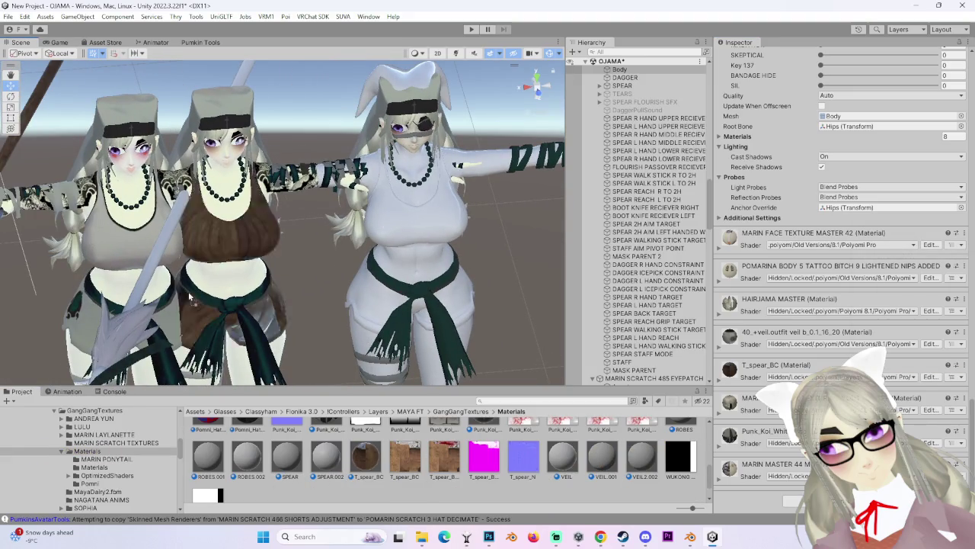
{"action": "left_click_drag", "start_coordinate": [253, 328], "coordinate": [157, 272]}
{"action": "left_click", "coordinate": [963, 431]}
{"action": "left_click", "coordinate": [906, 322]}
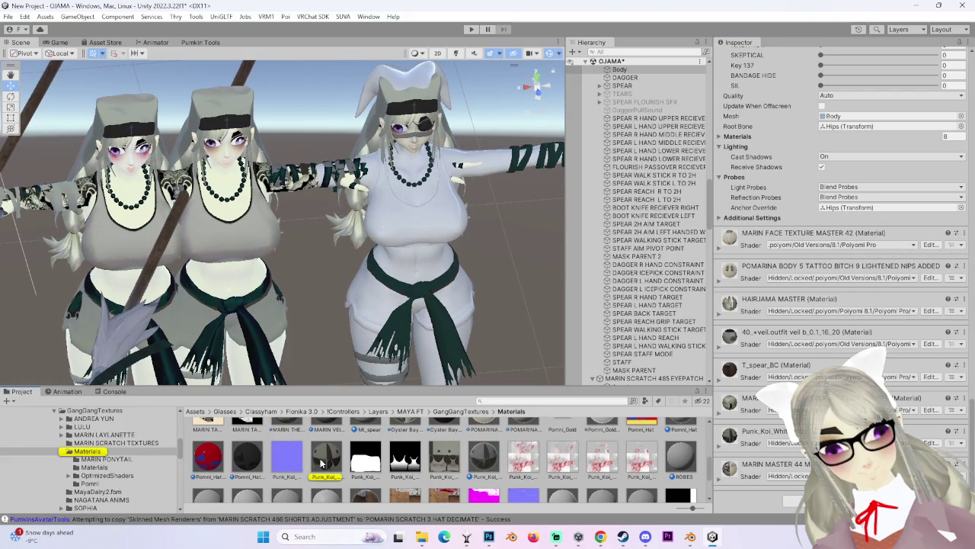
{"action": "left_click_drag", "start_coordinate": [322, 463], "coordinate": [385, 300]}
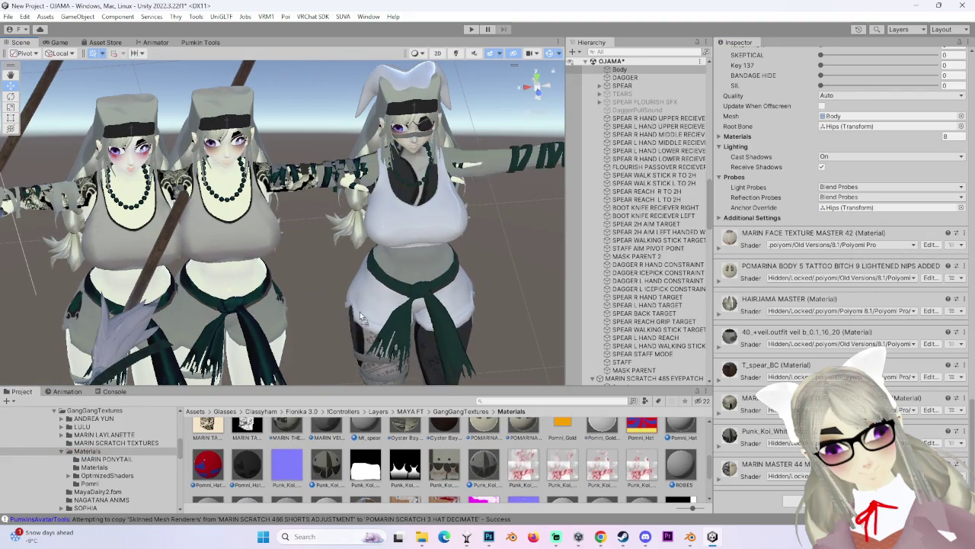
{"action": "left_click", "coordinate": [962, 467]}
{"action": "left_click", "coordinate": [914, 326]}
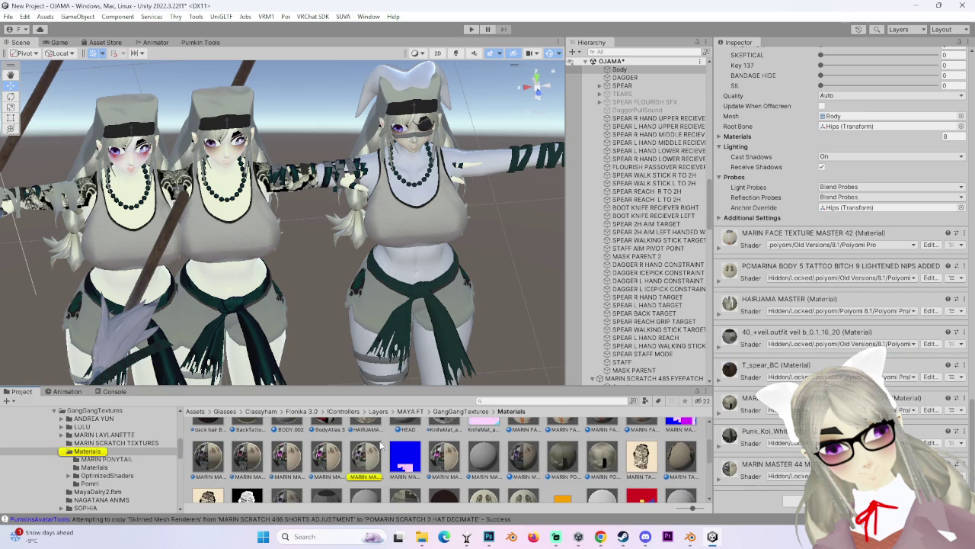
{"action": "left_click_drag", "start_coordinate": [364, 457], "coordinate": [452, 356]}
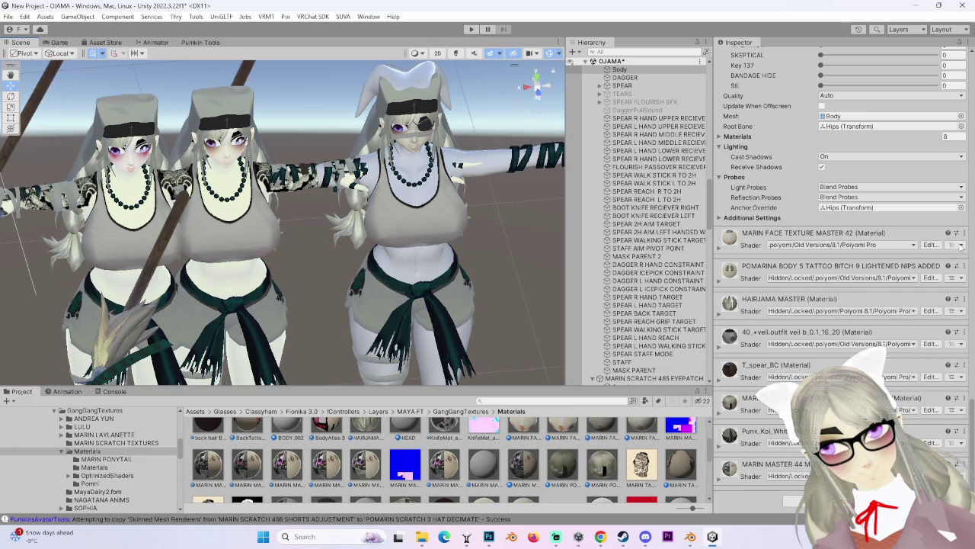
Apply the POMARINA body textures to the upper body and face, plus the face texture material.
{"action": "left_click", "coordinate": [963, 268]}
{"action": "left_click", "coordinate": [906, 316]}
{"action": "mouse_move", "coordinate": [483, 472]}
{"action": "left_mouse_down"}
{"action": "mouse_move", "coordinate": [425, 244]}
{"action": "mouse_move", "coordinate": [437, 267]}
{"action": "left_mouse_up"}
{"action": "right_click_drag", "start_coordinate": [437, 266], "coordinate": [347, 206]}
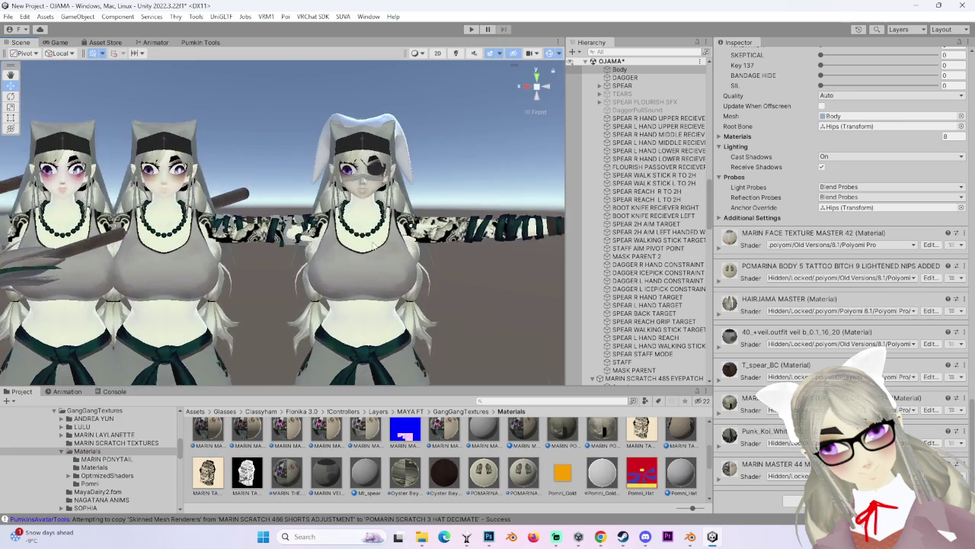
{"action": "scroll", "coordinate": [346, 206], "scroll_direction": "up", "scroll_amount": 2}
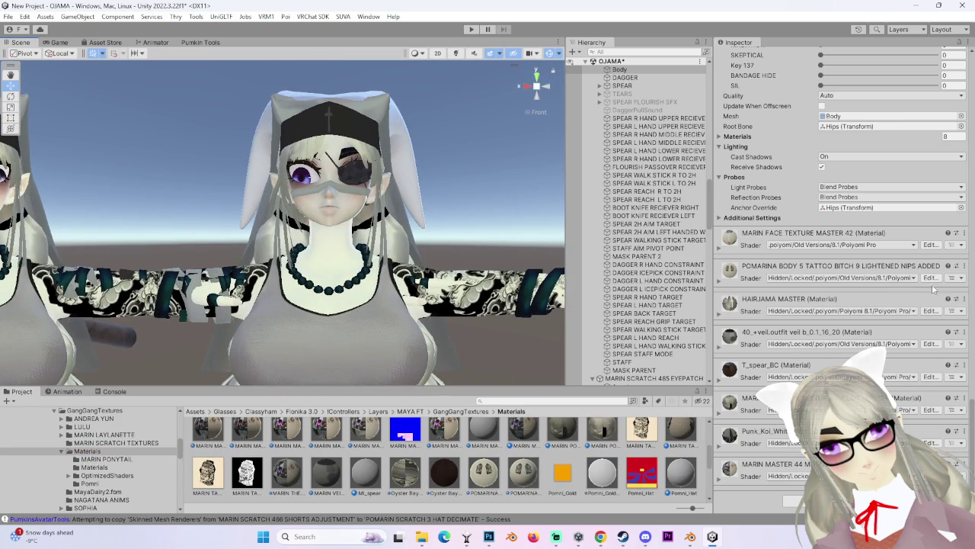
{"action": "left_click", "coordinate": [961, 279]}
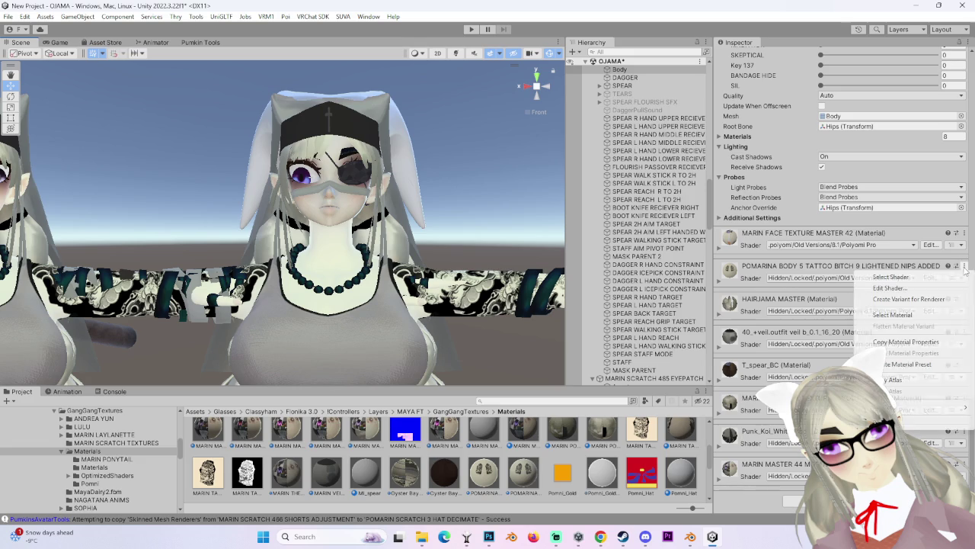
{"action": "left_click", "coordinate": [917, 319]}
{"action": "mouse_move", "coordinate": [423, 466]}
{"action": "left_mouse_down"}
{"action": "mouse_move", "coordinate": [358, 200]}
{"action": "mouse_move", "coordinate": [550, 469]}
{"action": "left_mouse_up"}
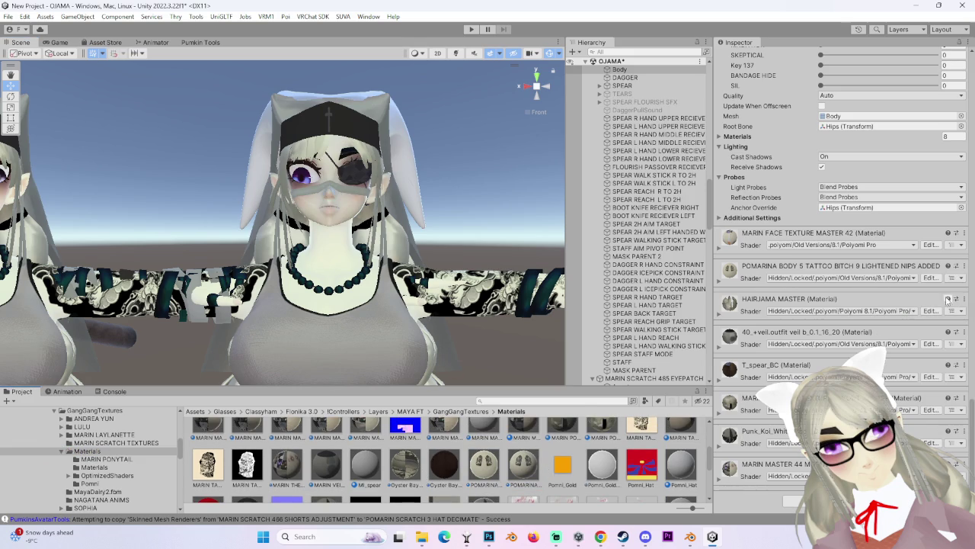
{"action": "left_click", "coordinate": [962, 242]}
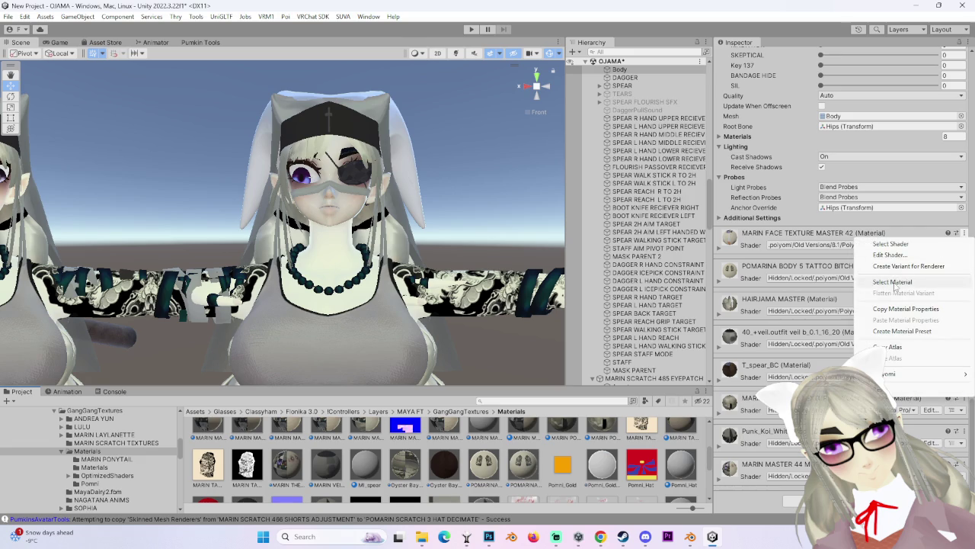
{"action": "left_click", "coordinate": [893, 282]}
{"action": "mouse_move", "coordinate": [483, 457]}
{"action": "left_mouse_down"}
{"action": "mouse_move", "coordinate": [353, 207]}
{"action": "mouse_move", "coordinate": [239, 245]}
{"action": "left_mouse_up"}
Select the left eyepatch avatar and center it in the Scene view.
{"action": "middle_click_drag", "start_coordinate": [238, 246], "coordinate": [427, 290]}
{"action": "left_click", "coordinate": [557, 320]}
{"action": "scroll", "coordinate": [940, 333], "scroll_direction": "down", "scroll_amount": 3}
{"action": "scroll", "coordinate": [925, 352], "scroll_direction": "down", "scroll_amount": 2}
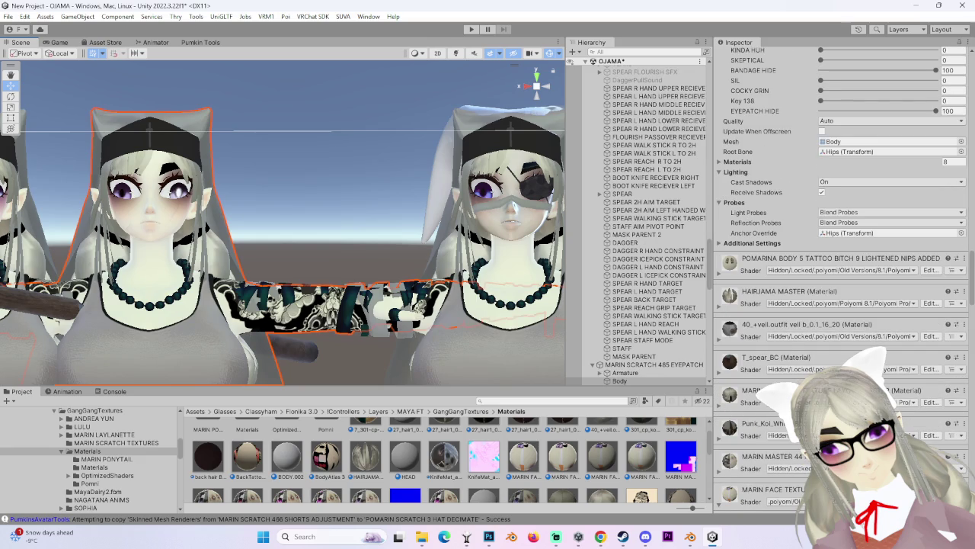
{"action": "middle_click_drag", "start_coordinate": [456, 312], "coordinate": [448, 222]}
{"action": "scroll", "coordinate": [438, 210], "scroll_direction": "up", "scroll_amount": 3}
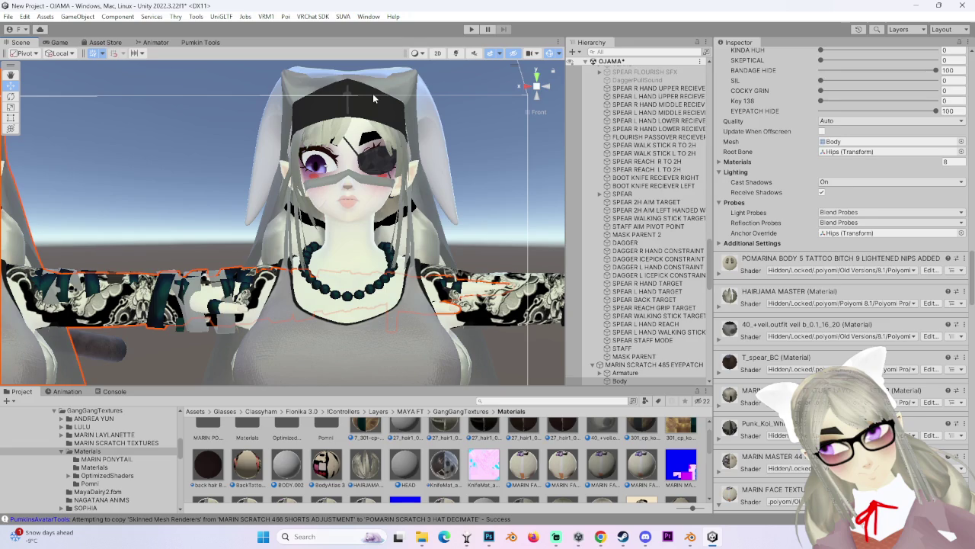
Select the hat and set the Pomni_Hat shader to .poiyomi/Poiyomi Pro.
{"action": "left_click", "coordinate": [373, 93]}
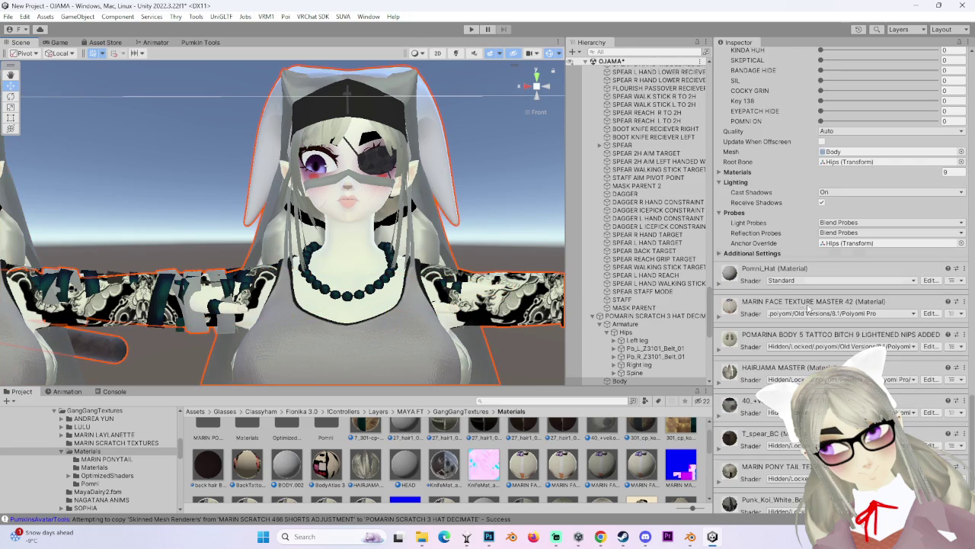
{"action": "left_click", "coordinate": [793, 281]}
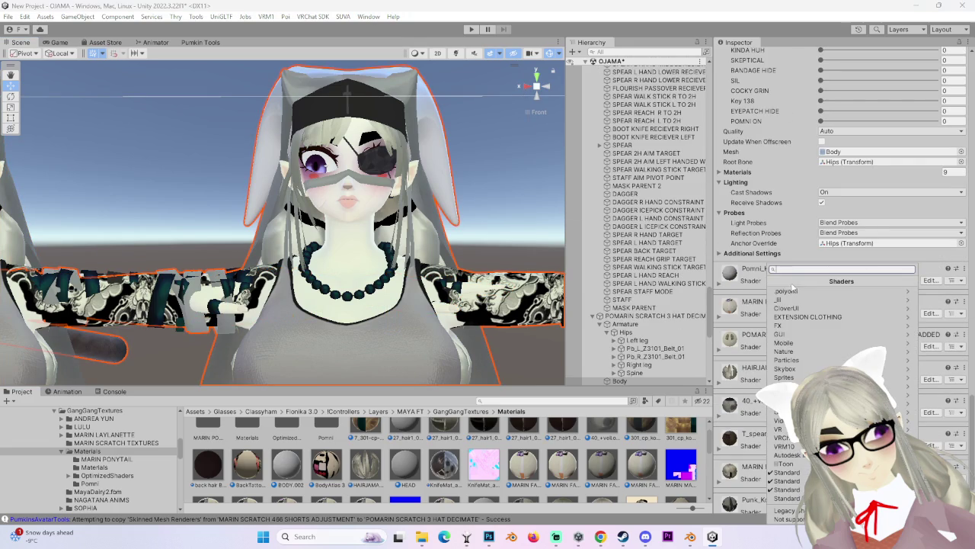
{"action": "left_click", "coordinate": [792, 294]}
{"action": "left_click", "coordinate": [806, 299]}
{"action": "left_click", "coordinate": [765, 354]}
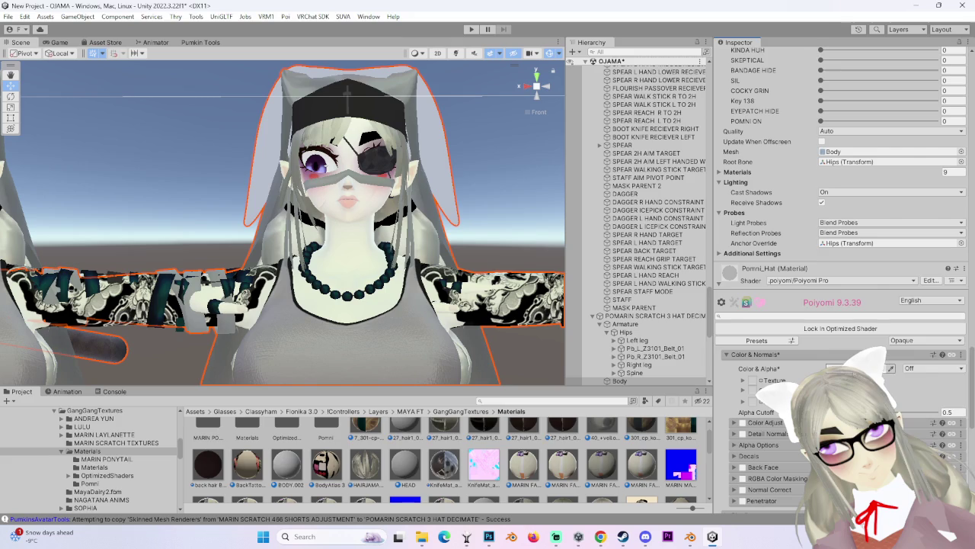
{"action": "left_click", "coordinate": [838, 379]}
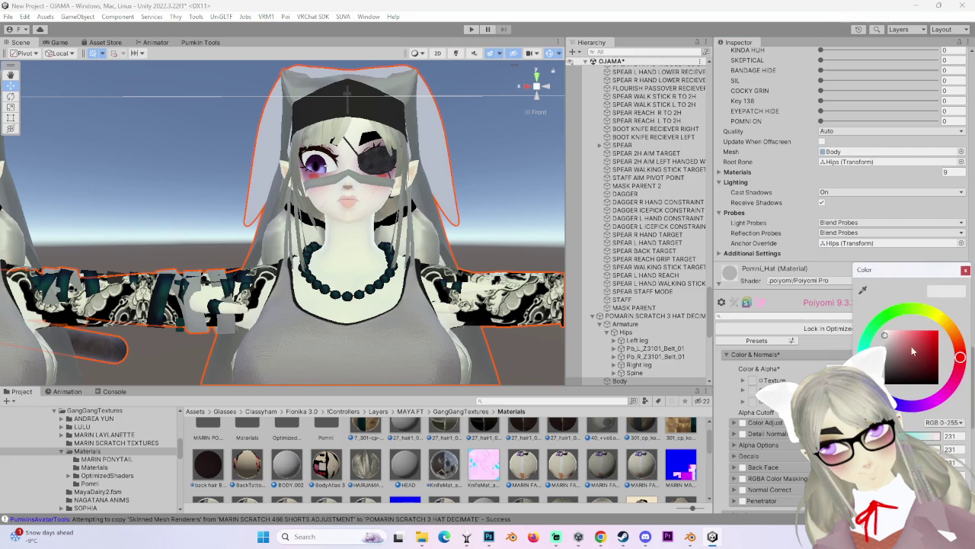
{"action": "left_click", "coordinate": [965, 272]}
Copy the Shading section settings from the face material.
{"action": "left_click", "coordinate": [559, 473]}
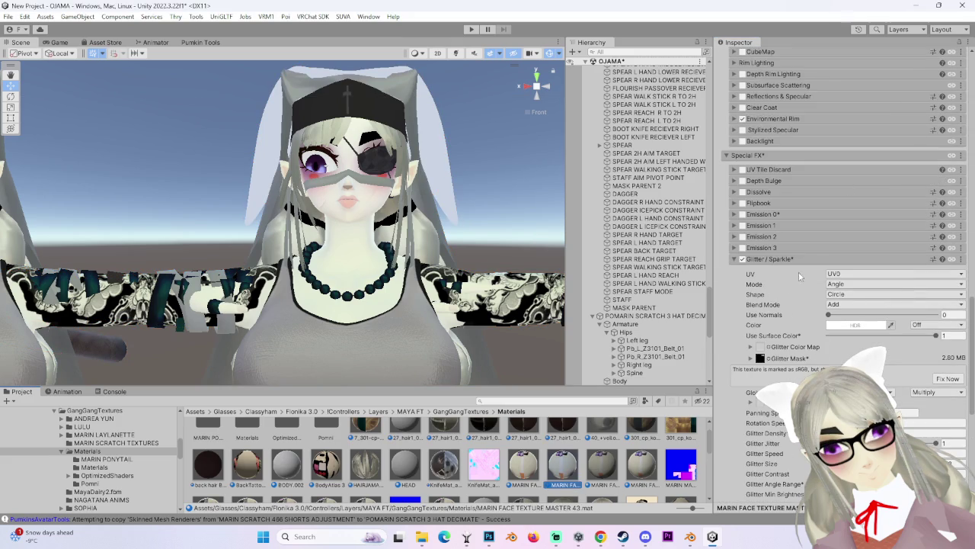
{"action": "scroll", "coordinate": [792, 200], "scroll_direction": "up", "scroll_amount": 3}
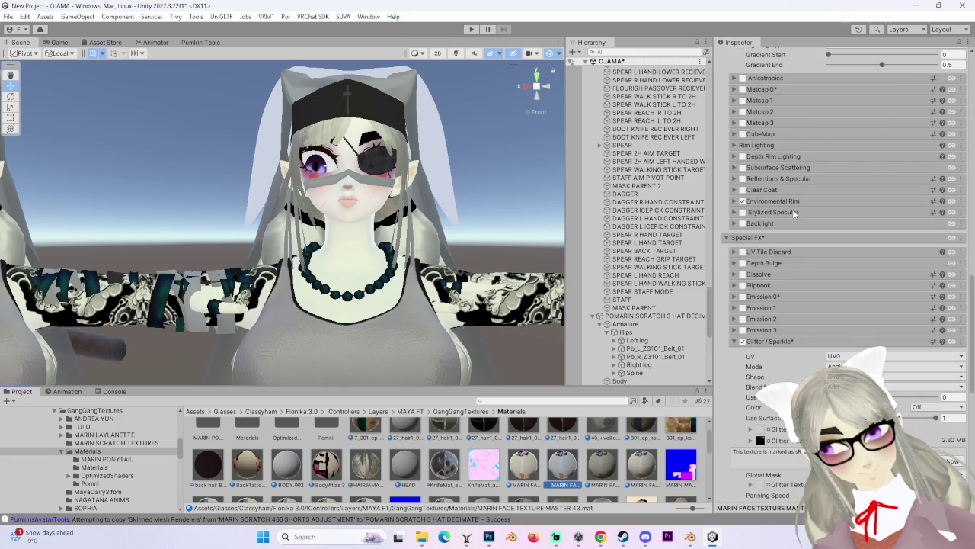
{"action": "scroll", "coordinate": [800, 275], "scroll_direction": "up", "scroll_amount": 5}
{"action": "scroll", "coordinate": [800, 275], "scroll_direction": "up", "scroll_amount": 6}
{"action": "left_click", "coordinate": [958, 219]}
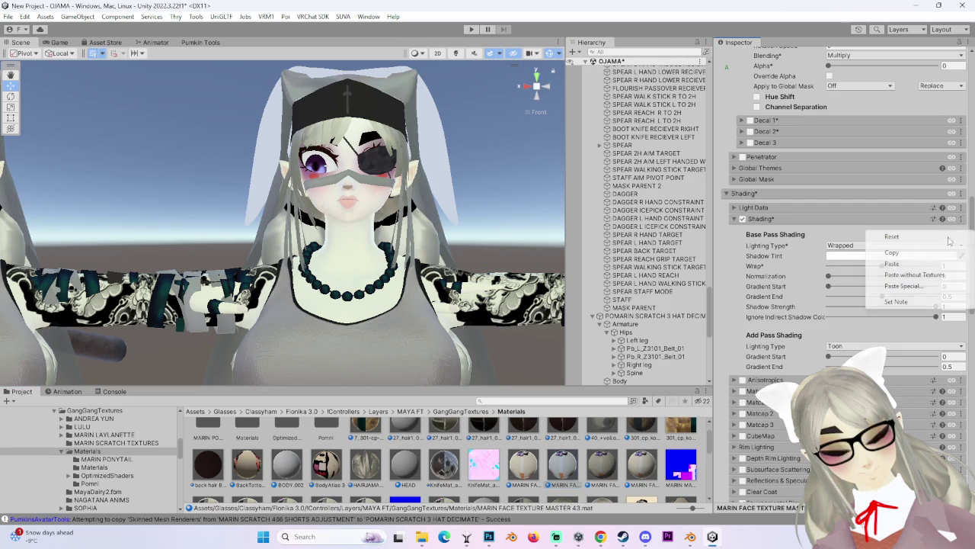
{"action": "left_click", "coordinate": [891, 253]}
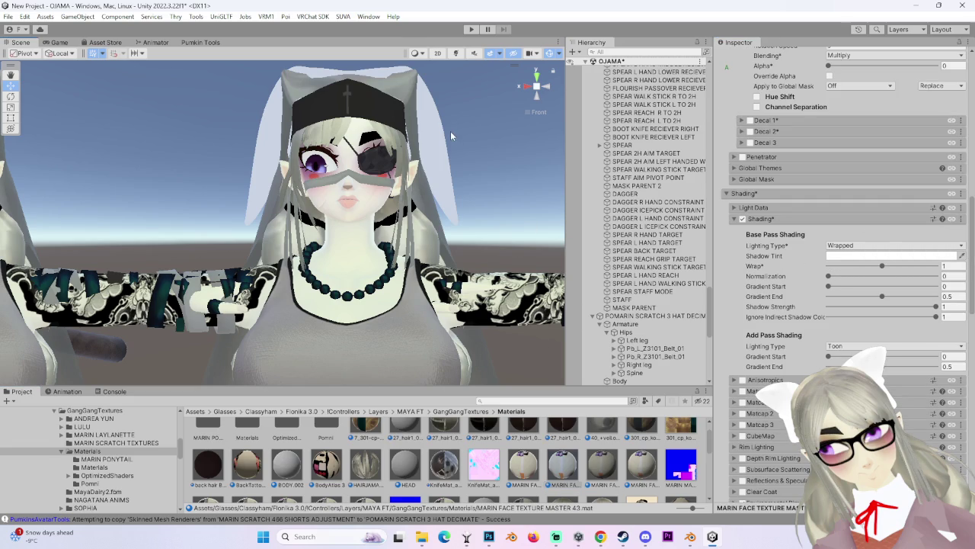
Paste the copied shading into Pomni_Hat's Shading section without textures.
{"action": "left_click", "coordinate": [450, 131]}
{"action": "scroll", "coordinate": [838, 267], "scroll_direction": "down", "scroll_amount": 5}
{"action": "scroll", "coordinate": [838, 266], "scroll_direction": "down", "scroll_amount": 5}
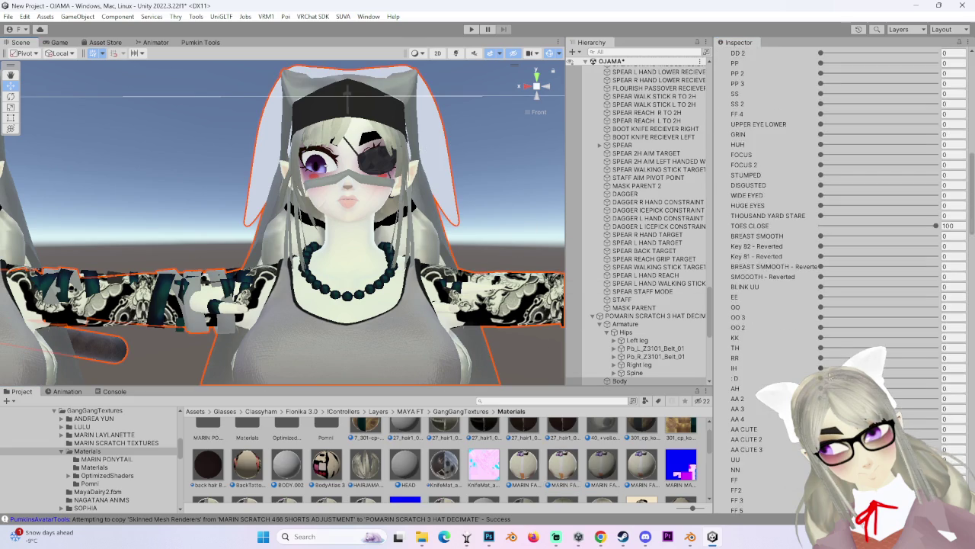
{"action": "scroll", "coordinate": [800, 371], "scroll_direction": "down", "scroll_amount": 3}
{"action": "scroll", "coordinate": [793, 371], "scroll_direction": "down", "scroll_amount": 3}
{"action": "scroll", "coordinate": [789, 369], "scroll_direction": "down", "scroll_amount": 3}
{"action": "scroll", "coordinate": [783, 369], "scroll_direction": "down", "scroll_amount": 3}
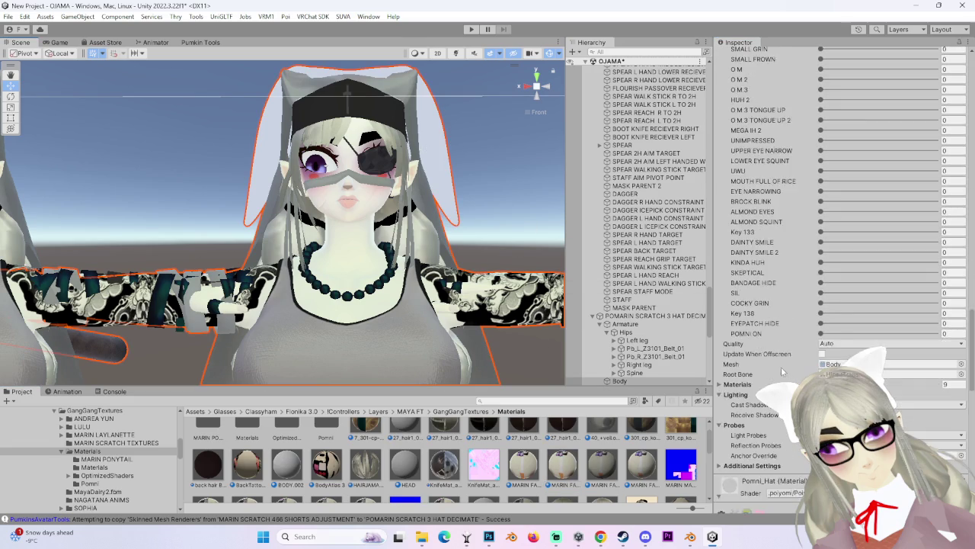
{"action": "scroll", "coordinate": [783, 369], "scroll_direction": "down", "scroll_amount": 6}
{"action": "scroll", "coordinate": [838, 305], "scroll_direction": "down", "scroll_amount": 2}
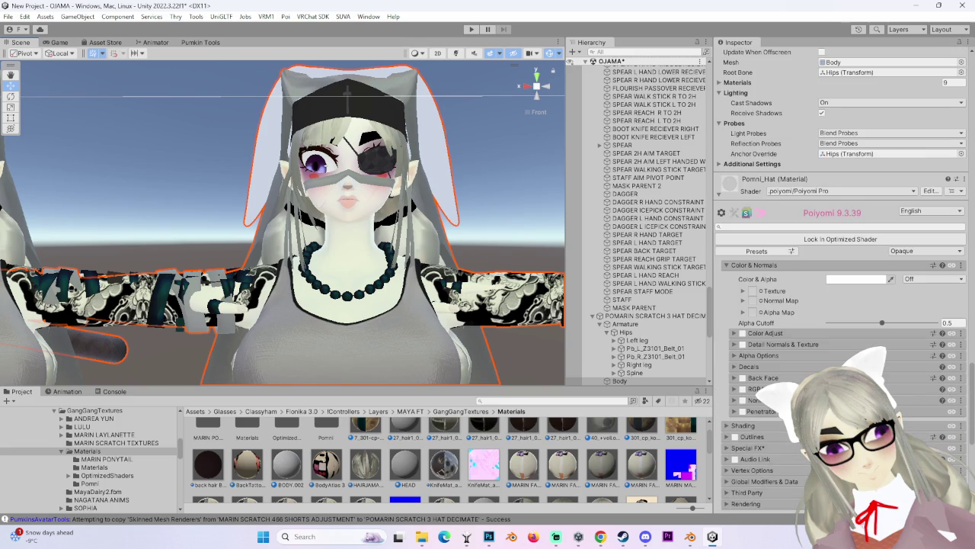
{"action": "left_click", "coordinate": [742, 425]}
{"action": "left_click", "coordinate": [767, 451]}
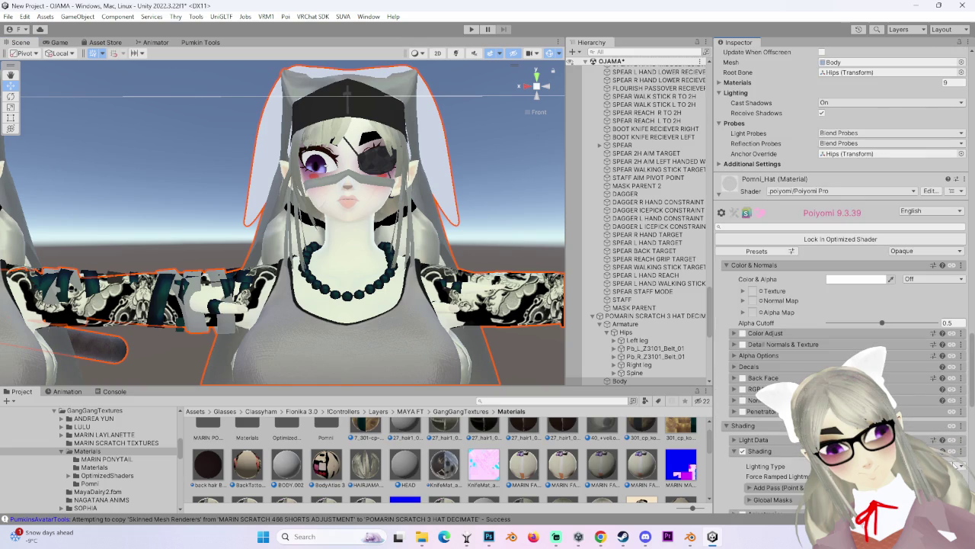
{"action": "left_click", "coordinate": [960, 454]}
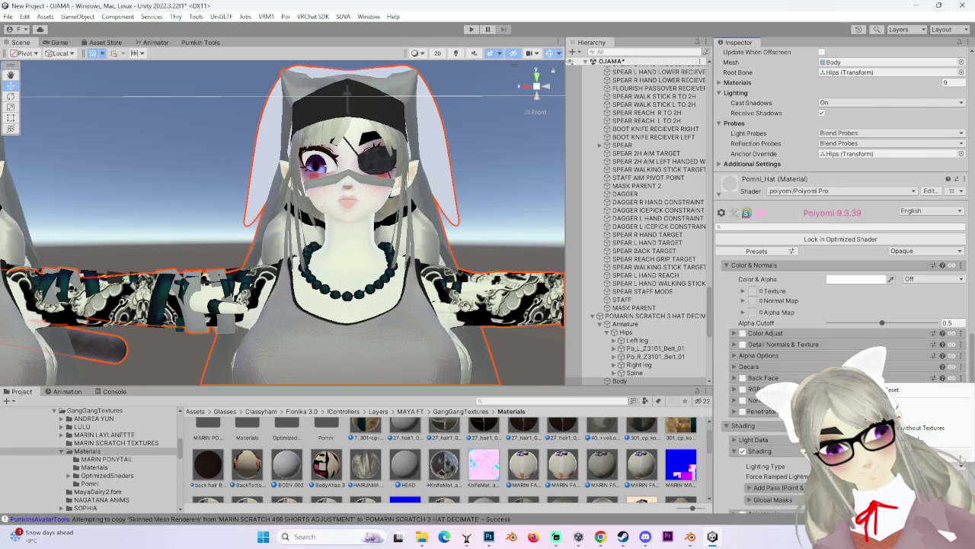
{"action": "left_click", "coordinate": [922, 427]}
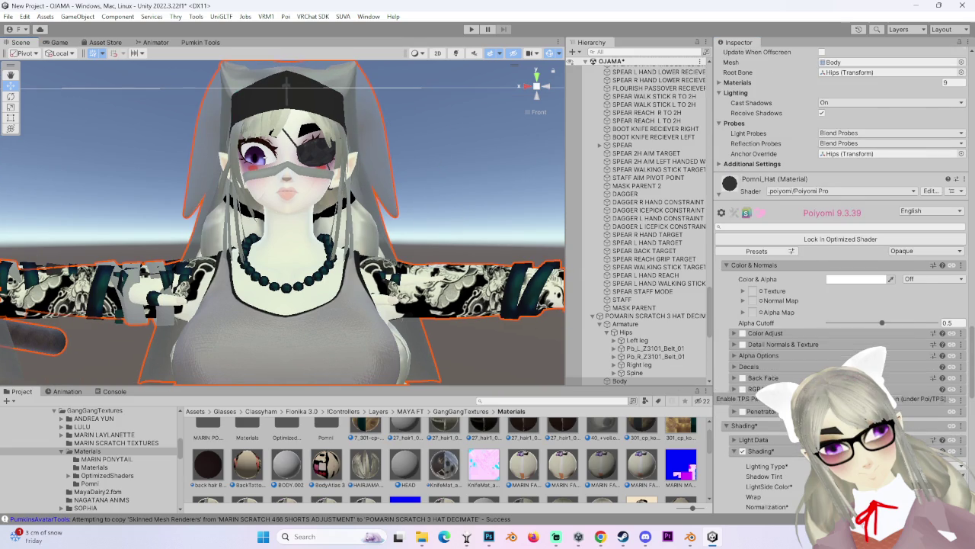
Put the red and blue Pomni_Hat texture into the material's main Texture slot.
{"action": "scroll", "coordinate": [765, 209], "scroll_direction": "down", "scroll_amount": 3}
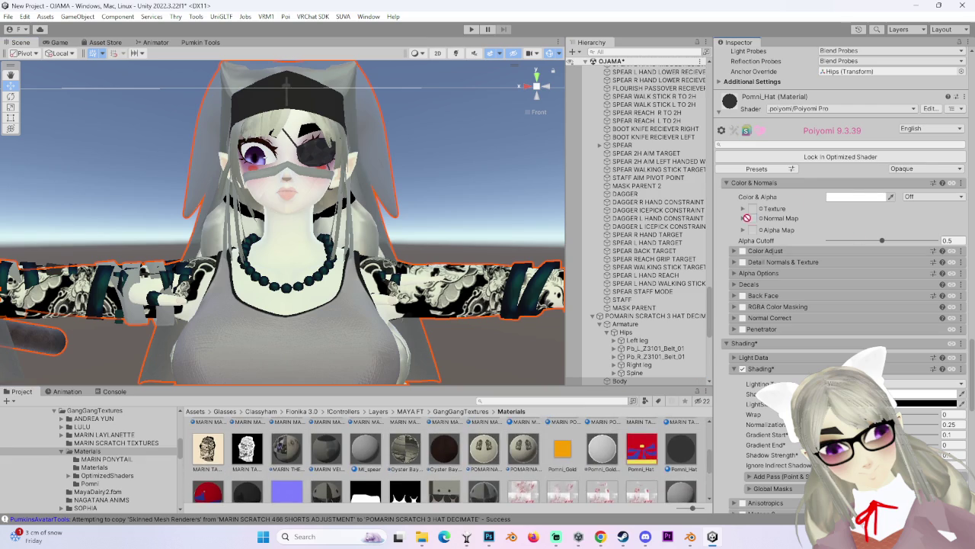
{"action": "left_click_drag", "start_coordinate": [757, 211], "coordinate": [755, 209]}
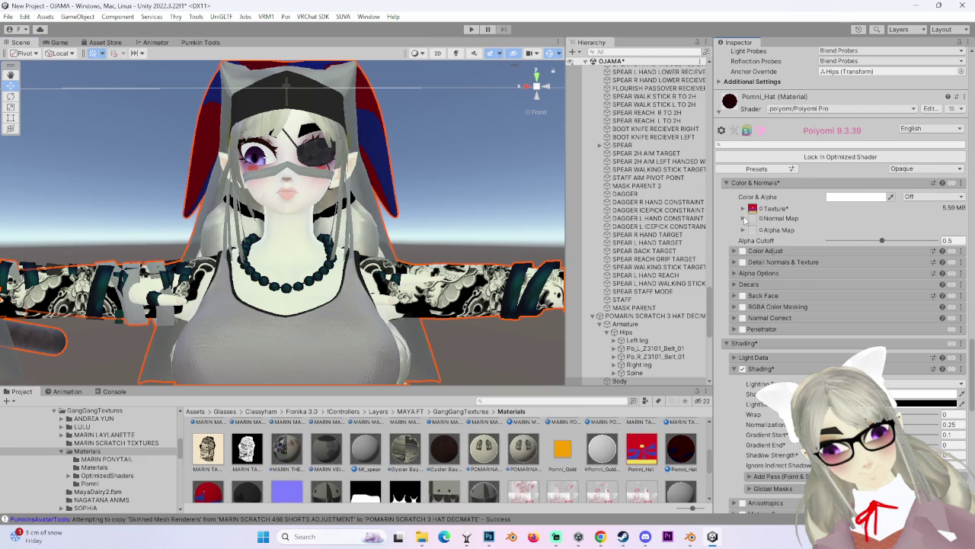
{"action": "scroll", "coordinate": [460, 202], "scroll_direction": "up", "scroll_amount": 2}
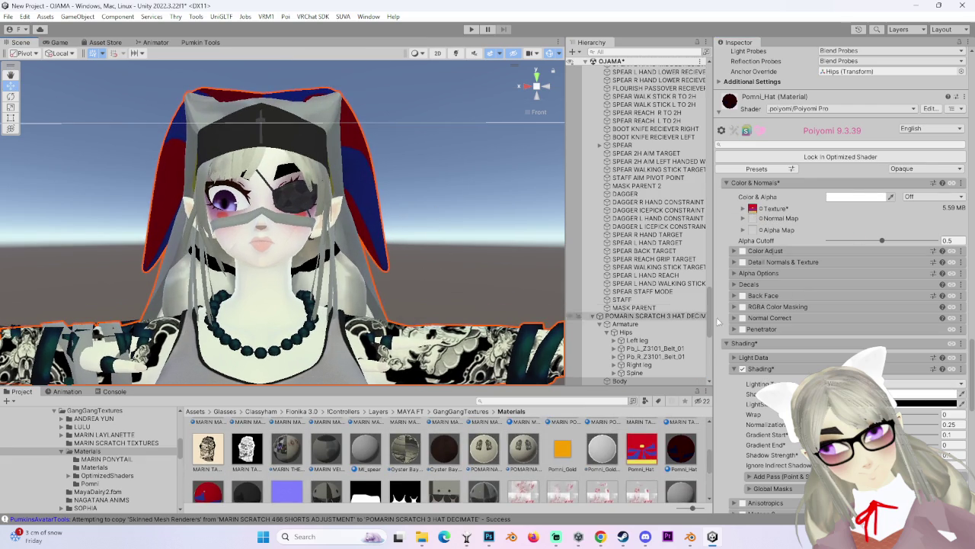
Switch the Pomni_Hat shader to .poiyomi > Old Versions > 8.1 > Poiyomi Pro.
{"action": "left_click", "coordinate": [822, 108]}
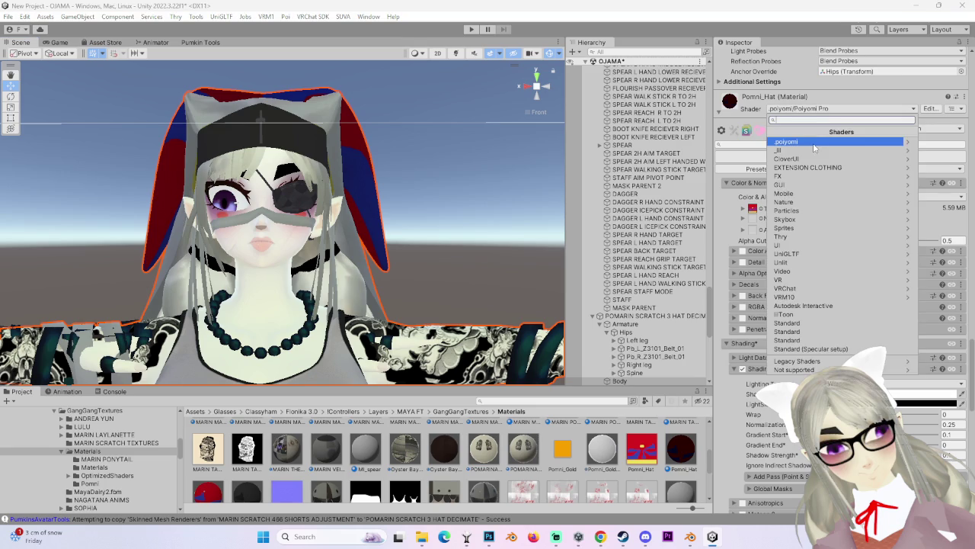
{"action": "scroll", "coordinate": [731, 421], "scroll_direction": "down", "scroll_amount": 6}
{"action": "scroll", "coordinate": [730, 420], "scroll_direction": "down", "scroll_amount": 5}
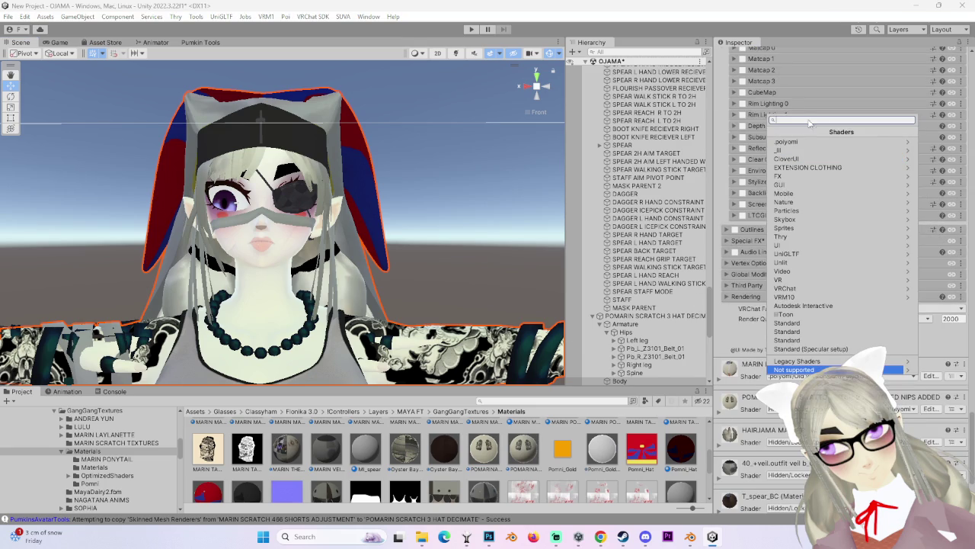
{"action": "left_click", "coordinate": [800, 142]}
{"action": "left_click", "coordinate": [800, 144]}
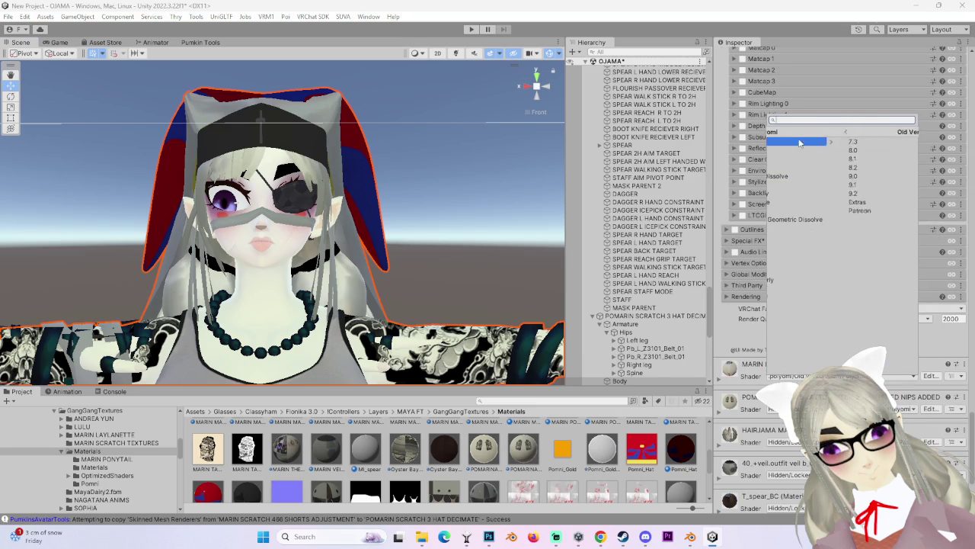
{"action": "left_click", "coordinate": [809, 158]}
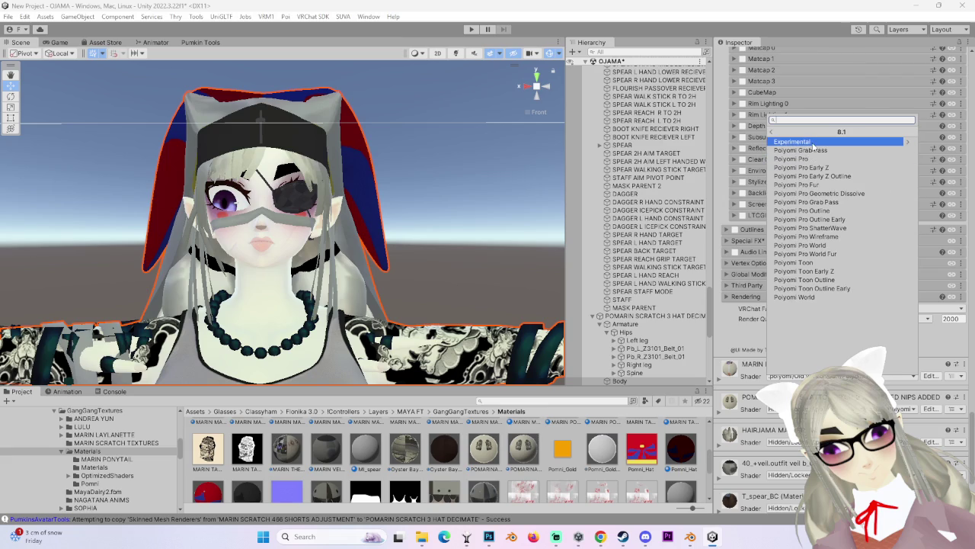
{"action": "left_click", "coordinate": [812, 159]}
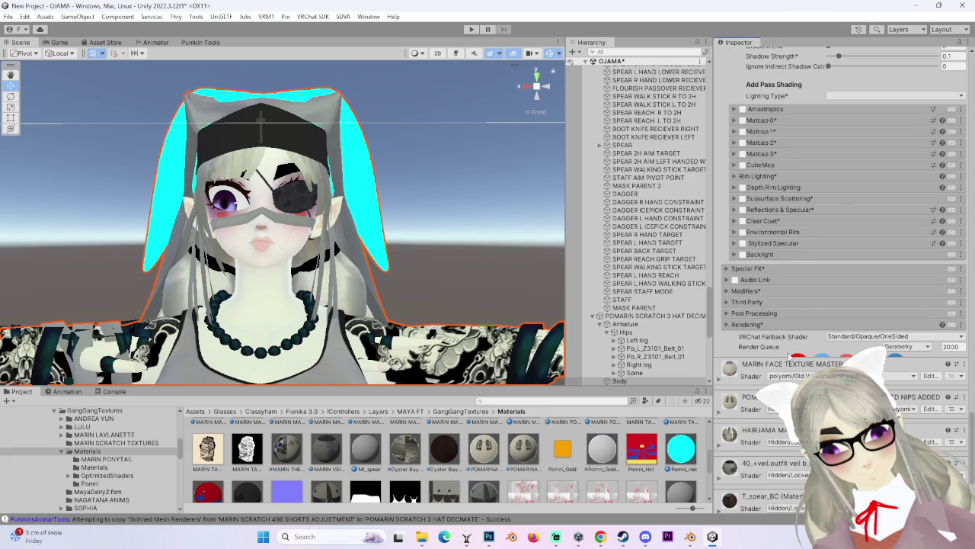
Paste the Wrapped shading back in, giving Gradient End 0.5 and Shadow Strength 1.
{"action": "scroll", "coordinate": [808, 236], "scroll_direction": "up", "scroll_amount": 5}
{"action": "scroll", "coordinate": [818, 250], "scroll_direction": "up", "scroll_amount": 4}
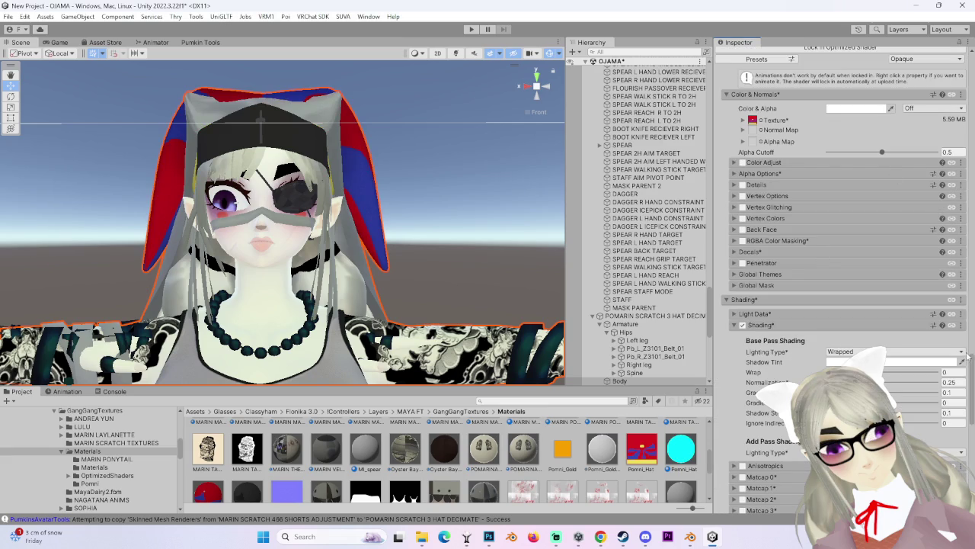
{"action": "left_click", "coordinate": [961, 325]}
{"action": "left_click", "coordinate": [915, 380]}
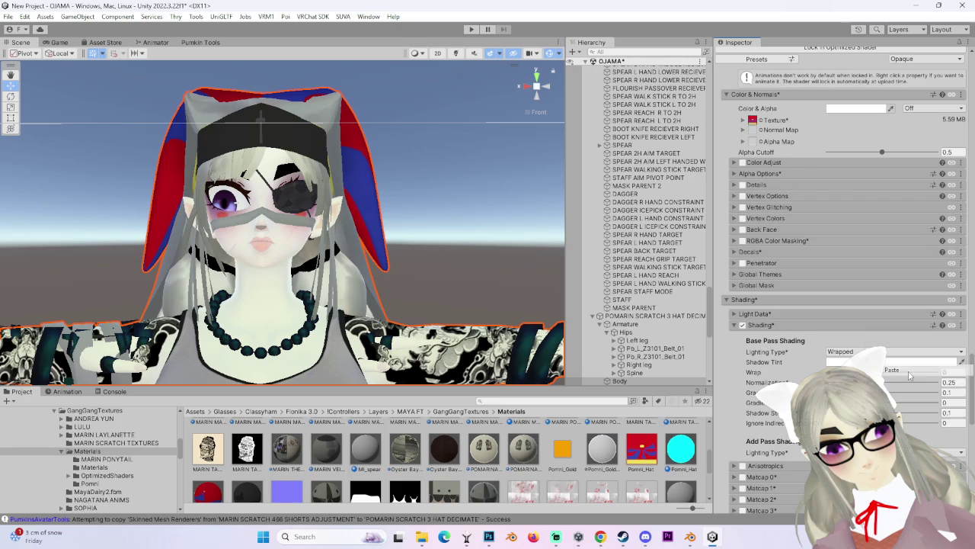
{"action": "mouse_move", "coordinate": [377, 137]}
{"action": "left_mouse_down", "text": "alt"}
{"action": "mouse_move", "coordinate": [447, 218]}
{"action": "mouse_move", "coordinate": [354, 169]}
{"action": "mouse_move", "coordinate": [336, 182]}
{"action": "left_mouse_up", "text": "alt"}
{"action": "scroll", "coordinate": [747, 351], "scroll_direction": "up", "scroll_amount": 3}
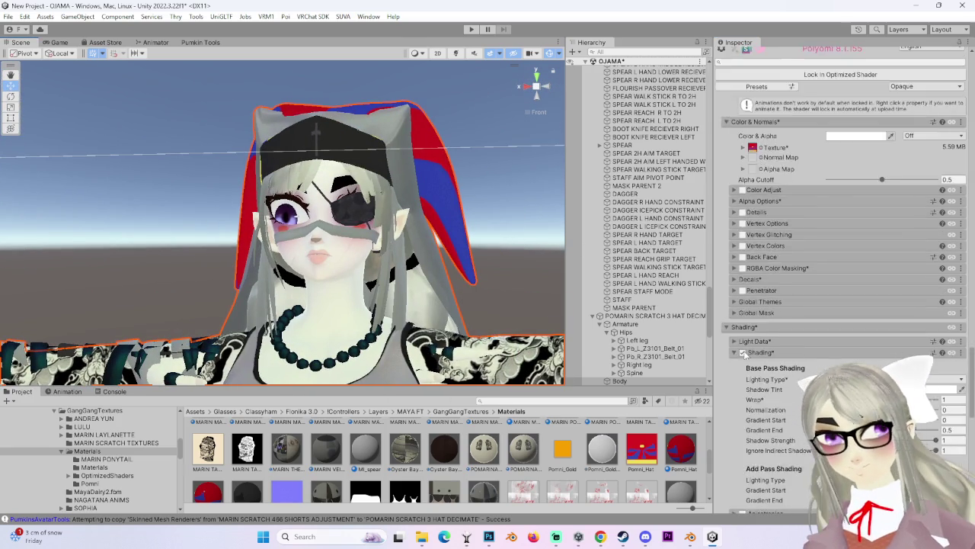
Set the avatar's VEIL HIDE blendshape to 100 so the veil disappears.
{"action": "scroll", "coordinate": [746, 351], "scroll_direction": "up", "scroll_amount": 5}
{"action": "scroll", "coordinate": [747, 350], "scroll_direction": "up", "scroll_amount": 3}
{"action": "scroll", "coordinate": [784, 358], "scroll_direction": "up", "scroll_amount": 3}
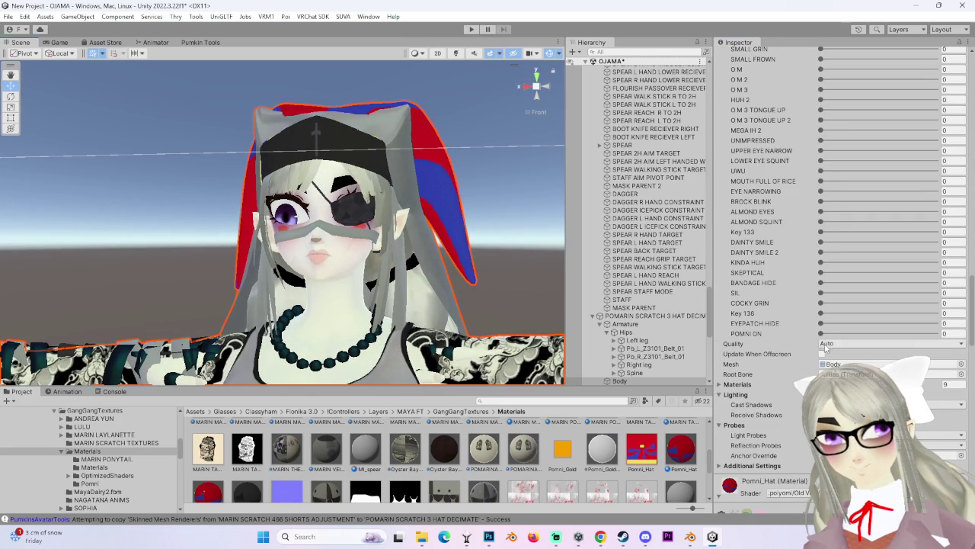
{"action": "scroll", "coordinate": [880, 301], "scroll_direction": "up", "scroll_amount": 2}
{"action": "scroll", "coordinate": [880, 301], "scroll_direction": "up", "scroll_amount": 2}
{"action": "scroll", "coordinate": [872, 309], "scroll_direction": "up", "scroll_amount": 2}
{"action": "scroll", "coordinate": [864, 308], "scroll_direction": "up", "scroll_amount": 3}
{"action": "scroll", "coordinate": [853, 306], "scroll_direction": "up", "scroll_amount": 3}
{"action": "scroll", "coordinate": [842, 307], "scroll_direction": "up", "scroll_amount": 3}
{"action": "scroll", "coordinate": [833, 308], "scroll_direction": "up", "scroll_amount": 3}
{"action": "scroll", "coordinate": [827, 309], "scroll_direction": "up", "scroll_amount": 3}
{"action": "scroll", "coordinate": [789, 326], "scroll_direction": "up", "scroll_amount": 3}
{"action": "scroll", "coordinate": [790, 325], "scroll_direction": "up", "scroll_amount": 3}
{"action": "scroll", "coordinate": [790, 326], "scroll_direction": "up", "scroll_amount": 3}
{"action": "mouse_move", "coordinate": [821, 260]}
{"action": "left_mouse_down"}
{"action": "mouse_move", "coordinate": [935, 259]}
{"action": "mouse_move", "coordinate": [821, 239]}
{"action": "left_mouse_up"}
Zoom out, turn on Scene lighting, and orbit to face the jester-hatted avatar.
{"action": "scroll", "coordinate": [407, 186], "scroll_direction": "down", "scroll_amount": 2}
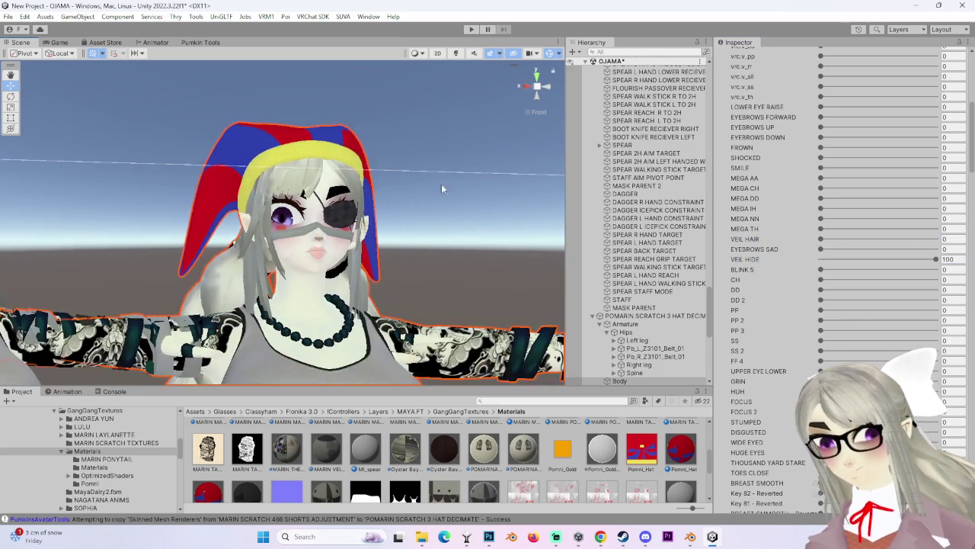
{"action": "scroll", "coordinate": [407, 229], "scroll_direction": "down", "scroll_amount": 2}
{"action": "scroll", "coordinate": [406, 290], "scroll_direction": "down", "scroll_amount": 2}
{"action": "scroll", "coordinate": [876, 229], "scroll_direction": "down", "scroll_amount": 2}
{"action": "scroll", "coordinate": [876, 229], "scroll_direction": "down", "scroll_amount": 2}
{"action": "scroll", "coordinate": [876, 229], "scroll_direction": "down", "scroll_amount": 2}
{"action": "scroll", "coordinate": [876, 228], "scroll_direction": "down", "scroll_amount": 2}
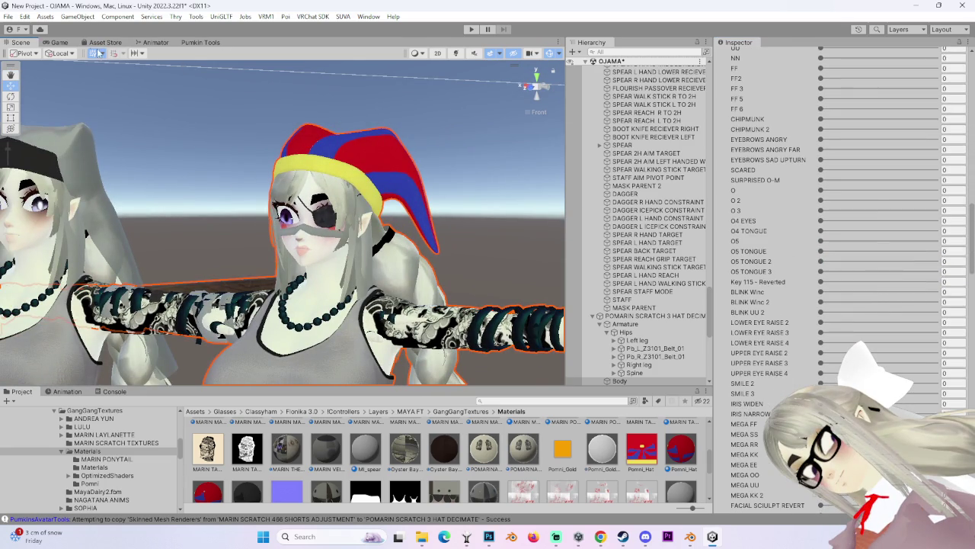
{"action": "left_click", "coordinate": [455, 52]}
{"action": "mouse_move", "coordinate": [426, 167]}
{"action": "left_mouse_down", "text": "alt"}
{"action": "mouse_move", "coordinate": [359, 170]}
{"action": "mouse_move", "coordinate": [387, 241]}
{"action": "mouse_move", "coordinate": [404, 234]}
{"action": "mouse_move", "coordinate": [316, 229]}
{"action": "mouse_move", "coordinate": [360, 263]}
{"action": "mouse_move", "coordinate": [305, 269]}
{"action": "mouse_move", "coordinate": [381, 256]}
{"action": "left_mouse_up", "text": "alt"}
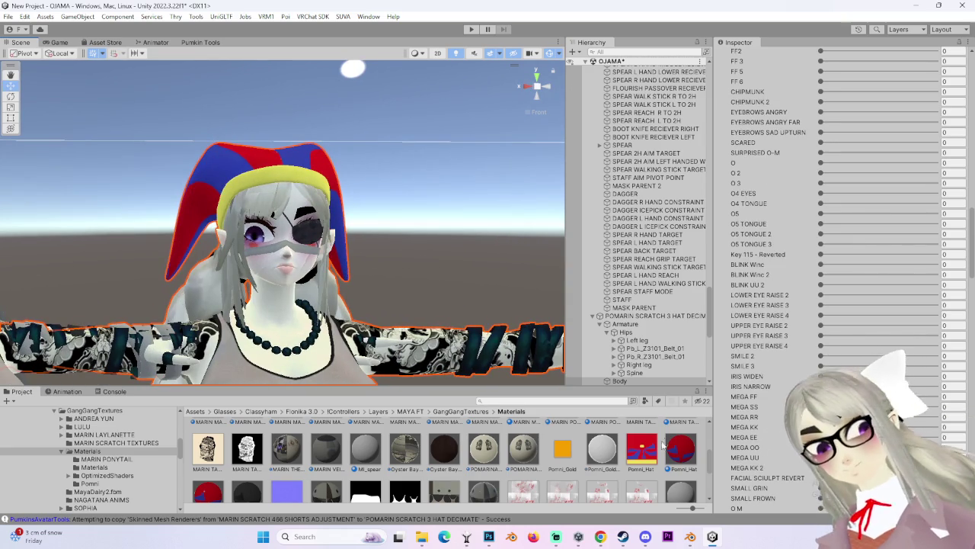
Open the Pomni_Hat texture from the Project window in Photoshop.
{"action": "left_click", "coordinate": [642, 449]}
{"action": "middle_click_drag", "start_coordinate": [190, 302], "coordinate": [282, 263]}
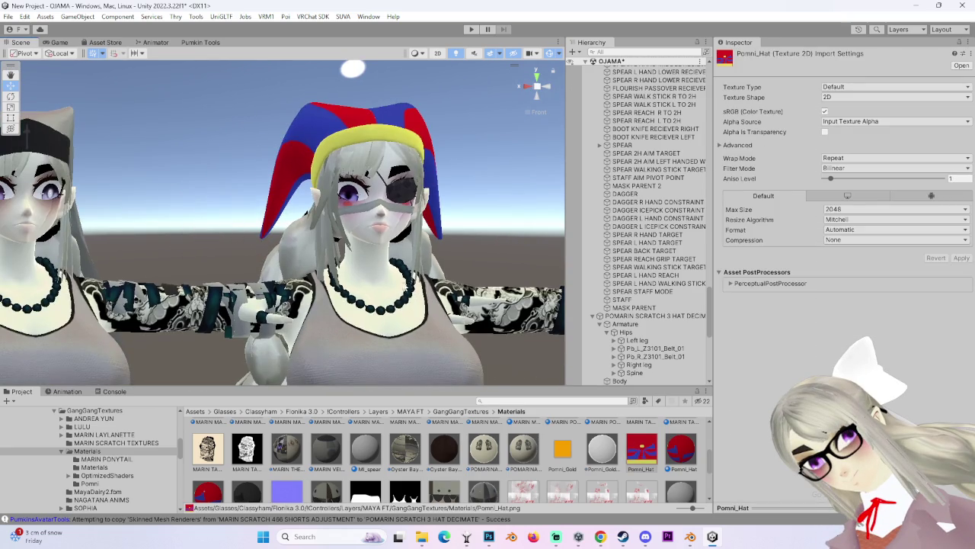
{"action": "right_click", "coordinate": [634, 449]}
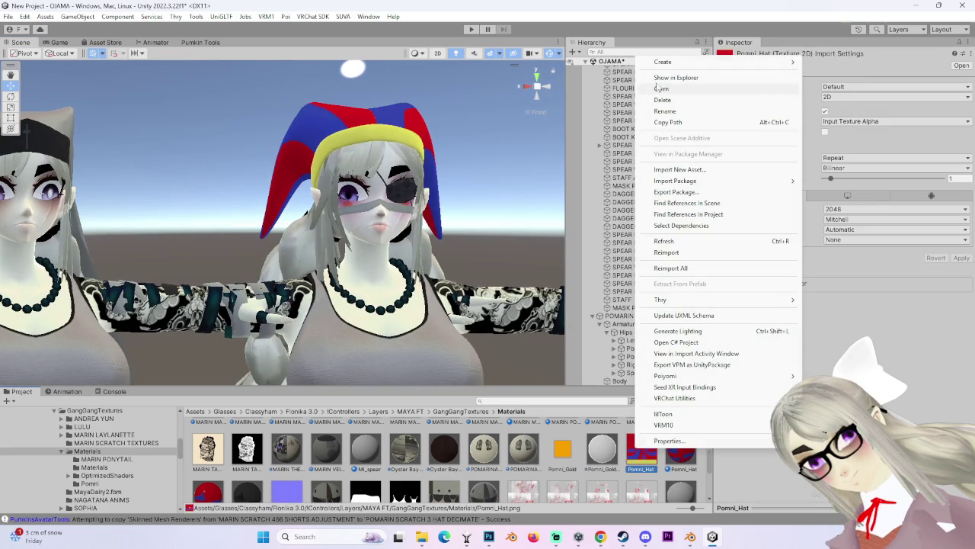
{"action": "left_click", "coordinate": [686, 74]}
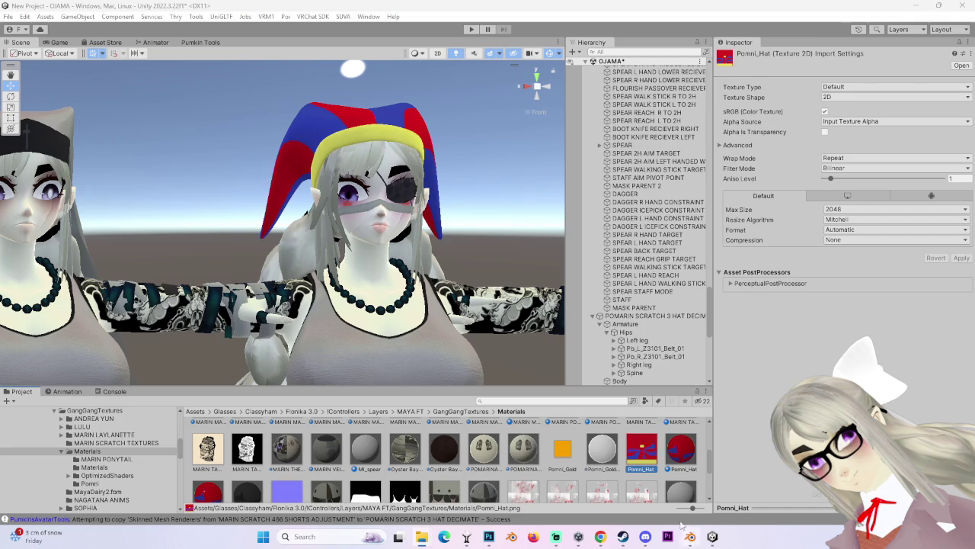
Check the hat texture in Photoshop, glance at Blender, then return to Unity.
{"action": "left_click", "coordinate": [488, 536]}
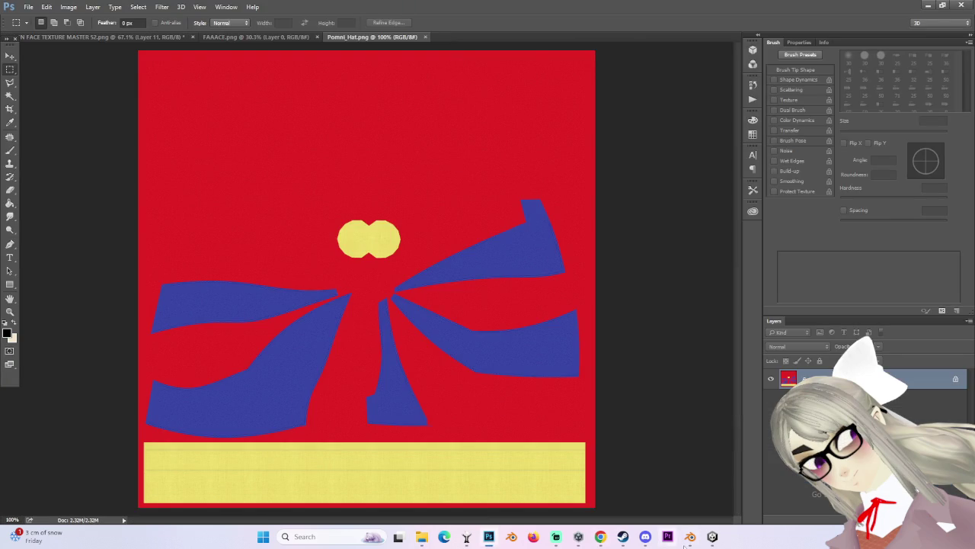
{"action": "mouse_move", "coordinate": [690, 536]}
{"action": "left_click", "coordinate": [466, 536]}
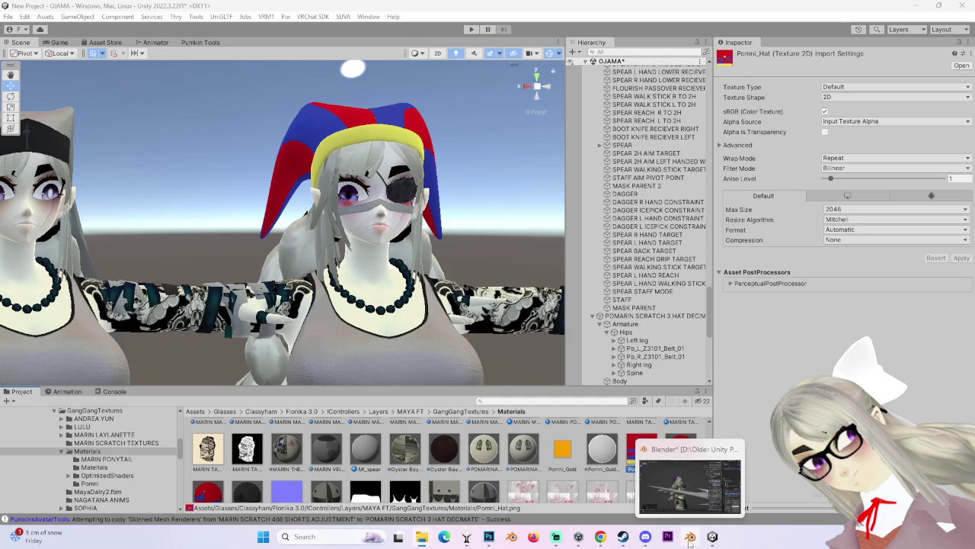
{"action": "left_click", "coordinate": [667, 481]}
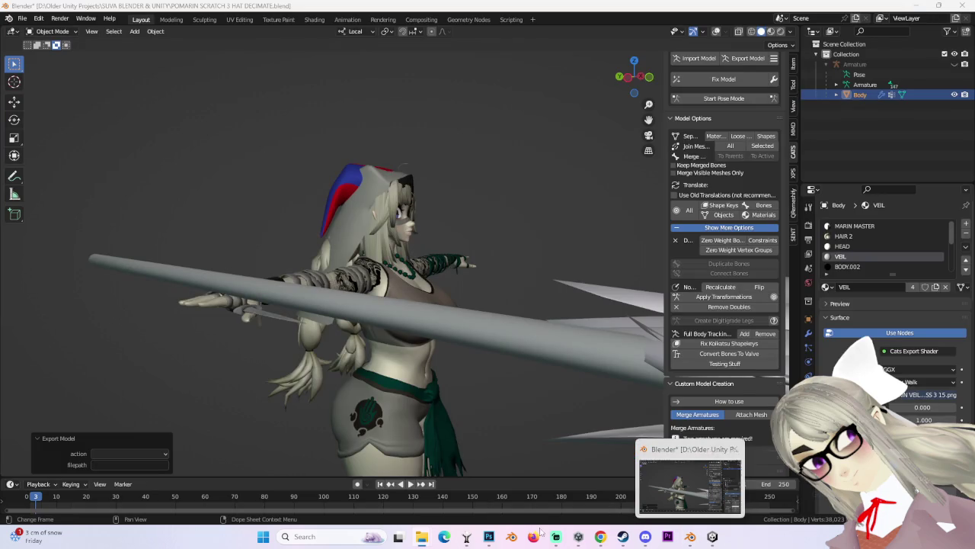
{"action": "left_click", "coordinate": [466, 537]}
{"action": "left_click", "coordinate": [490, 536]}
{"action": "left_click", "coordinate": [712, 536]}
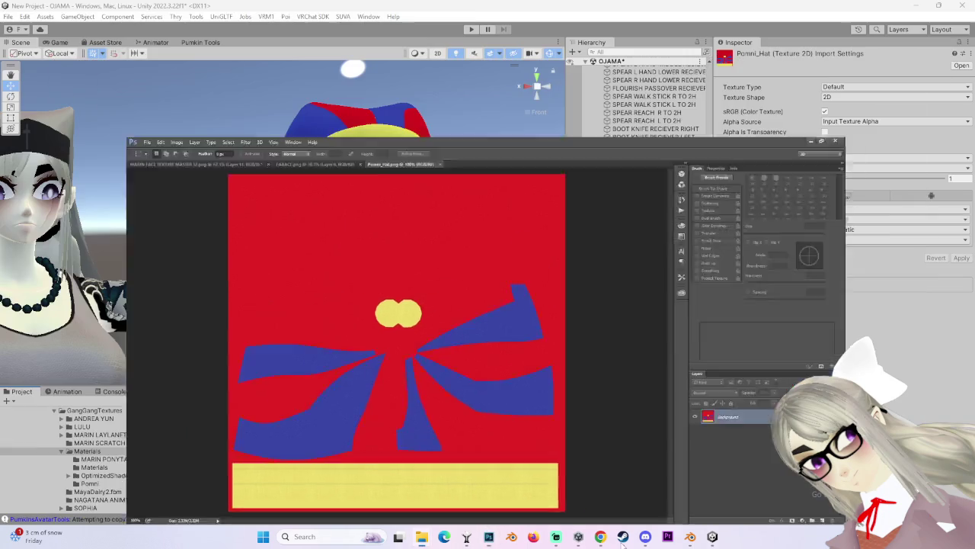
{"action": "scroll", "coordinate": [377, 464], "scroll_direction": "down", "scroll_amount": 2}
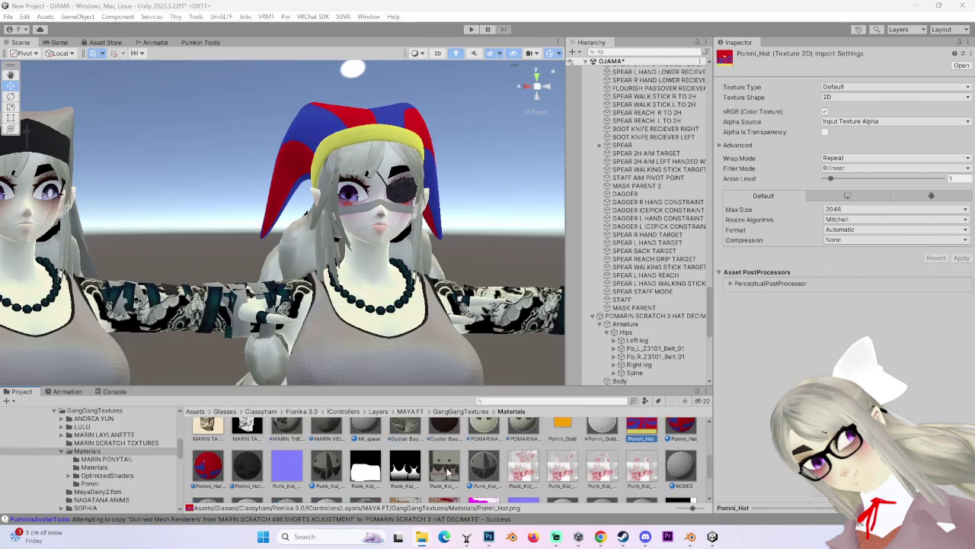
Select the avatar's Body mesh and expand its veil material in the Inspector.
{"action": "scroll", "coordinate": [455, 488], "scroll_direction": "down", "scroll_amount": 2}
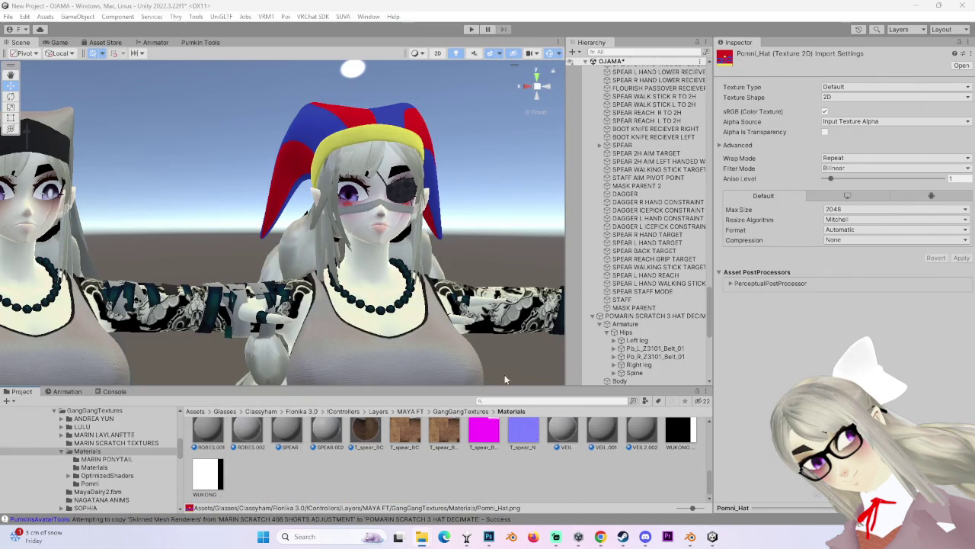
{"action": "left_click", "coordinate": [619, 381]}
{"action": "scroll", "coordinate": [766, 412], "scroll_direction": "down", "scroll_amount": 3}
{"action": "scroll", "coordinate": [766, 411], "scroll_direction": "down", "scroll_amount": 5}
{"action": "scroll", "coordinate": [770, 400], "scroll_direction": "down", "scroll_amount": 3}
{"action": "scroll", "coordinate": [774, 394], "scroll_direction": "down", "scroll_amount": 5}
{"action": "scroll", "coordinate": [763, 390], "scroll_direction": "down", "scroll_amount": 5}
{"action": "scroll", "coordinate": [763, 390], "scroll_direction": "down", "scroll_amount": 3}
{"action": "scroll", "coordinate": [762, 390], "scroll_direction": "down", "scroll_amount": 5}
{"action": "scroll", "coordinate": [762, 389], "scroll_direction": "down", "scroll_amount": 5}
{"action": "scroll", "coordinate": [763, 389], "scroll_direction": "down", "scroll_amount": 5}
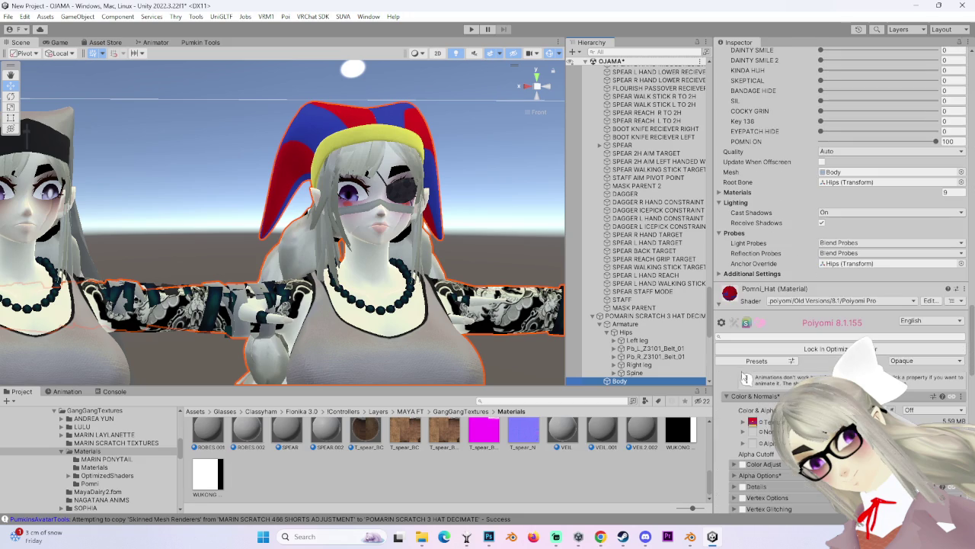
{"action": "scroll", "coordinate": [754, 408], "scroll_direction": "down", "scroll_amount": 5}
{"action": "scroll", "coordinate": [753, 406], "scroll_direction": "down", "scroll_amount": 5}
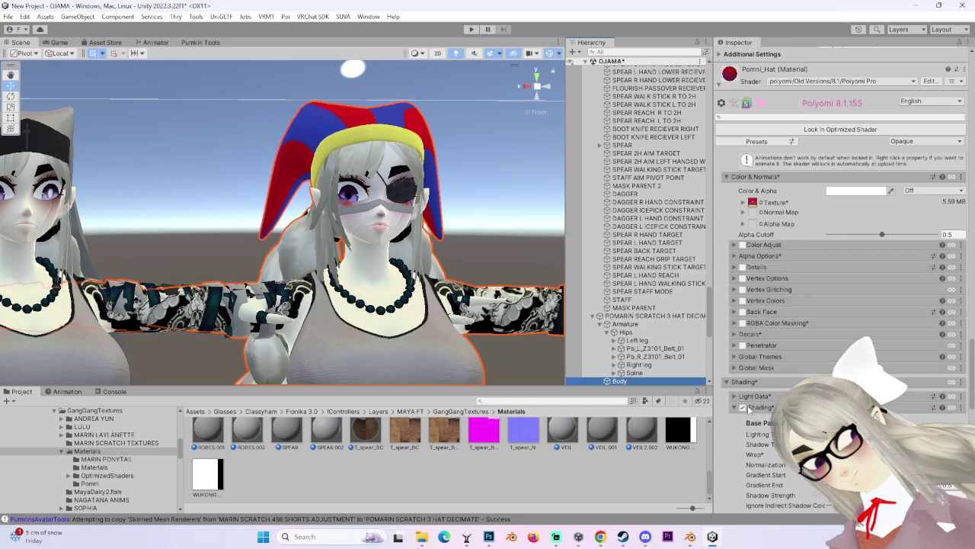
{"action": "scroll", "coordinate": [750, 408], "scroll_direction": "down", "scroll_amount": 5}
{"action": "scroll", "coordinate": [740, 410], "scroll_direction": "down", "scroll_amount": 5}
{"action": "scroll", "coordinate": [736, 408], "scroll_direction": "down", "scroll_amount": 2}
{"action": "scroll", "coordinate": [735, 405], "scroll_direction": "down", "scroll_amount": 5}
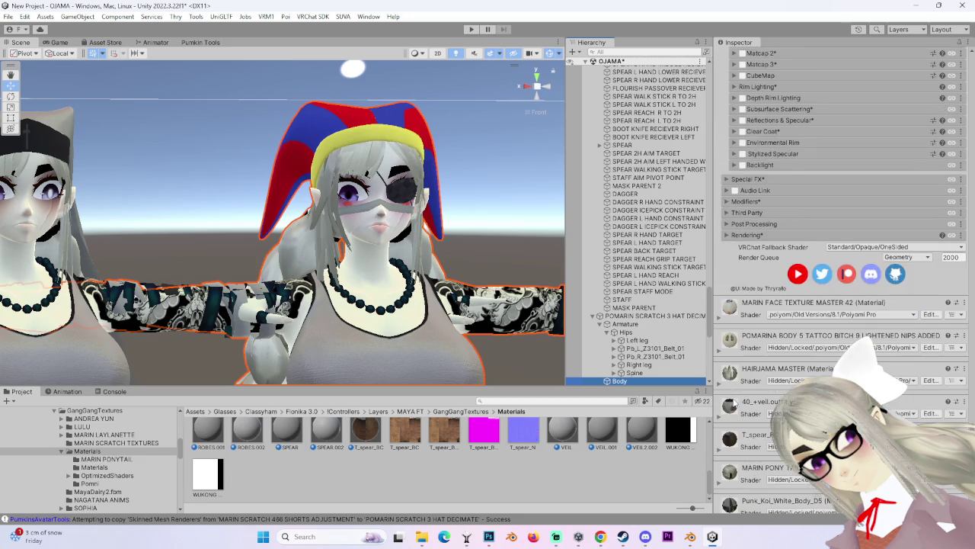
{"action": "scroll", "coordinate": [732, 401], "scroll_direction": "down", "scroll_amount": 2}
{"action": "left_click", "coordinate": [721, 349]}
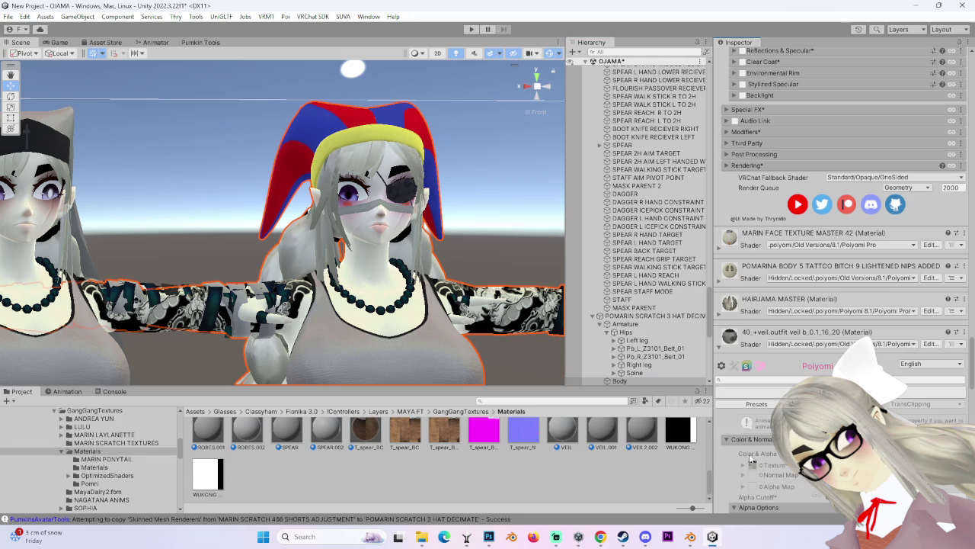
Reveal the MARIN VEIL texture from the MARIN LAYLANETTE folder and open it in Photoshop.
{"action": "left_click", "coordinate": [104, 434]}
{"action": "right_click", "coordinate": [602, 460]}
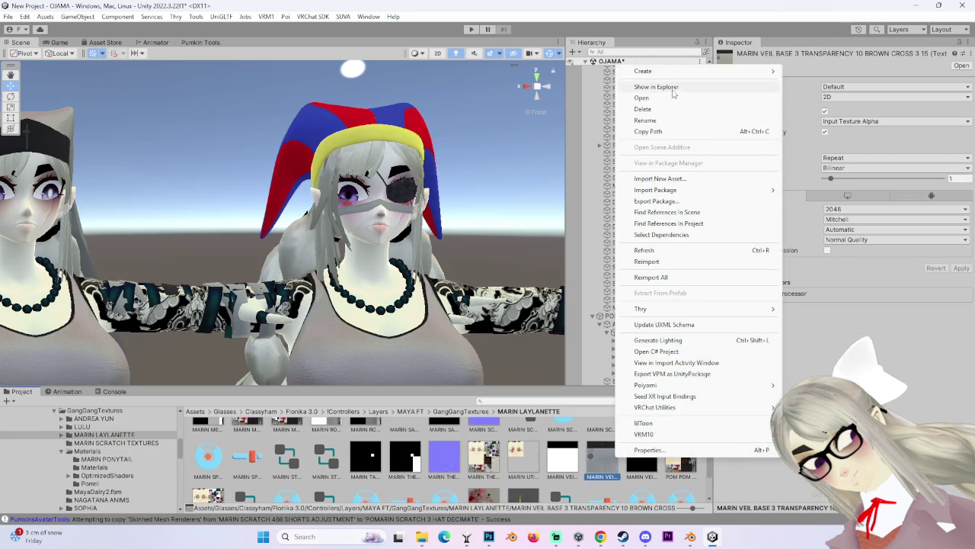
{"action": "left_click", "coordinate": [673, 88]}
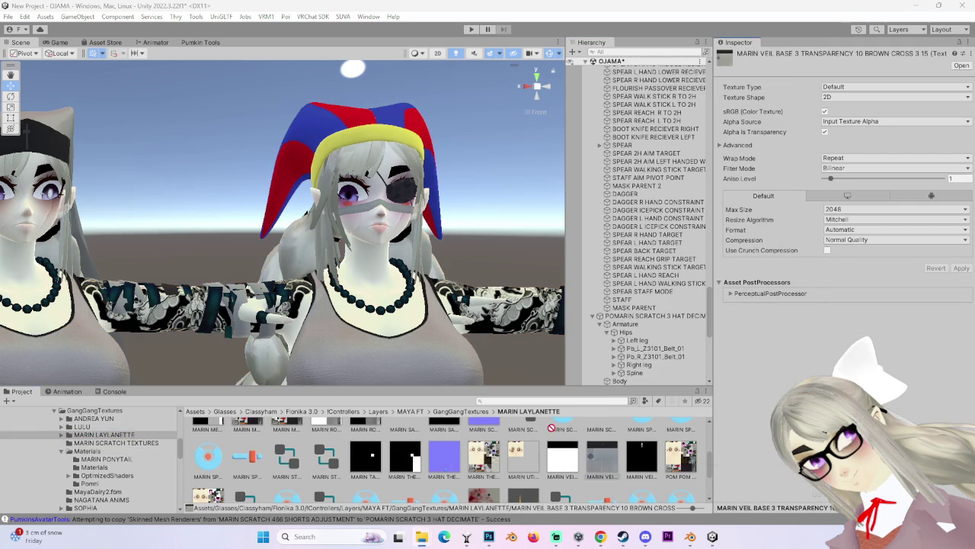
{"action": "mouse_move", "coordinate": [602, 459]}
{"action": "left_mouse_down"}
{"action": "mouse_move", "coordinate": [489, 543]}
{"action": "mouse_move", "coordinate": [439, 32]}
{"action": "mouse_move", "coordinate": [457, 39]}
{"action": "left_mouse_up"}
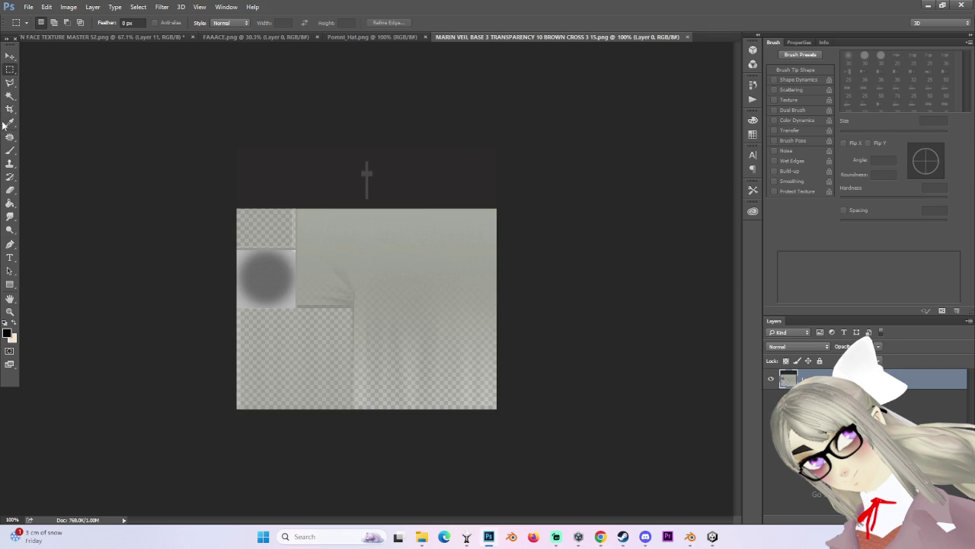
On Pomni_Hat.png, magic-wand the red area and invert the selection to the hat shapes.
{"action": "left_click", "coordinate": [10, 122]}
{"action": "left_click", "coordinate": [11, 69]}
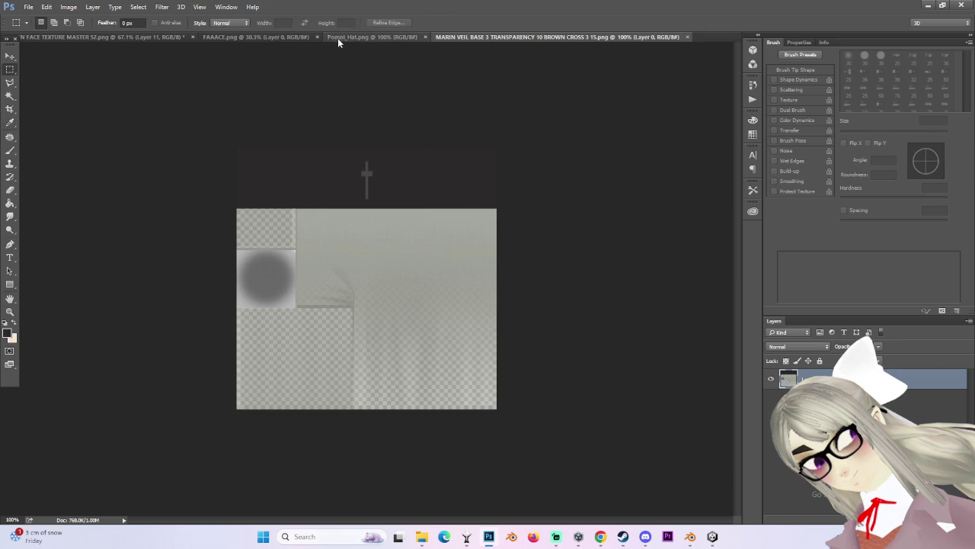
{"action": "left_click", "coordinate": [372, 37]}
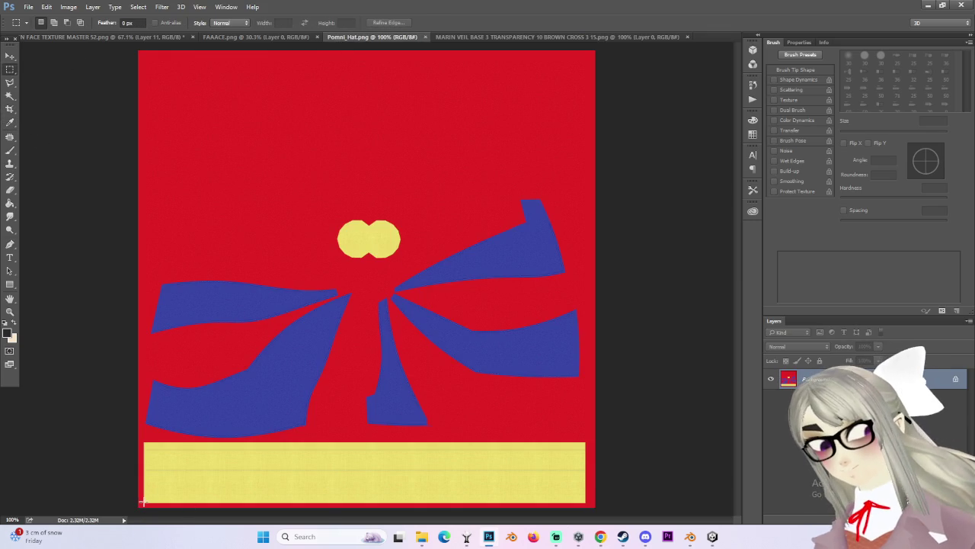
{"action": "key", "text": "w"}
{"action": "left_click", "coordinate": [263, 122]}
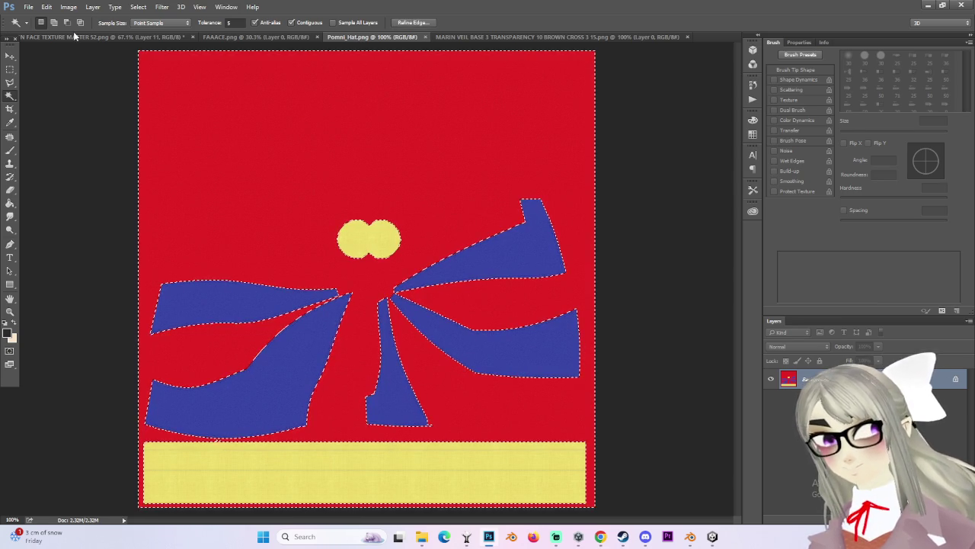
{"action": "left_click", "coordinate": [138, 6]}
{"action": "left_click", "coordinate": [168, 46]}
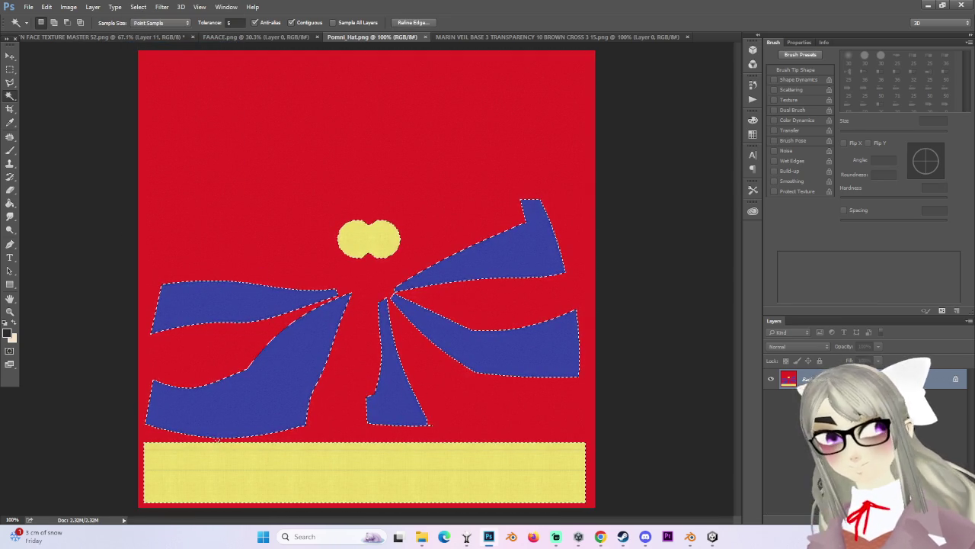
Fill the hat shapes dark grey on a new layer, then clear the fill above the bottom bar.
{"action": "key", "text": "ctrl+shift+alt+n"}
{"action": "left_click", "coordinate": [10, 203]}
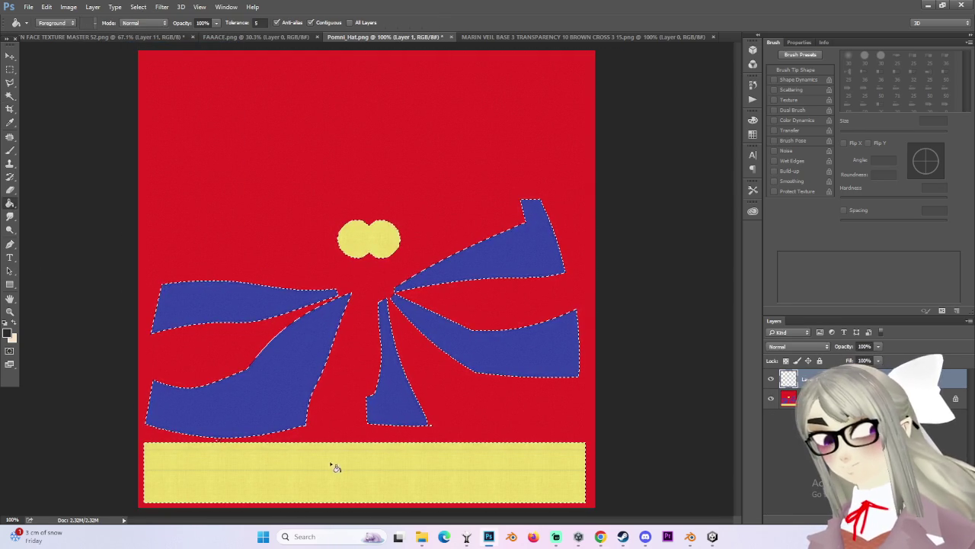
{"action": "left_click", "coordinate": [334, 468]}
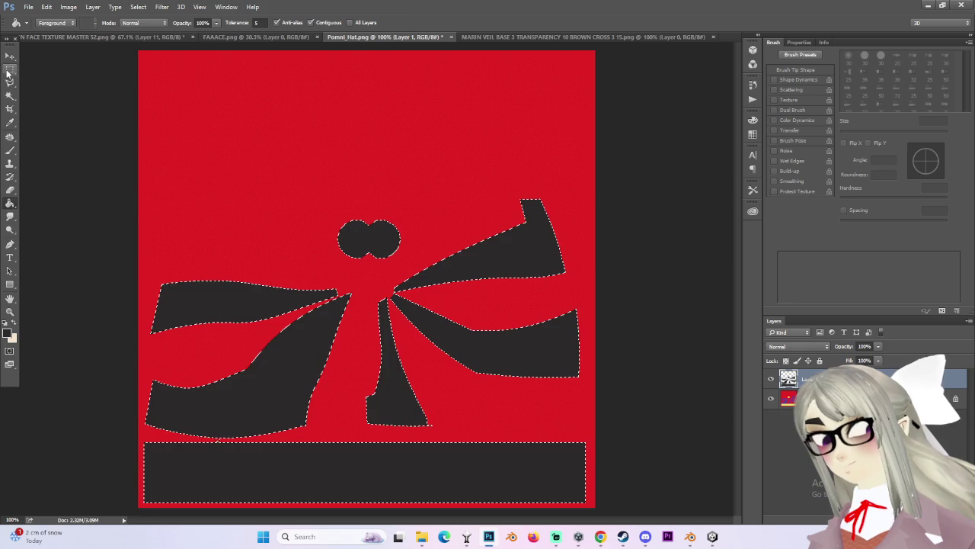
{"action": "left_click", "coordinate": [10, 69]}
{"action": "left_click_drag", "start_coordinate": [674, 161], "coordinate": [75, 439]}
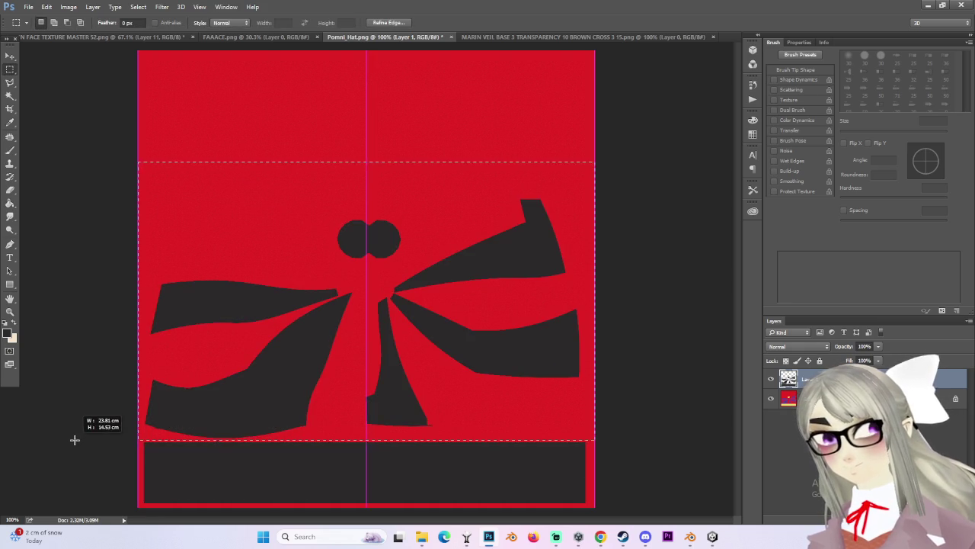
{"action": "key", "text": "Delete"}
{"action": "key", "text": "ctrl+d"}
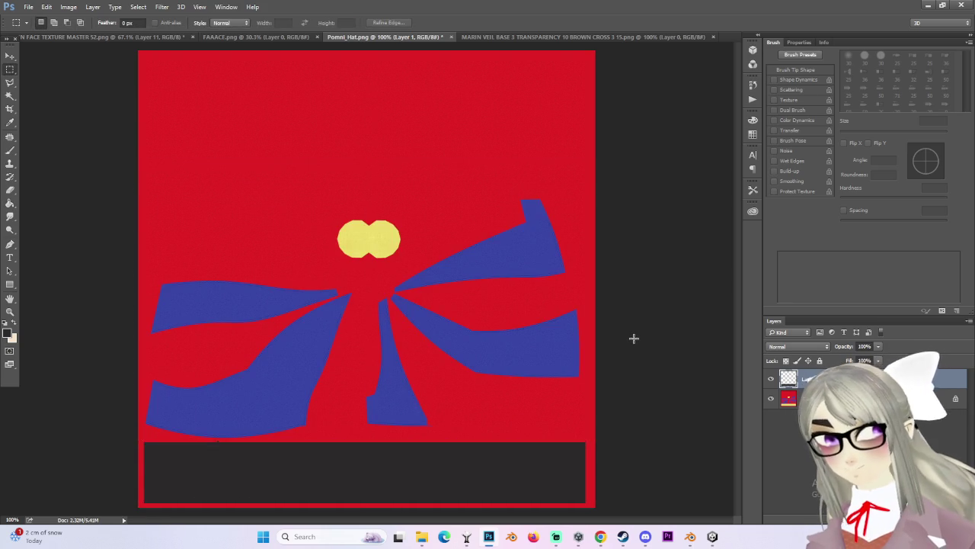
{"action": "scroll", "coordinate": [625, 339], "scroll_direction": "down", "scroll_amount": 1, "text": "alt"}
{"action": "scroll", "coordinate": [629, 366], "scroll_direction": "up", "scroll_amount": 2, "text": "alt"}
Try fully desaturating the Background layer with Hue/Saturation, then undo it.
{"action": "key", "text": "alt+bracketleft"}
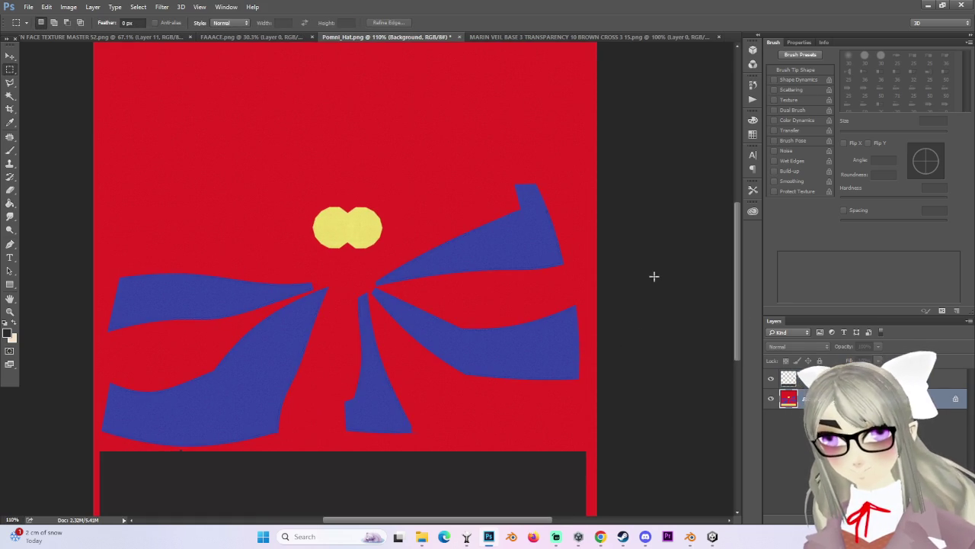
{"action": "left_click", "coordinate": [572, 36]}
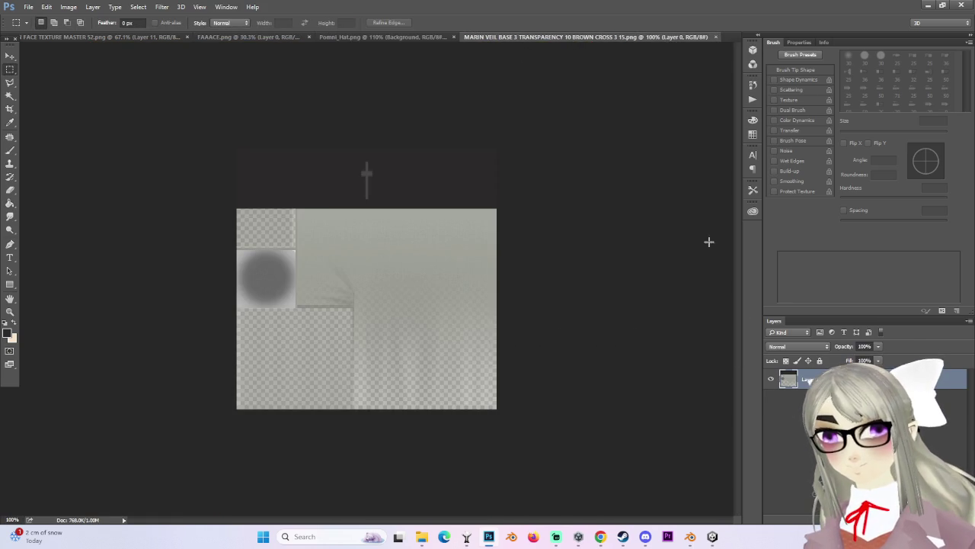
{"action": "left_click", "coordinate": [386, 36]}
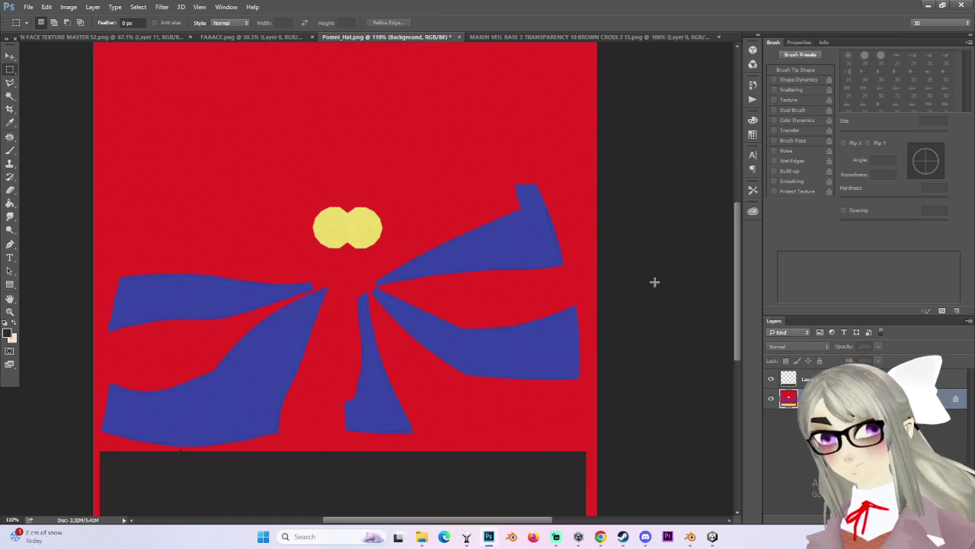
{"action": "left_click", "coordinate": [65, 6]}
{"action": "left_click", "coordinate": [221, 85]}
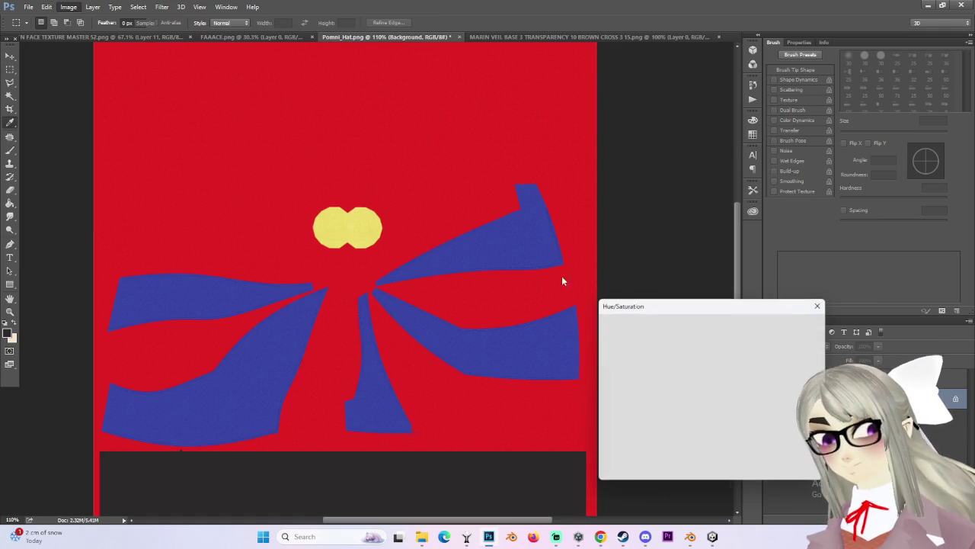
{"action": "left_click", "coordinate": [691, 402]}
{"action": "left_click_drag", "start_coordinate": [691, 404], "coordinate": [468, 389]}
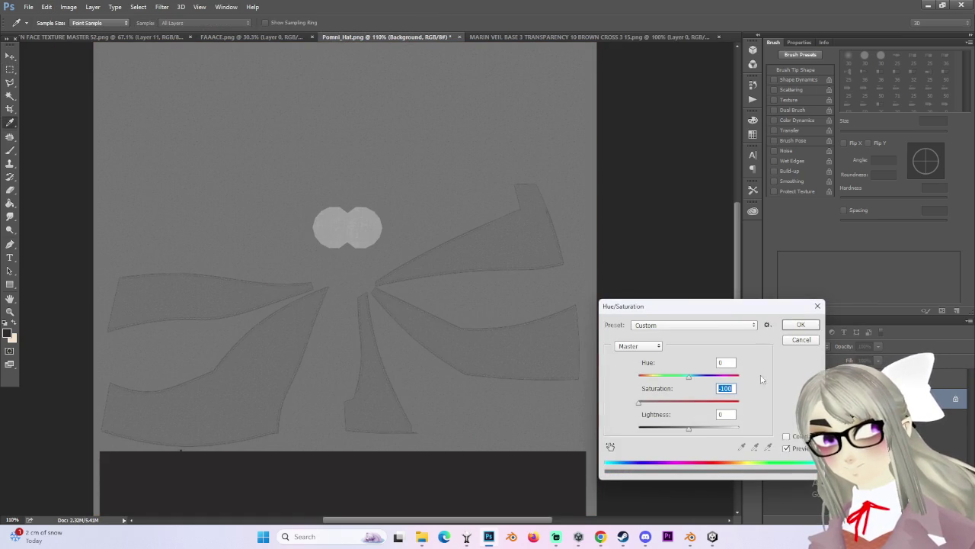
{"action": "key", "text": "Return"}
{"action": "key", "text": "m"}
{"action": "scroll", "coordinate": [403, 309], "scroll_direction": "down", "scroll_amount": 2, "text": "alt"}
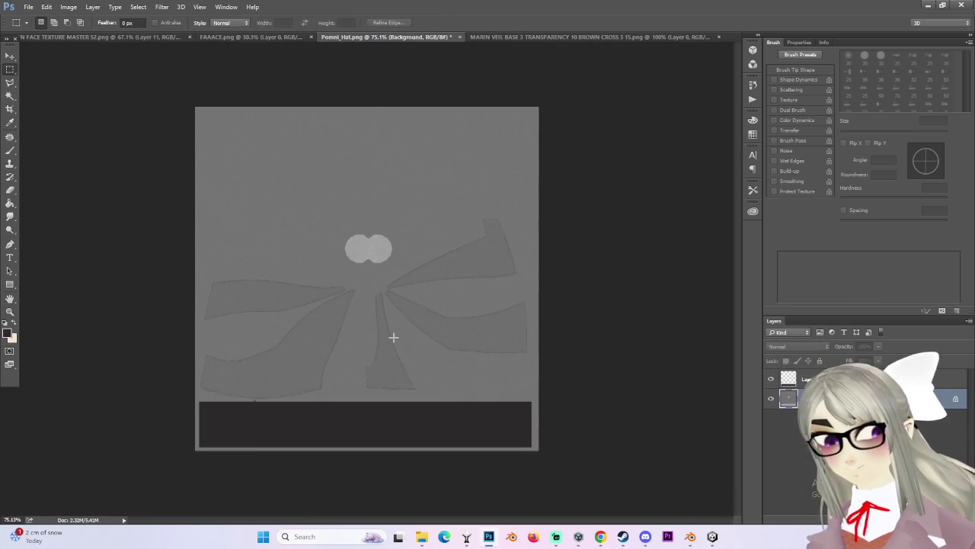
{"action": "scroll", "coordinate": [370, 366], "scroll_direction": "up", "scroll_amount": 2, "text": "alt"}
{"action": "scroll", "coordinate": [359, 359], "scroll_direction": "up", "scroll_amount": 1, "text": "alt"}
{"action": "scroll", "coordinate": [374, 360], "scroll_direction": "down", "scroll_amount": 1, "text": "alt"}
{"action": "key", "text": "ctrl+z"}
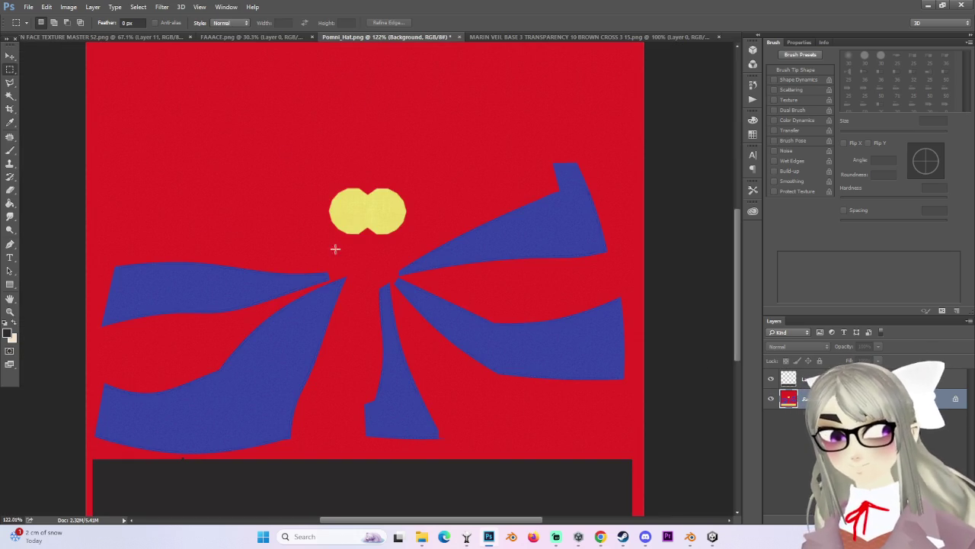
Magic-wand select the red background, then bring Unity to the front.
{"action": "left_click", "coordinate": [10, 95]}
{"action": "left_click", "coordinate": [353, 304]}
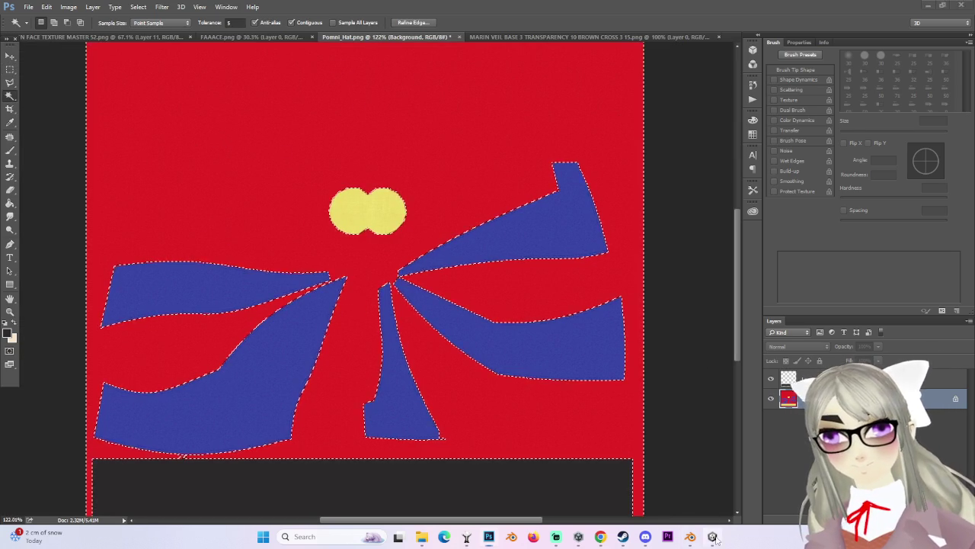
{"action": "left_click", "coordinate": [714, 537]}
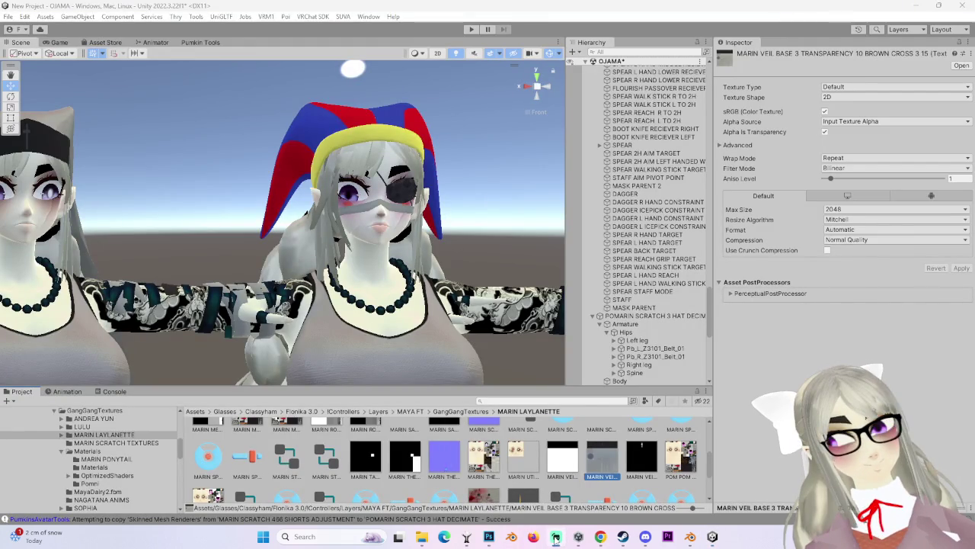
Pan the Scene view across the characters to the jester-hatted avatar, then return to Photoshop.
{"action": "mouse_move", "coordinate": [257, 237]}
{"action": "middle_mouse_down"}
{"action": "mouse_move", "coordinate": [448, 253]}
{"action": "mouse_move", "coordinate": [367, 253]}
{"action": "middle_mouse_up"}
{"action": "middle_click_drag", "start_coordinate": [433, 259], "coordinate": [355, 248]}
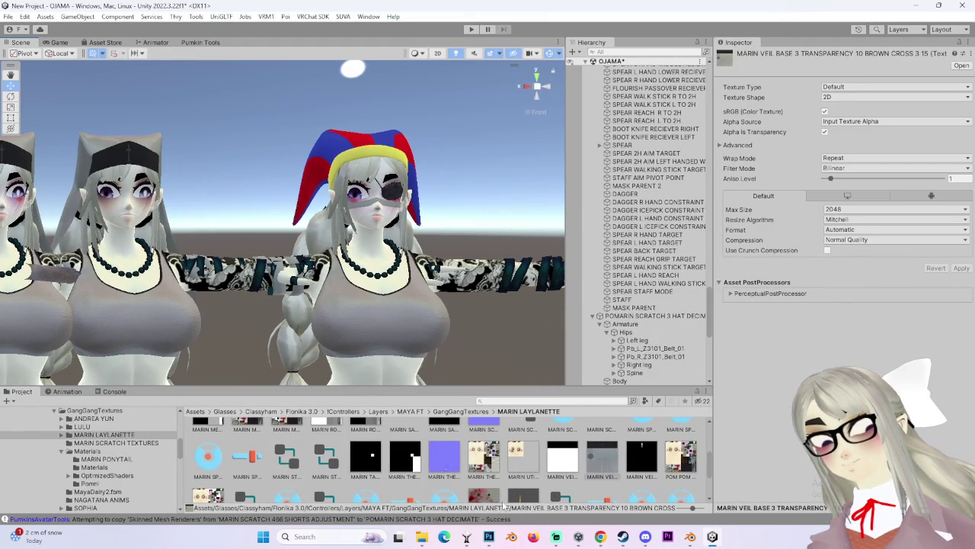
{"action": "left_click", "coordinate": [489, 536]}
Sample the light grey from the veil texture and fill Pomni_Hat's red background with it.
{"action": "left_click", "coordinate": [521, 38]}
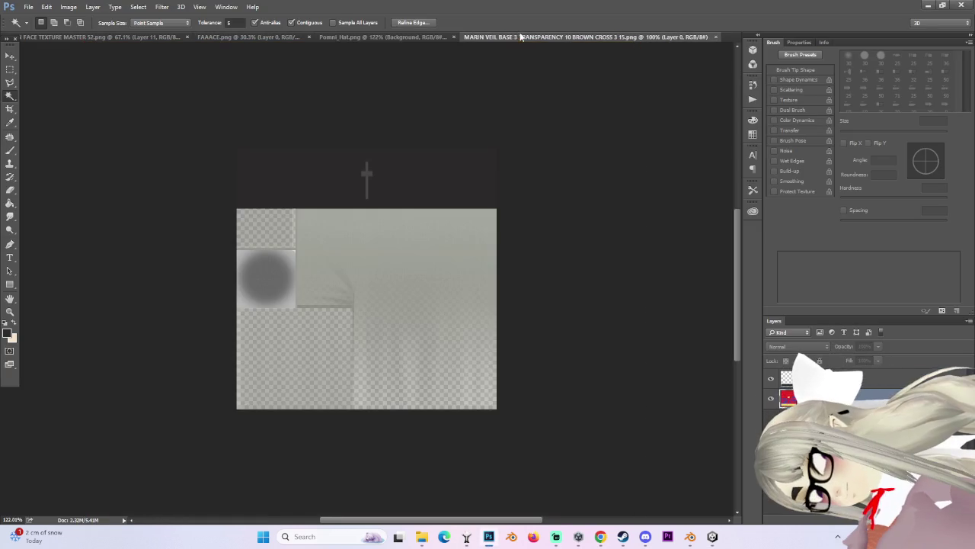
{"action": "left_click", "coordinate": [10, 122]}
{"action": "left_click", "coordinate": [378, 211]}
{"action": "left_click", "coordinate": [9, 205]}
{"action": "left_click", "coordinate": [381, 36]}
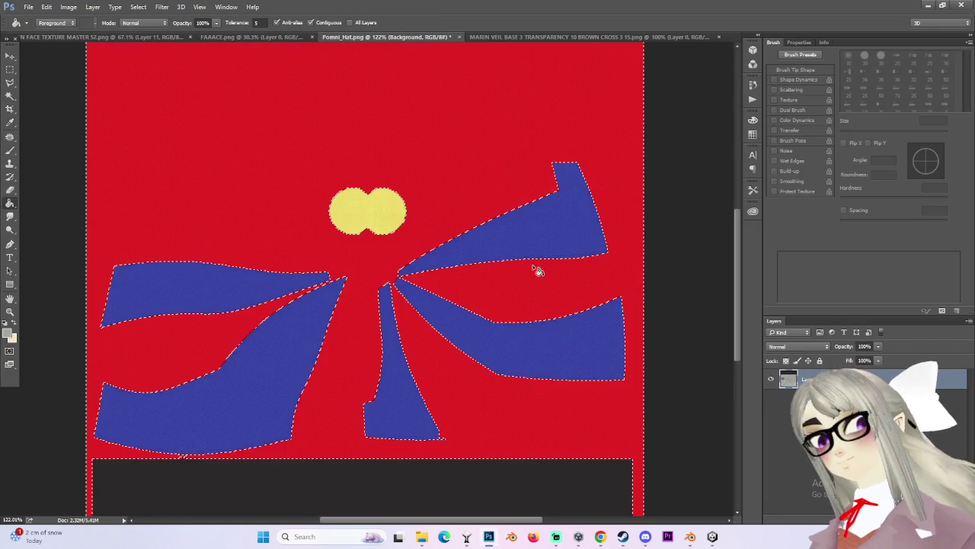
{"action": "left_click", "coordinate": [490, 182]}
Redo the light grey background fill on a new layer and restore the selection.
{"action": "scroll", "coordinate": [490, 182], "scroll_direction": "down", "scroll_amount": 2, "text": "alt"}
{"action": "key", "text": "ctrl+d"}
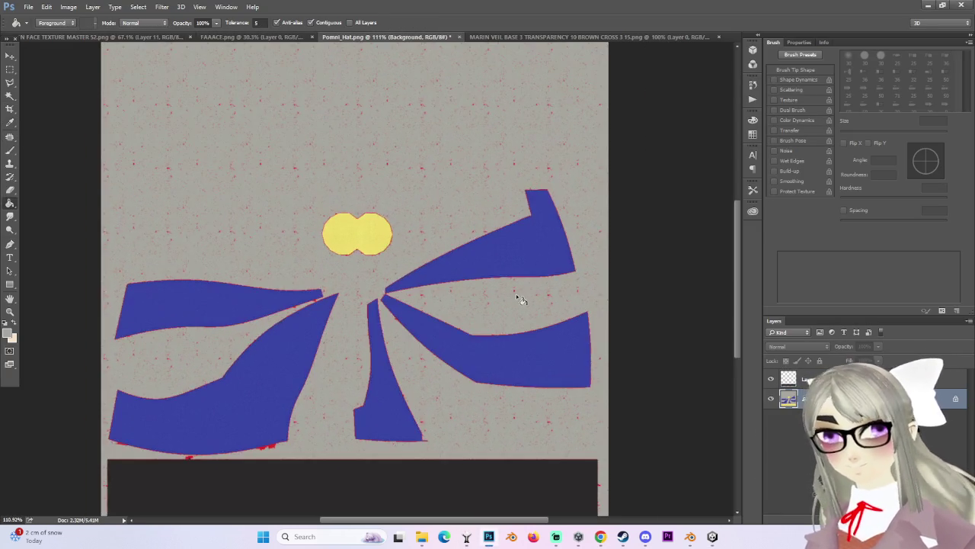
{"action": "key", "text": "ctrl+alt+z"}
{"action": "key", "text": "ctrl+alt+z"}
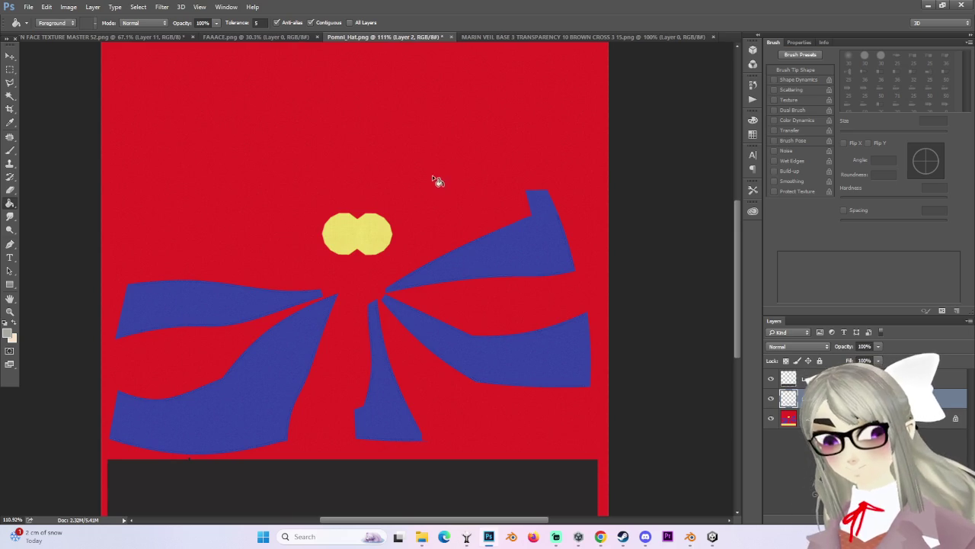
{"action": "left_click", "coordinate": [435, 177]}
{"action": "key", "text": "ctrl+shift+d"}
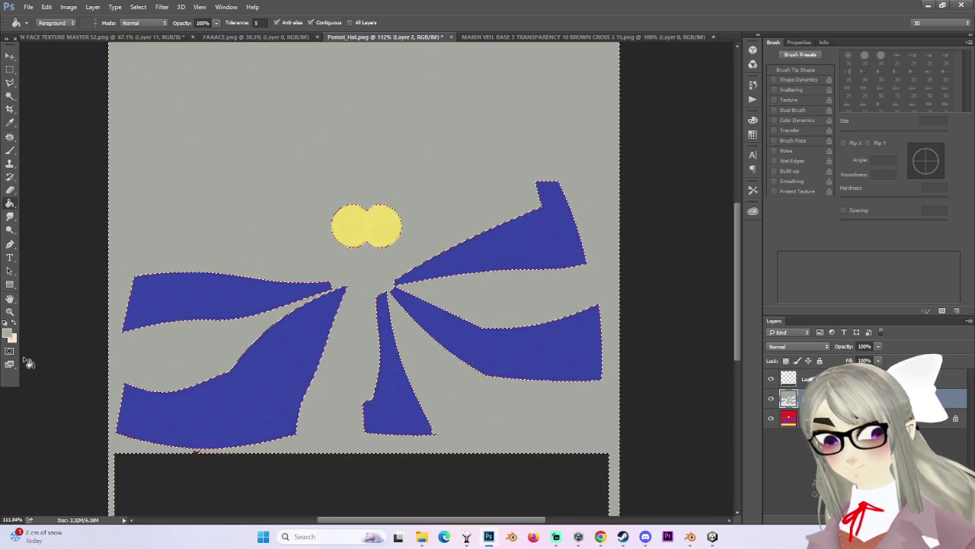
Experiment with hues in the Color Picker, then set the foreground to the bottom strip's dark colour.
{"action": "left_click", "coordinate": [7, 333]}
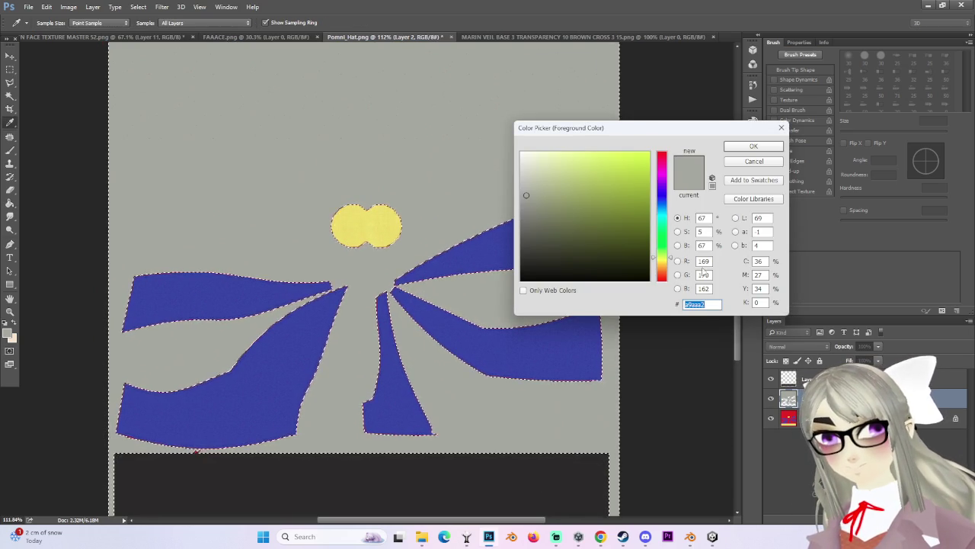
{"action": "left_click", "coordinate": [174, 275]}
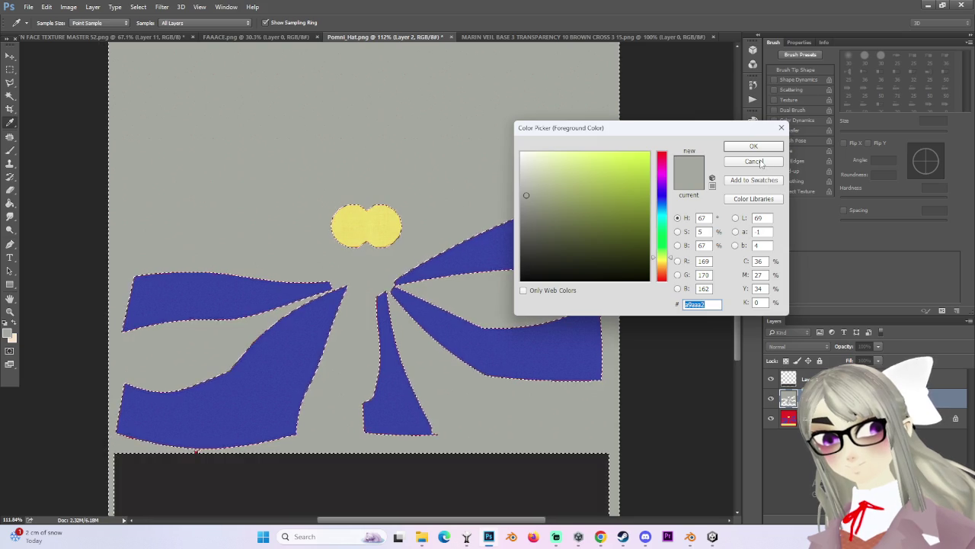
{"action": "key", "text": "Return"}
{"action": "key", "text": "g"}
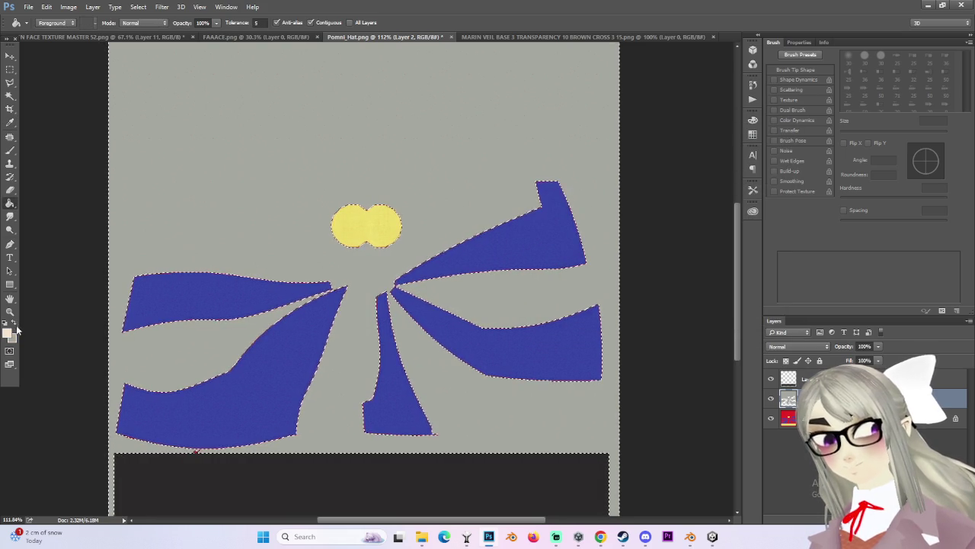
{"action": "left_click", "coordinate": [11, 122]}
{"action": "left_click", "coordinate": [7, 331]}
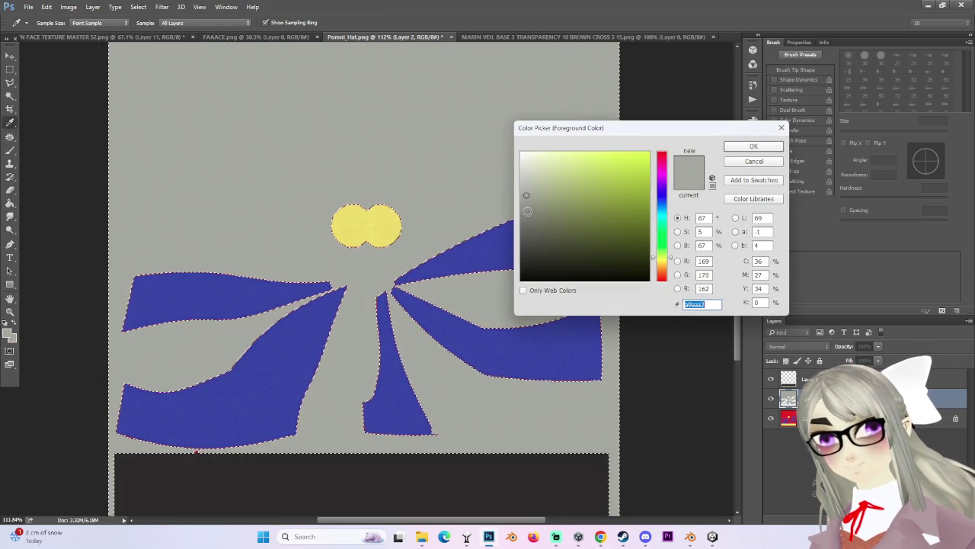
{"action": "left_click_drag", "start_coordinate": [661, 259], "coordinate": [663, 269]}
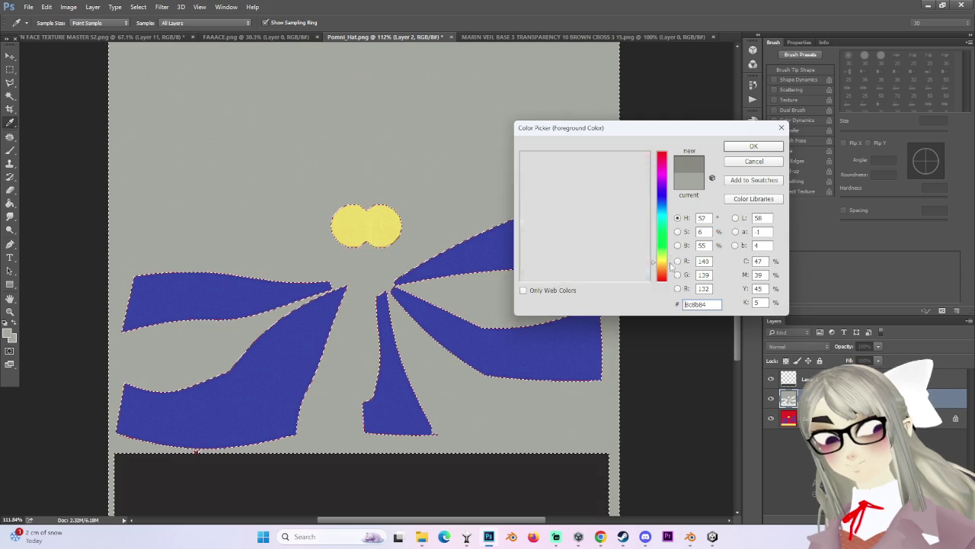
{"action": "mouse_move", "coordinate": [664, 269]}
{"action": "left_mouse_down"}
{"action": "mouse_move", "coordinate": [665, 246]}
{"action": "mouse_move", "coordinate": [665, 281]}
{"action": "mouse_move", "coordinate": [672, 272]}
{"action": "left_mouse_up"}
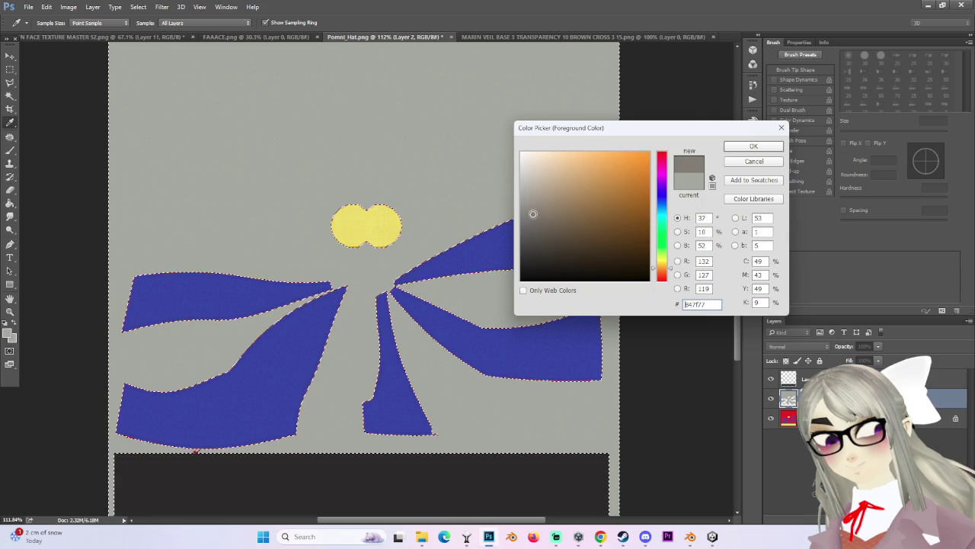
{"action": "left_click", "coordinate": [431, 468]}
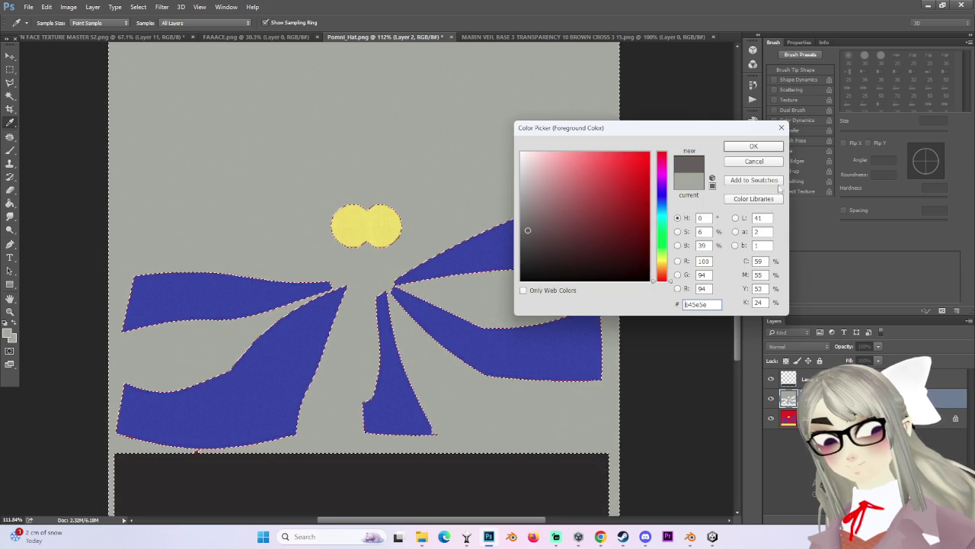
{"action": "left_click", "coordinate": [748, 147]}
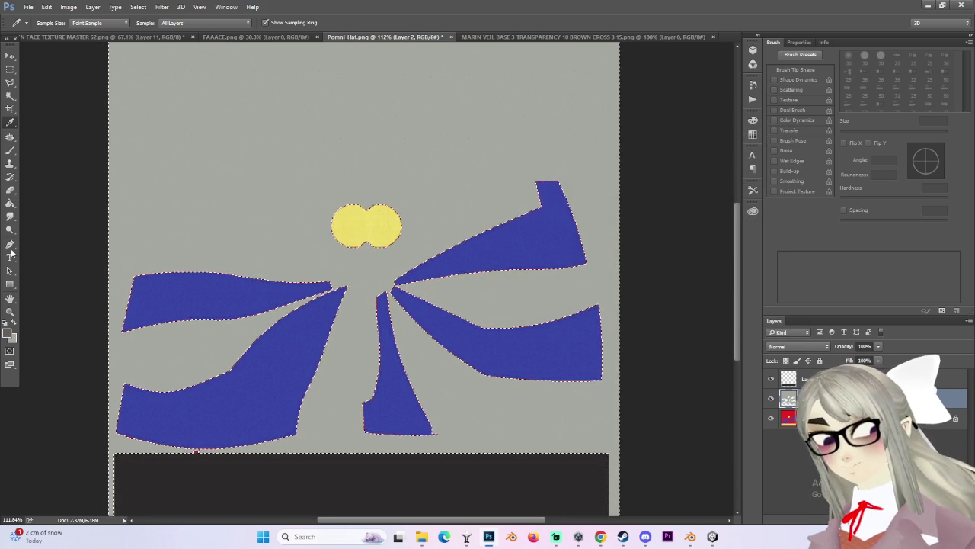
On a new layer, invert the selection and fill the blue and yellow shapes dark grey.
{"action": "left_click", "coordinate": [10, 203]}
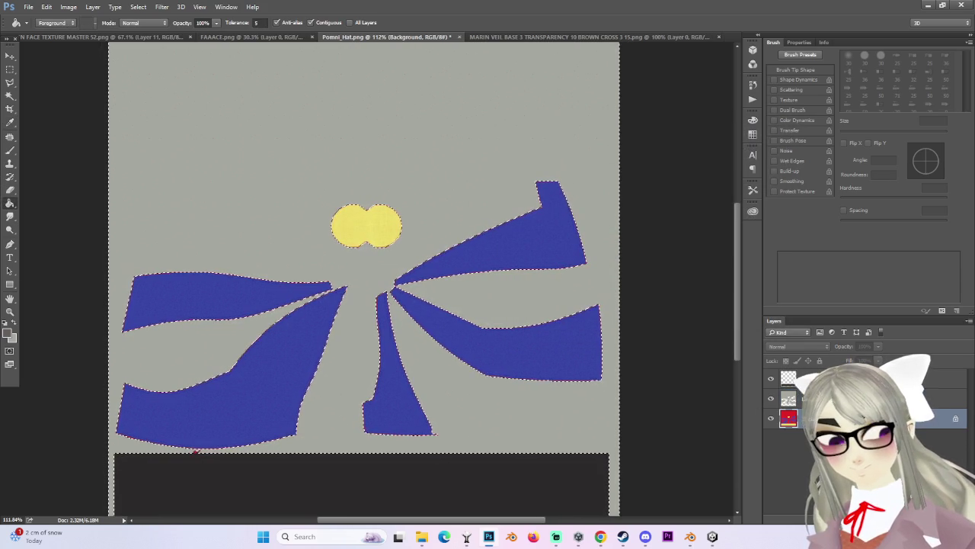
{"action": "key", "text": "ctrl+shift+alt+n"}
{"action": "left_click", "coordinate": [528, 245]}
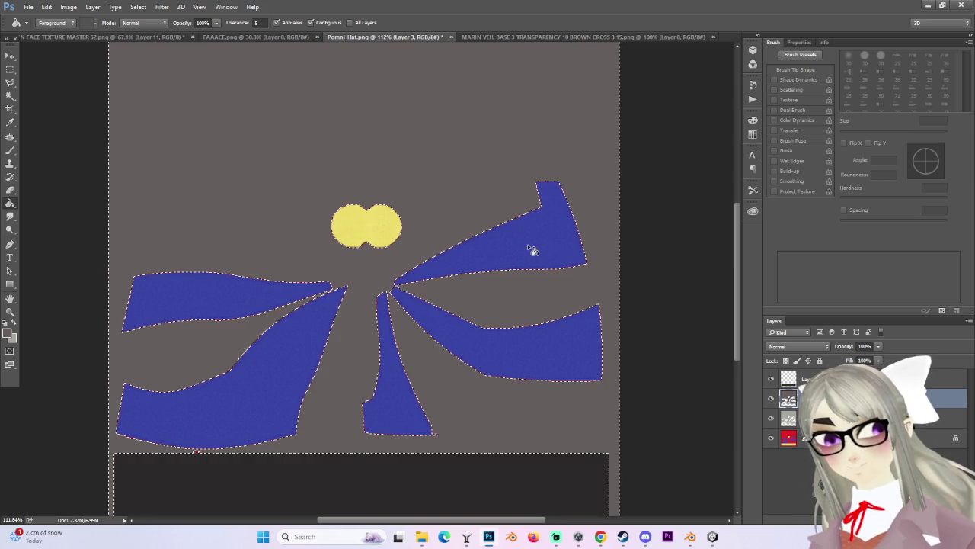
{"action": "key", "text": "ctrl+z"}
{"action": "left_click", "coordinate": [138, 7]}
{"action": "left_click", "coordinate": [142, 44]}
{"action": "left_click", "coordinate": [245, 303]}
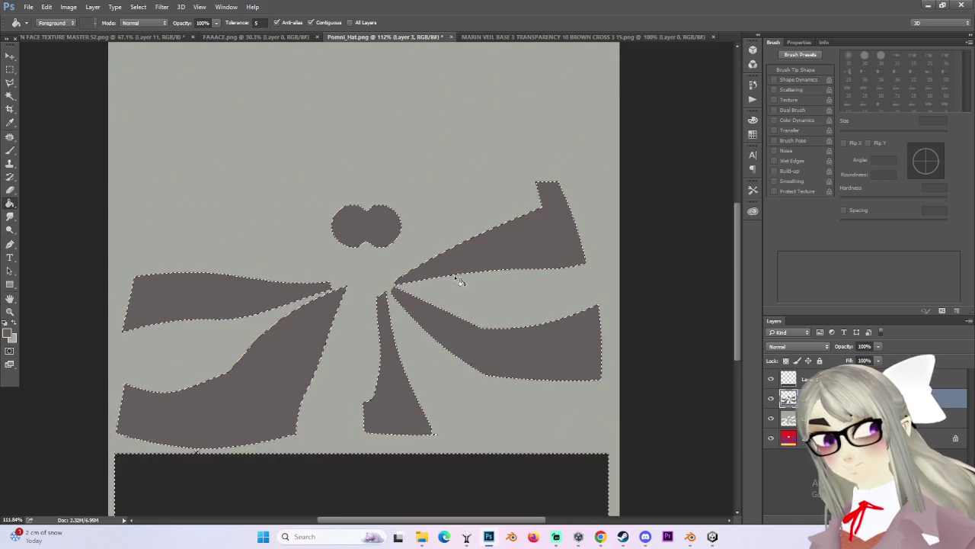
{"action": "scroll", "coordinate": [458, 279], "scroll_direction": "down", "scroll_amount": 3, "text": "alt"}
{"action": "left_click", "coordinate": [10, 71]}
{"action": "left_click", "coordinate": [122, 119]}
Save the texture as a PNG named Pomni_Hat GR, accepting the PNG options.
{"action": "scroll", "coordinate": [489, 311], "scroll_direction": "down", "scroll_amount": 1, "text": "alt"}
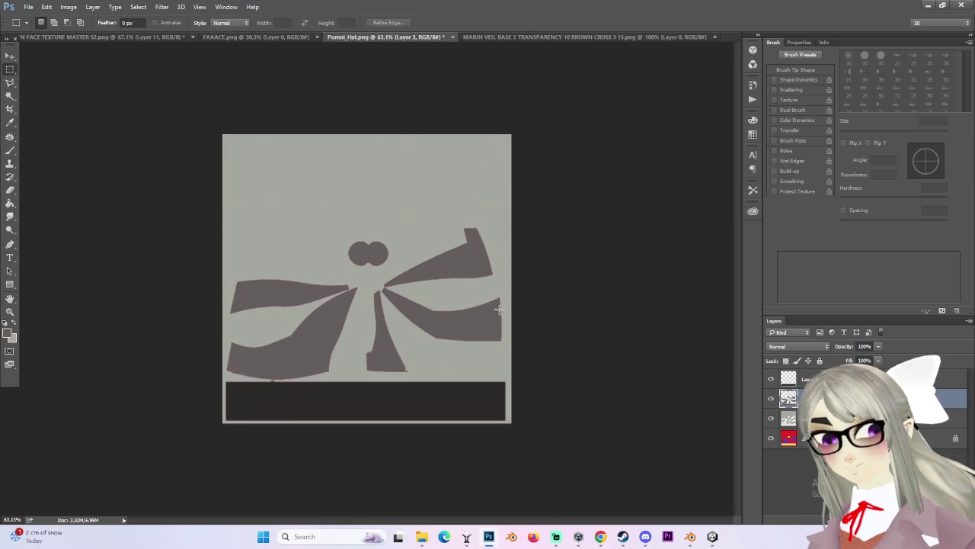
{"action": "scroll", "coordinate": [446, 385], "scroll_direction": "up", "scroll_amount": 1, "text": "alt"}
{"action": "scroll", "coordinate": [446, 385], "scroll_direction": "up", "scroll_amount": 2, "text": "alt"}
{"action": "scroll", "coordinate": [344, 286], "scroll_direction": "down", "scroll_amount": 2, "text": "alt"}
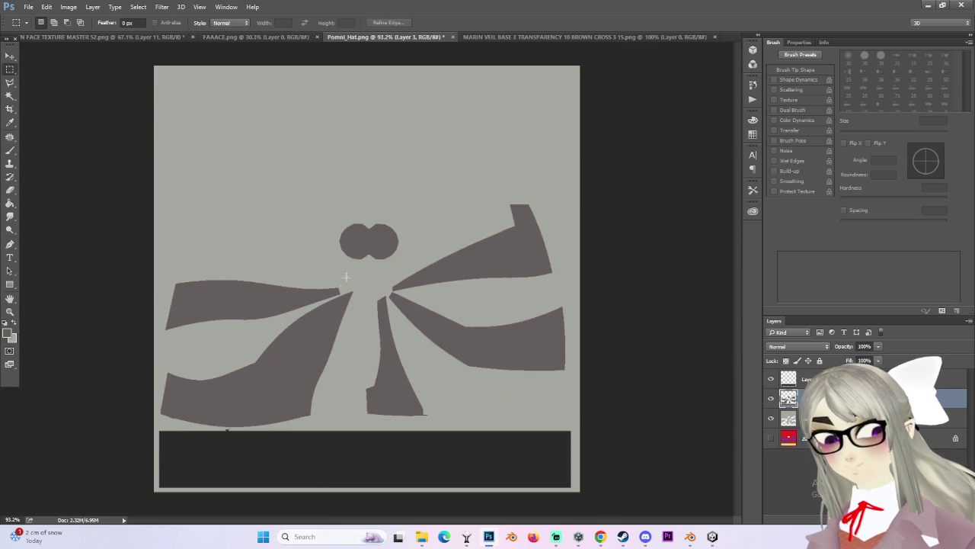
{"action": "left_click", "coordinate": [29, 7]}
{"action": "left_click", "coordinate": [53, 124]}
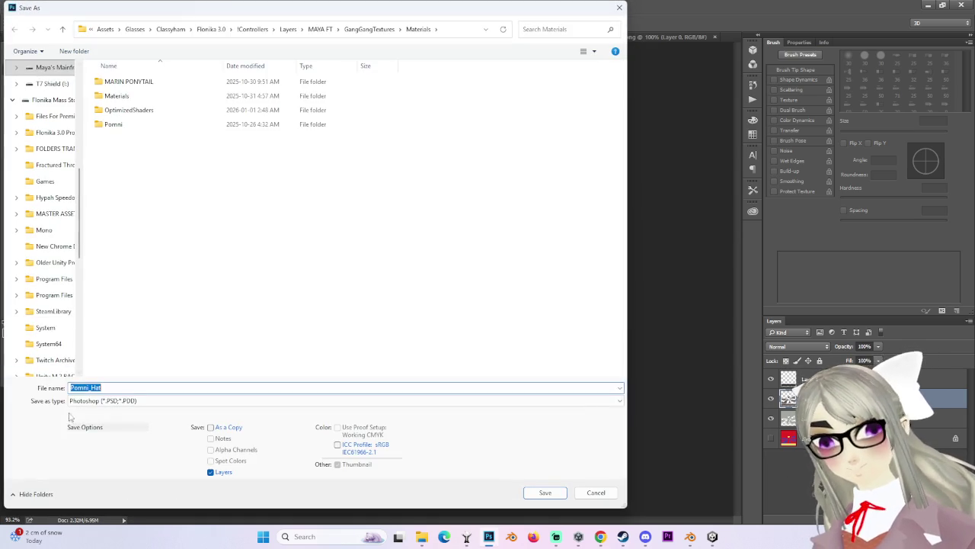
{"action": "left_click", "coordinate": [130, 400]}
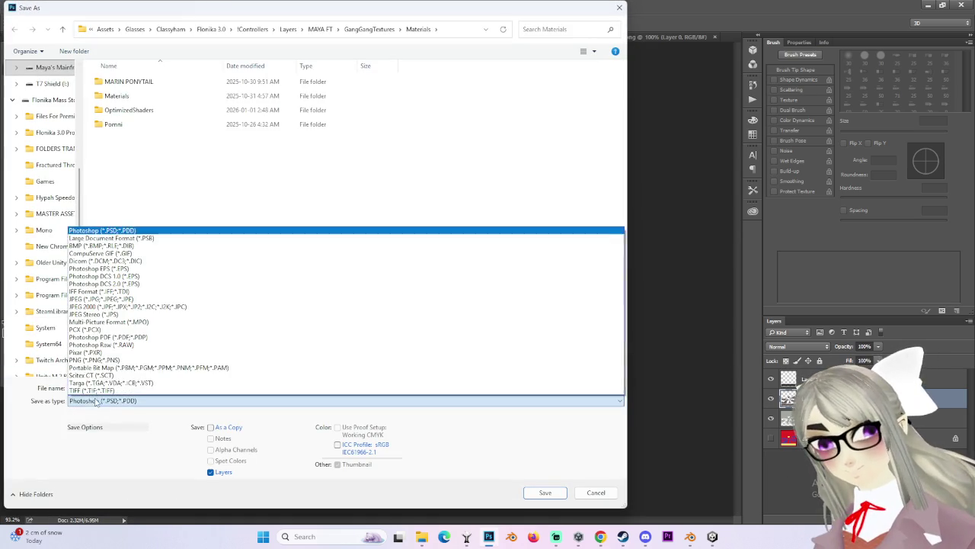
{"action": "left_click", "coordinate": [131, 359]}
{"action": "left_click", "coordinate": [131, 388]}
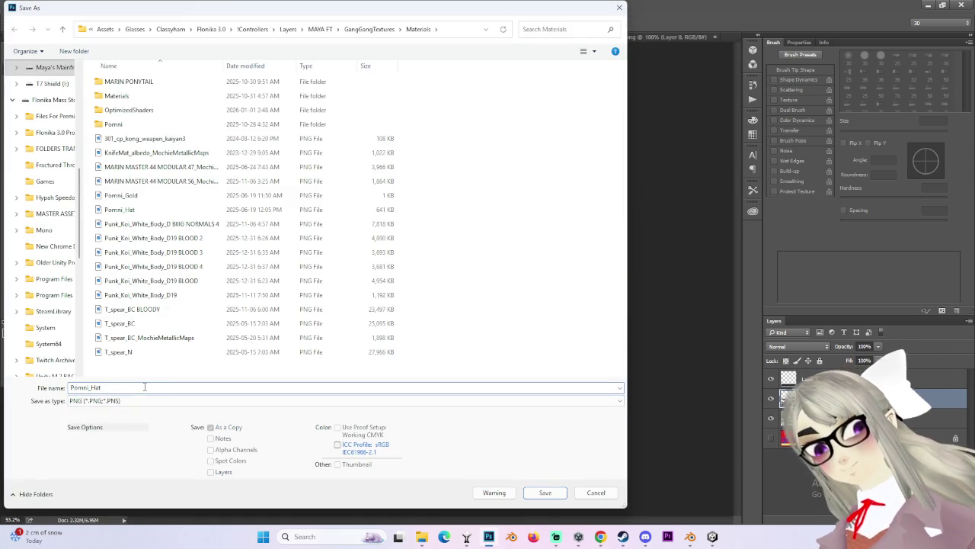
{"action": "type", "text": "GRE"}
{"action": "key", "text": "Return"}
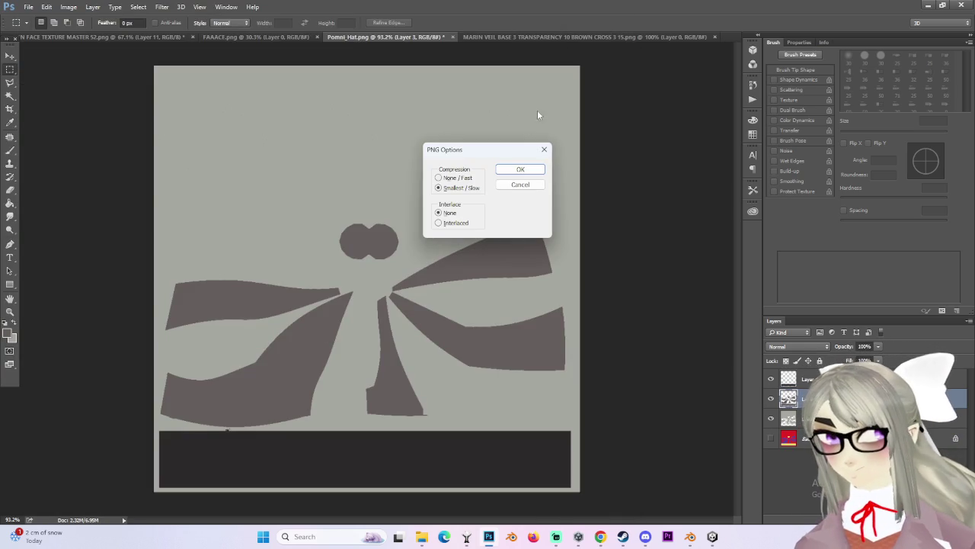
{"action": "left_click", "coordinate": [529, 175]}
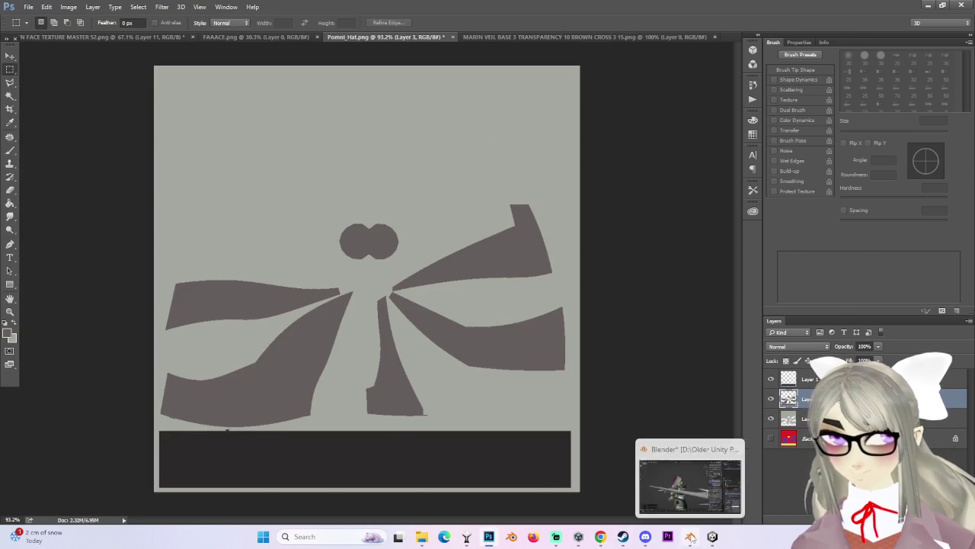
{"action": "left_click", "coordinate": [690, 536]}
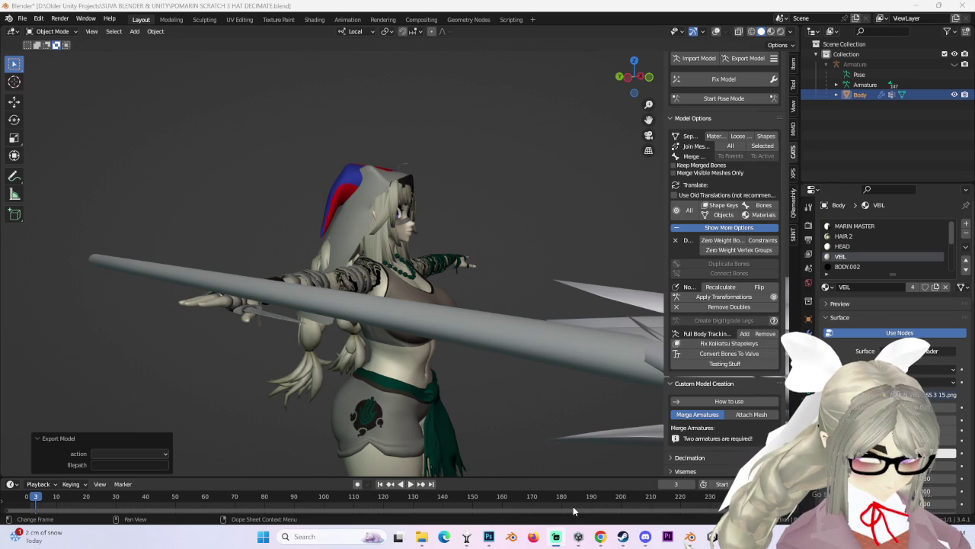
Return from Blender to the Unity editor.
{"action": "left_click", "coordinate": [712, 537]}
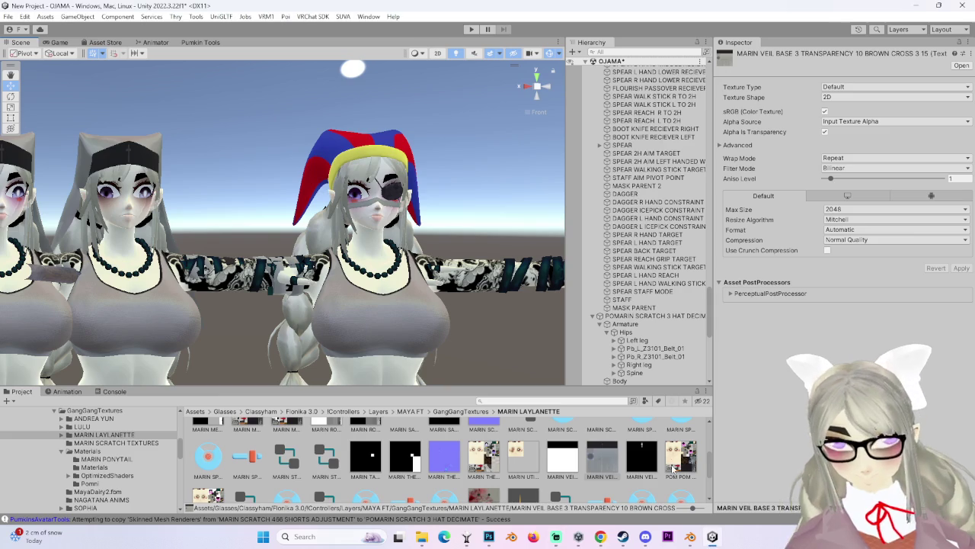
On the Body mesh, assign the grey-and-black texture from Project > Materials to the Pomni_Hat material.
{"action": "scroll", "coordinate": [454, 163], "scroll_direction": "up", "scroll_amount": 3}
{"action": "scroll", "coordinate": [427, 172], "scroll_direction": "up", "scroll_amount": 3}
{"action": "left_click", "coordinate": [396, 177]}
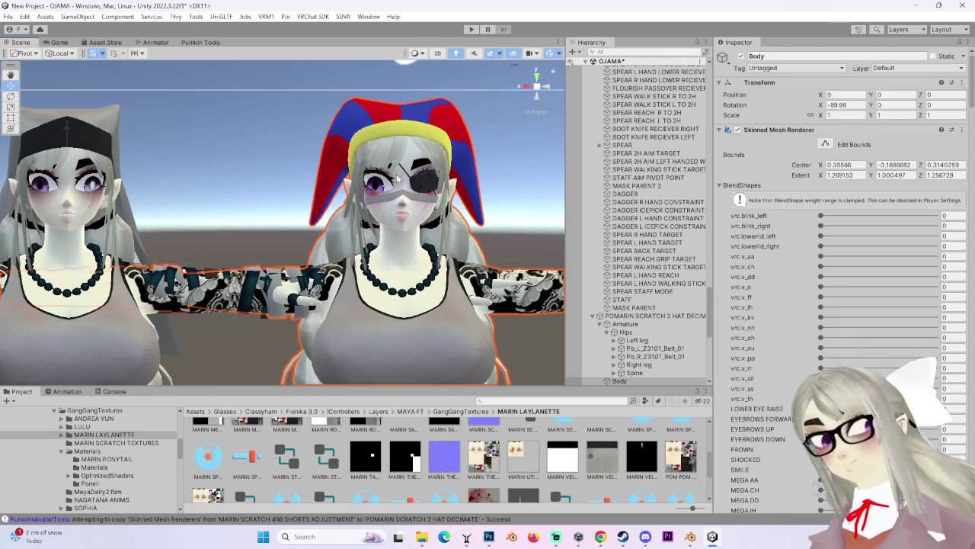
{"action": "scroll", "coordinate": [787, 306], "scroll_direction": "down", "scroll_amount": 5}
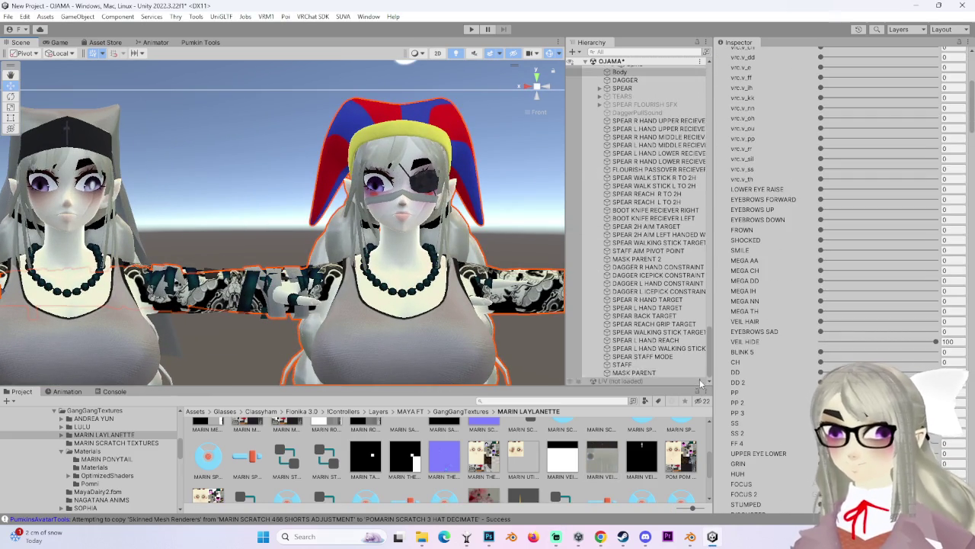
{"action": "scroll", "coordinate": [810, 386], "scroll_direction": "down", "scroll_amount": 3}
{"action": "scroll", "coordinate": [800, 388], "scroll_direction": "down", "scroll_amount": 3}
{"action": "scroll", "coordinate": [792, 391], "scroll_direction": "down", "scroll_amount": 3}
{"action": "scroll", "coordinate": [777, 395], "scroll_direction": "down", "scroll_amount": 3}
{"action": "scroll", "coordinate": [777, 395], "scroll_direction": "down", "scroll_amount": 3}
{"action": "scroll", "coordinate": [773, 404], "scroll_direction": "down", "scroll_amount": 5}
{"action": "scroll", "coordinate": [769, 419], "scroll_direction": "down", "scroll_amount": 3}
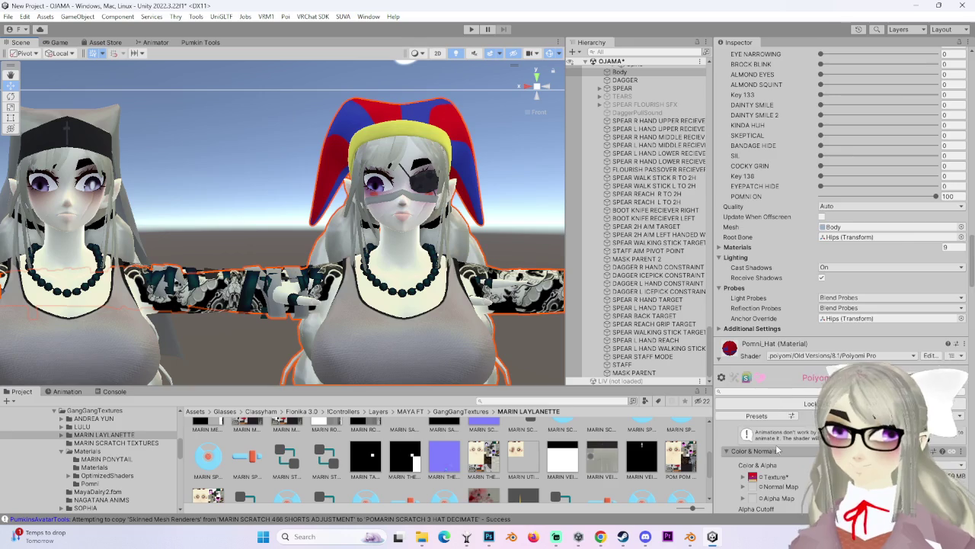
{"action": "scroll", "coordinate": [766, 438], "scroll_direction": "down", "scroll_amount": 3}
{"action": "scroll", "coordinate": [767, 438], "scroll_direction": "down", "scroll_amount": 3}
{"action": "left_click", "coordinate": [753, 284]}
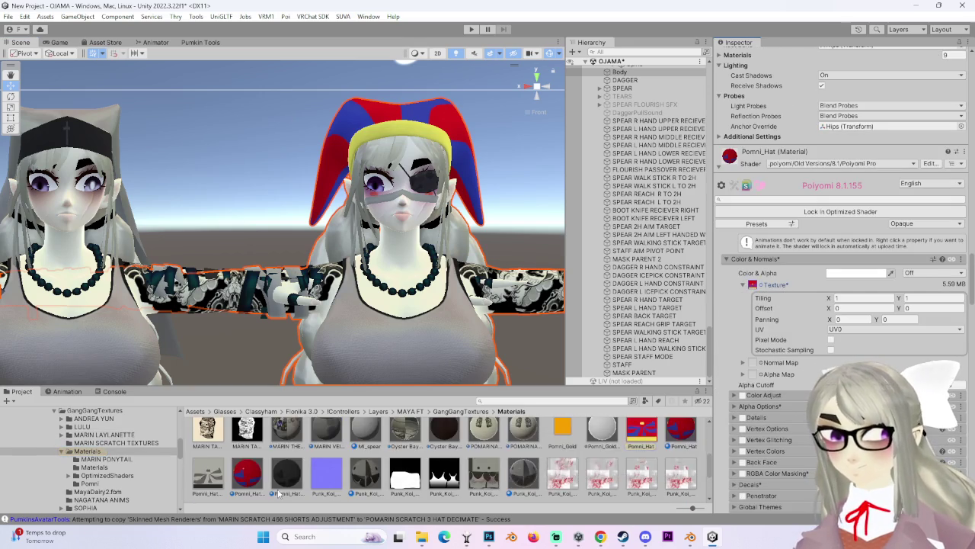
{"action": "scroll", "coordinate": [328, 488], "scroll_direction": "up", "scroll_amount": 1}
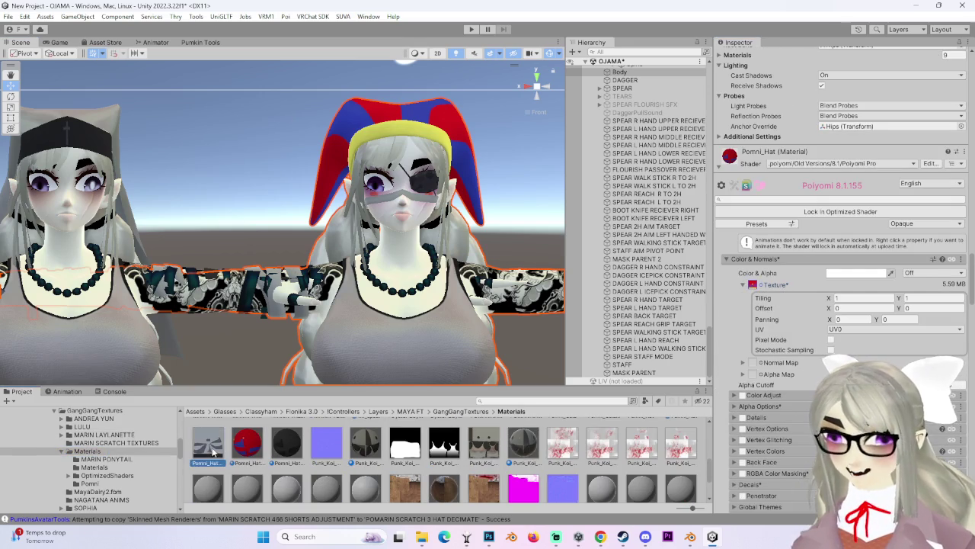
{"action": "left_click_drag", "start_coordinate": [754, 283], "coordinate": [756, 285]}
Orbit around the avatar and snap to a front view of the grey hat.
{"action": "left_click_drag", "start_coordinate": [383, 225], "coordinate": [367, 246], "text": "alt"}
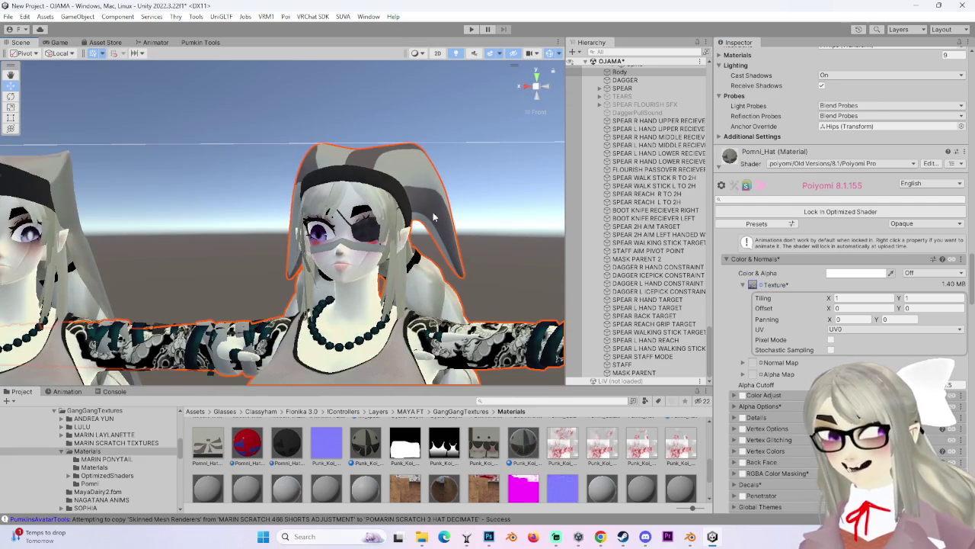
{"action": "left_click_drag", "start_coordinate": [371, 275], "coordinate": [494, 131], "text": "alt"}
{"action": "left_click", "coordinate": [538, 92]}
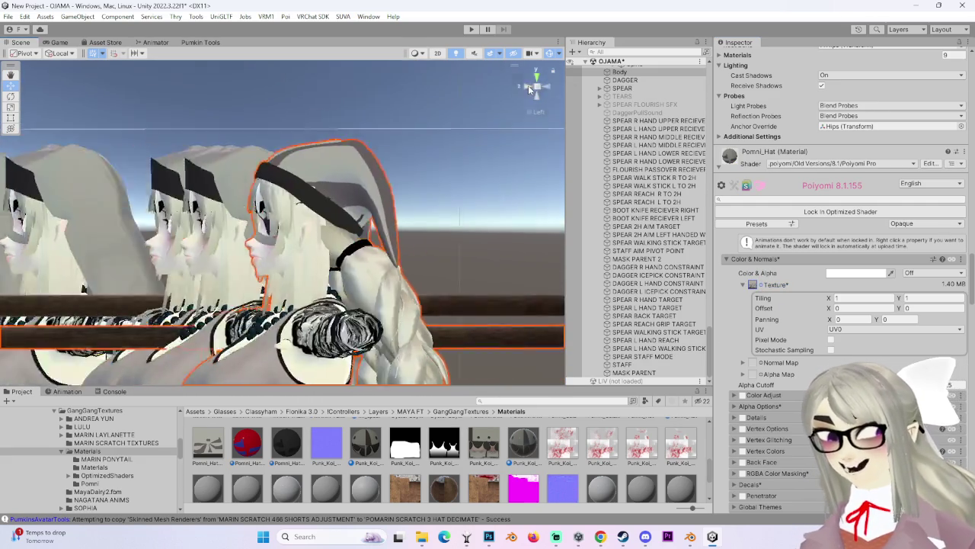
{"action": "middle_click_drag", "start_coordinate": [470, 262], "coordinate": [455, 280]}
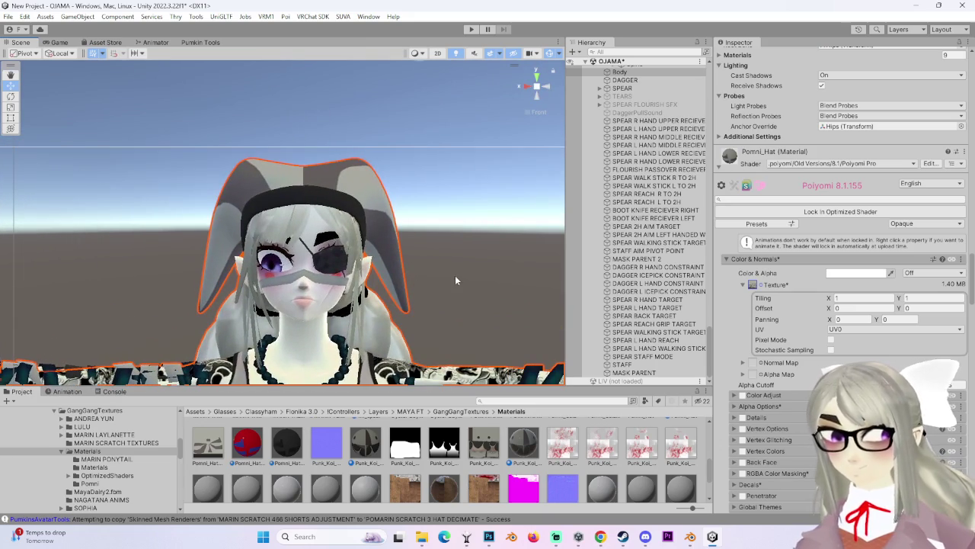
{"action": "mouse_move", "coordinate": [243, 178]}
{"action": "left_mouse_down", "text": "alt"}
{"action": "mouse_move", "coordinate": [474, 192]}
{"action": "mouse_move", "coordinate": [208, 227]}
{"action": "left_mouse_up", "text": "alt"}
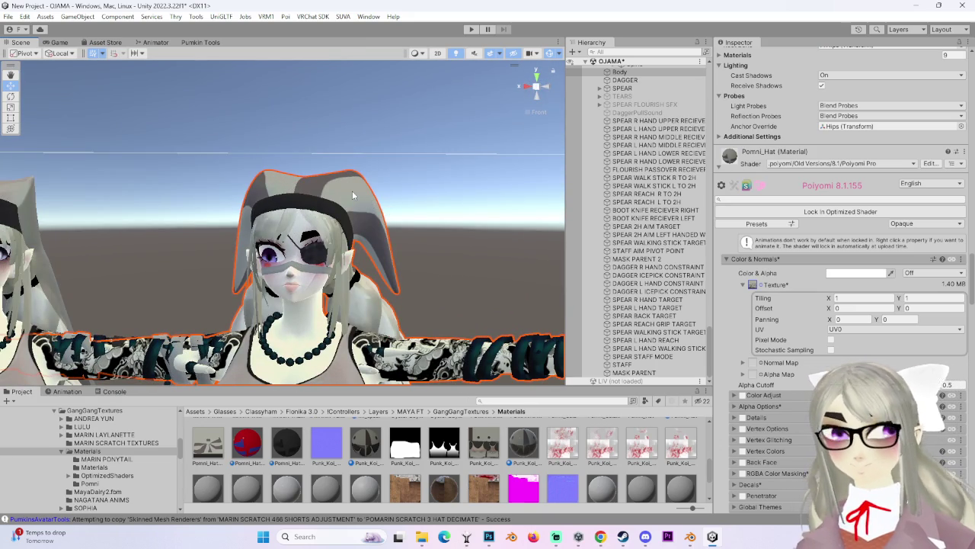
{"action": "scroll", "coordinate": [160, 337], "scroll_direction": "down", "scroll_amount": 2}
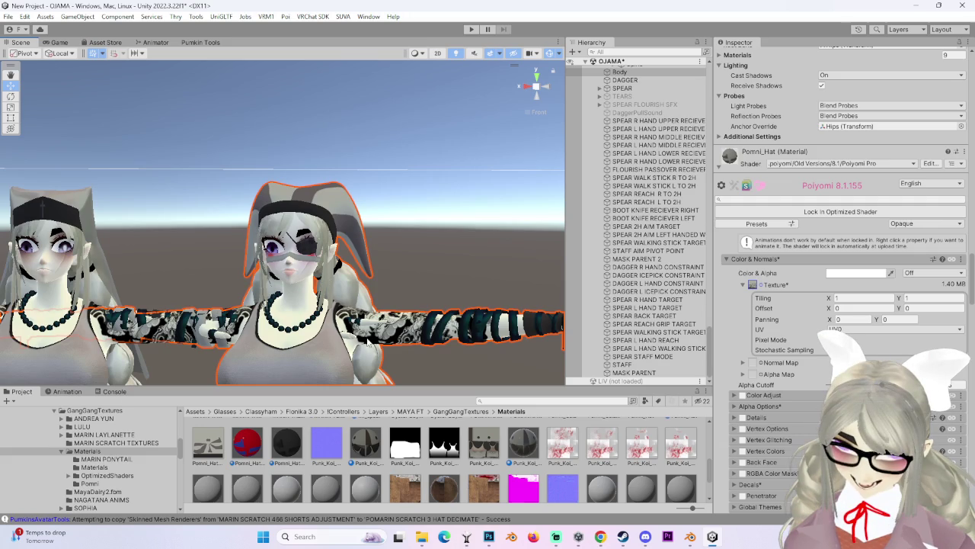
{"action": "scroll", "coordinate": [379, 343], "scroll_direction": "up", "scroll_amount": 2}
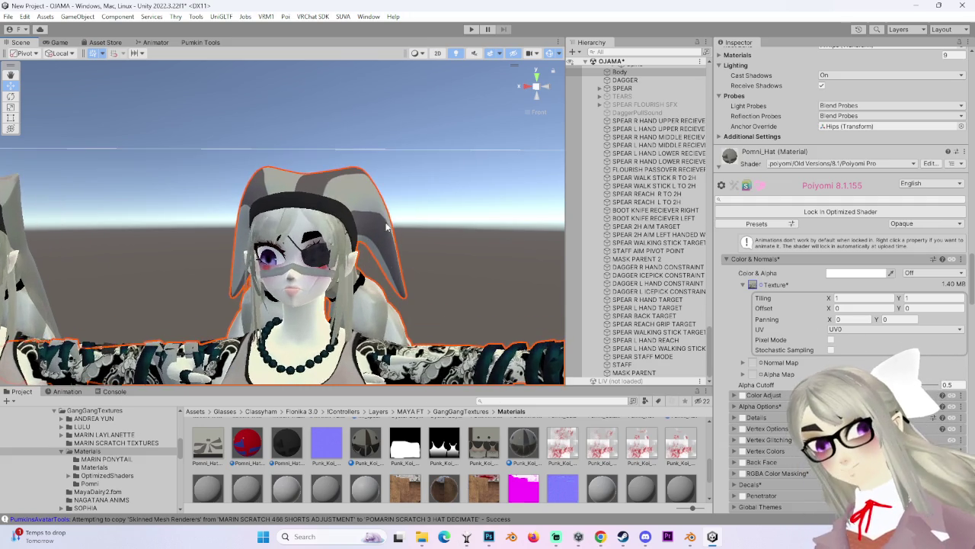
{"action": "scroll", "coordinate": [406, 147], "scroll_direction": "up", "scroll_amount": 2}
{"action": "scroll", "coordinate": [406, 145], "scroll_direction": "up", "scroll_amount": 2}
{"action": "scroll", "coordinate": [406, 145], "scroll_direction": "up", "scroll_amount": 2}
{"action": "scroll", "coordinate": [750, 375], "scroll_direction": "down", "scroll_amount": 2}
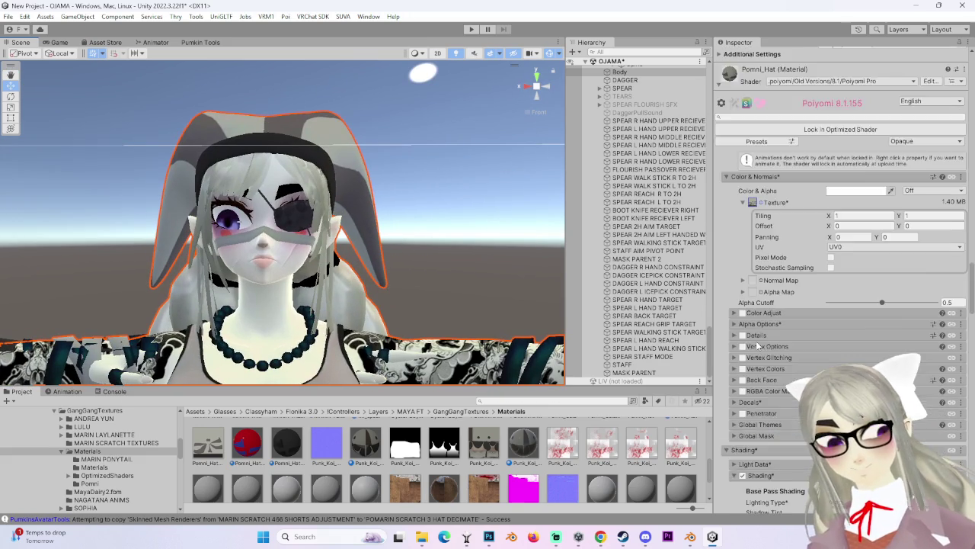
{"action": "scroll", "coordinate": [750, 375], "scroll_direction": "down", "scroll_amount": 2}
{"action": "scroll", "coordinate": [749, 375], "scroll_direction": "down", "scroll_amount": 2}
{"action": "scroll", "coordinate": [719, 325], "scroll_direction": "down", "scroll_amount": 2}
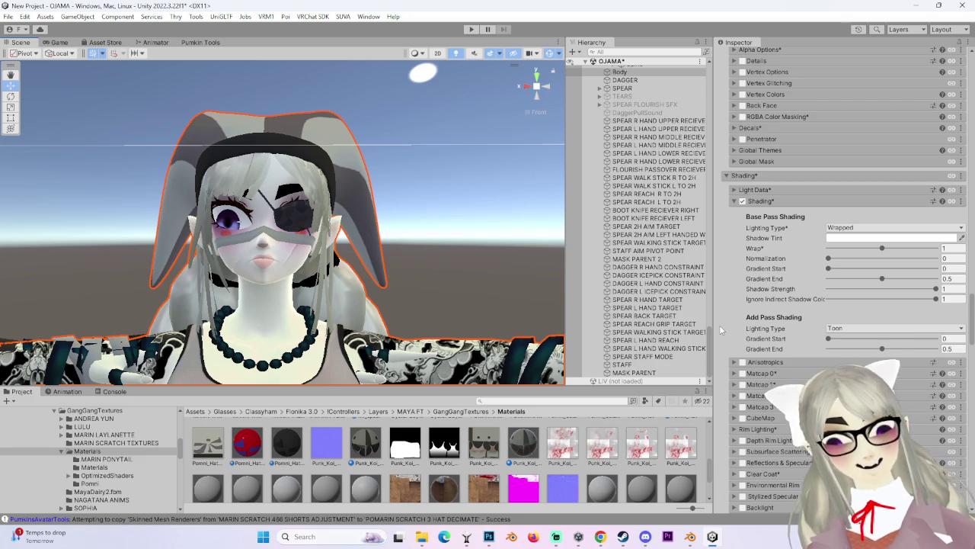
{"action": "scroll", "coordinate": [818, 280], "scroll_direction": "down", "scroll_amount": 2}
{"action": "scroll", "coordinate": [762, 316], "scroll_direction": "down", "scroll_amount": 3}
{"action": "scroll", "coordinate": [762, 316], "scroll_direction": "down", "scroll_amount": 4}
{"action": "scroll", "coordinate": [743, 343], "scroll_direction": "down", "scroll_amount": 2}
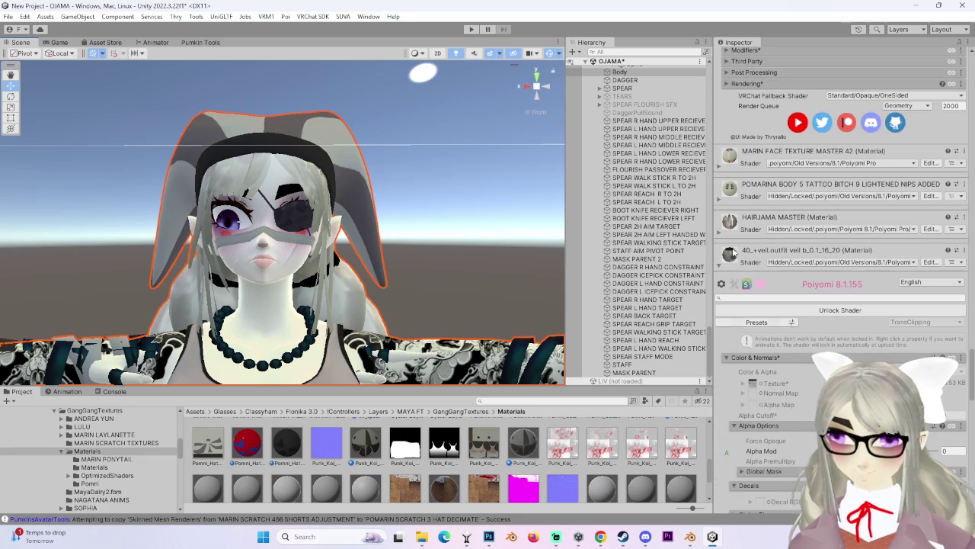
{"action": "scroll", "coordinate": [732, 239], "scroll_direction": "up", "scroll_amount": 1}
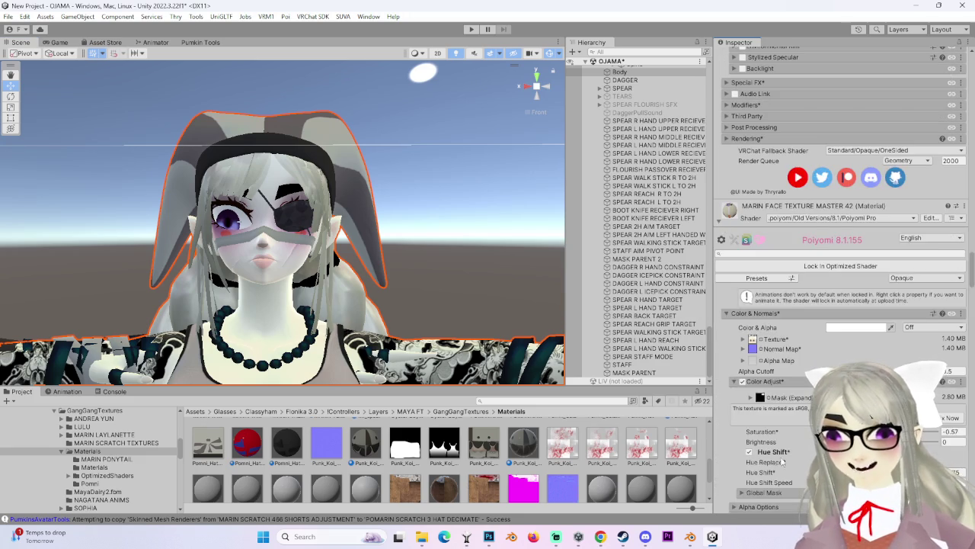
{"action": "scroll", "coordinate": [754, 320], "scroll_direction": "down", "scroll_amount": 4}
{"action": "scroll", "coordinate": [768, 362], "scroll_direction": "down", "scroll_amount": 2}
{"action": "scroll", "coordinate": [756, 349], "scroll_direction": "down", "scroll_amount": 2}
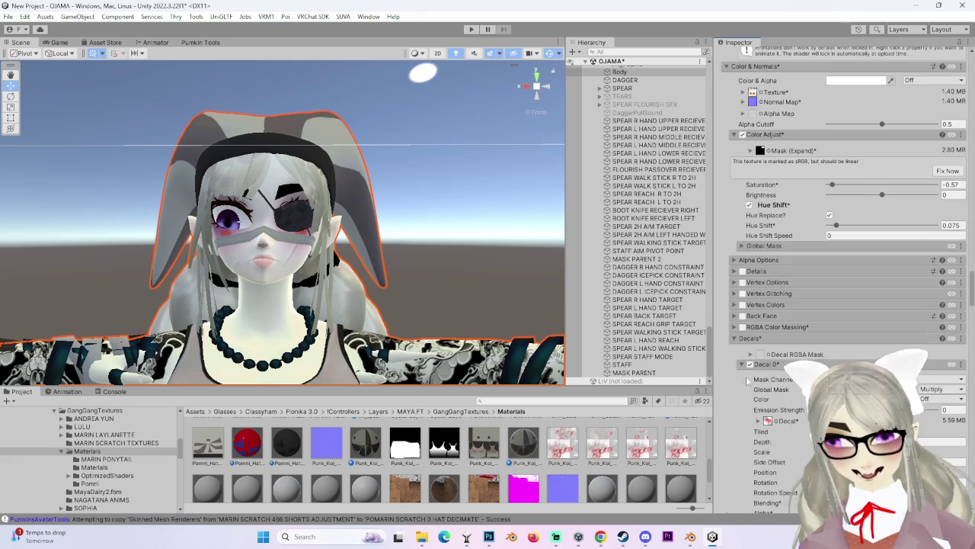
{"action": "scroll", "coordinate": [735, 411], "scroll_direction": "down", "scroll_amount": 1}
{"action": "scroll", "coordinate": [735, 410], "scroll_direction": "down", "scroll_amount": 1}
{"action": "scroll", "coordinate": [729, 414], "scroll_direction": "down", "scroll_amount": 1}
{"action": "left_click", "coordinate": [760, 376]}
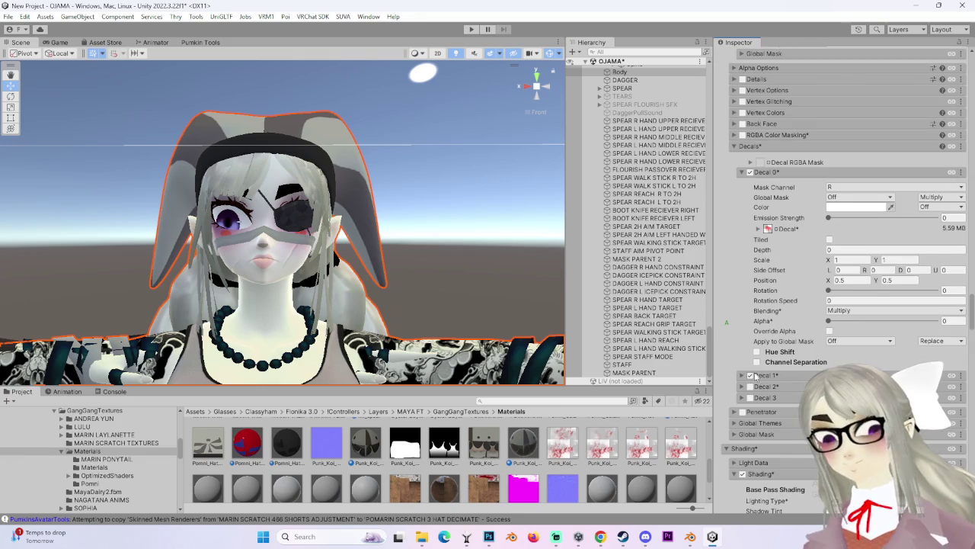
{"action": "scroll", "coordinate": [442, 259], "scroll_direction": "down", "scroll_amount": 2}
{"action": "left_click", "coordinate": [459, 252]}
{"action": "mouse_move", "coordinate": [458, 252]}
{"action": "left_mouse_down", "text": "alt"}
{"action": "mouse_move", "coordinate": [373, 302]}
{"action": "mouse_move", "coordinate": [335, 253]}
{"action": "mouse_move", "coordinate": [420, 258]}
{"action": "mouse_move", "coordinate": [362, 237]}
{"action": "mouse_move", "coordinate": [451, 235]}
{"action": "mouse_move", "coordinate": [409, 224]}
{"action": "mouse_move", "coordinate": [486, 224]}
{"action": "mouse_move", "coordinate": [395, 314]}
{"action": "left_mouse_up", "text": "alt"}
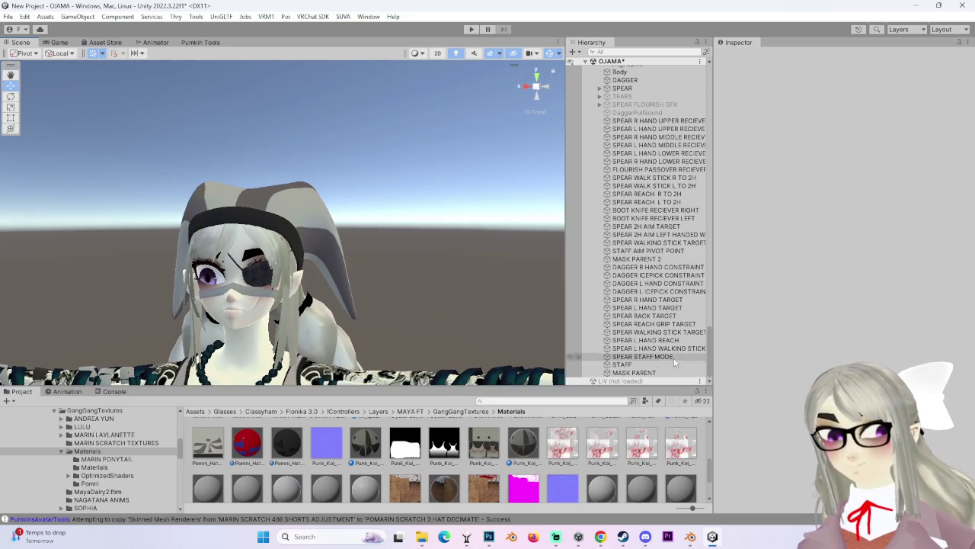
{"action": "scroll", "coordinate": [642, 168], "scroll_direction": "down", "scroll_amount": 5}
{"action": "left_click", "coordinate": [640, 164]}
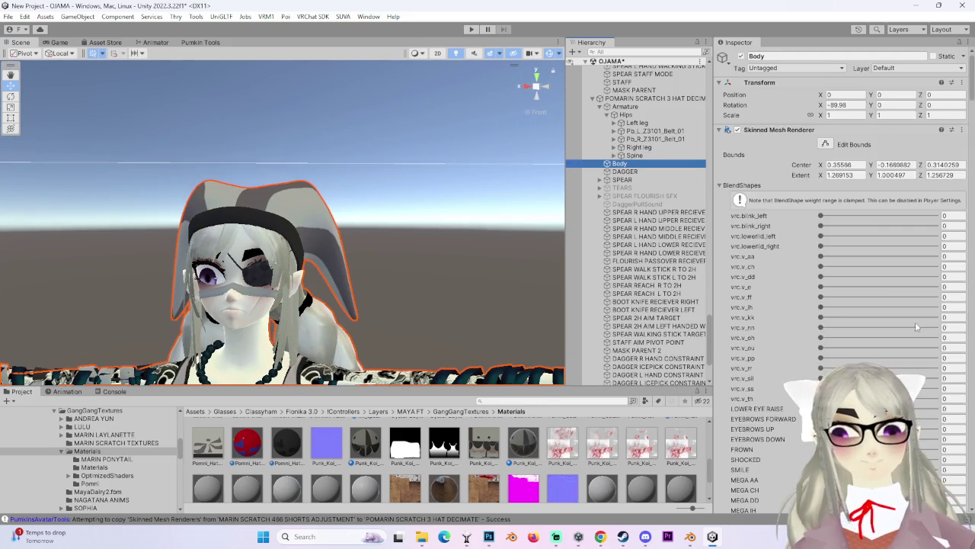
{"action": "scroll", "coordinate": [776, 425], "scroll_direction": "down", "scroll_amount": 5}
{"action": "scroll", "coordinate": [776, 425], "scroll_direction": "down", "scroll_amount": 5}
{"action": "scroll", "coordinate": [775, 425], "scroll_direction": "down", "scroll_amount": 5}
{"action": "scroll", "coordinate": [305, 229], "scroll_direction": "down", "scroll_amount": 3}
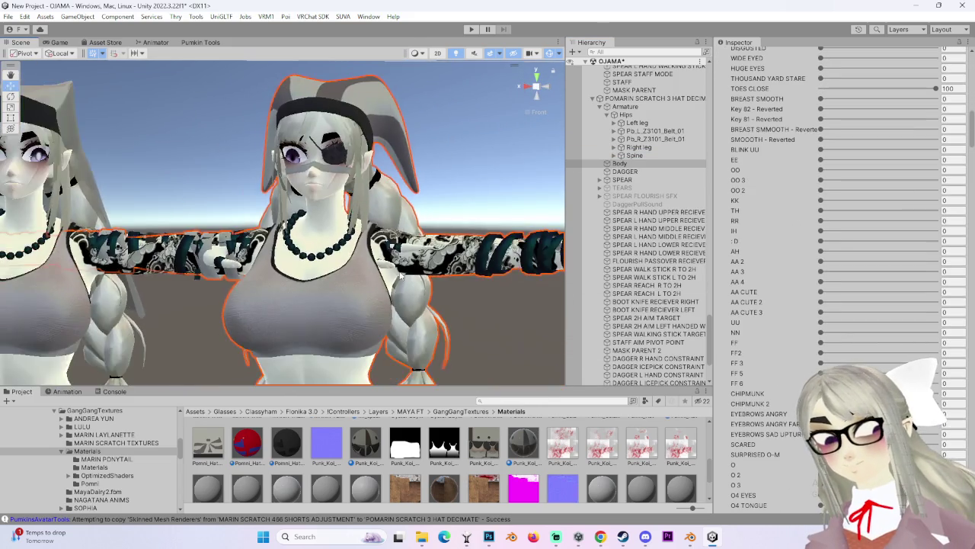
{"action": "left_click_drag", "start_coordinate": [320, 259], "coordinate": [396, 229], "text": "alt"}
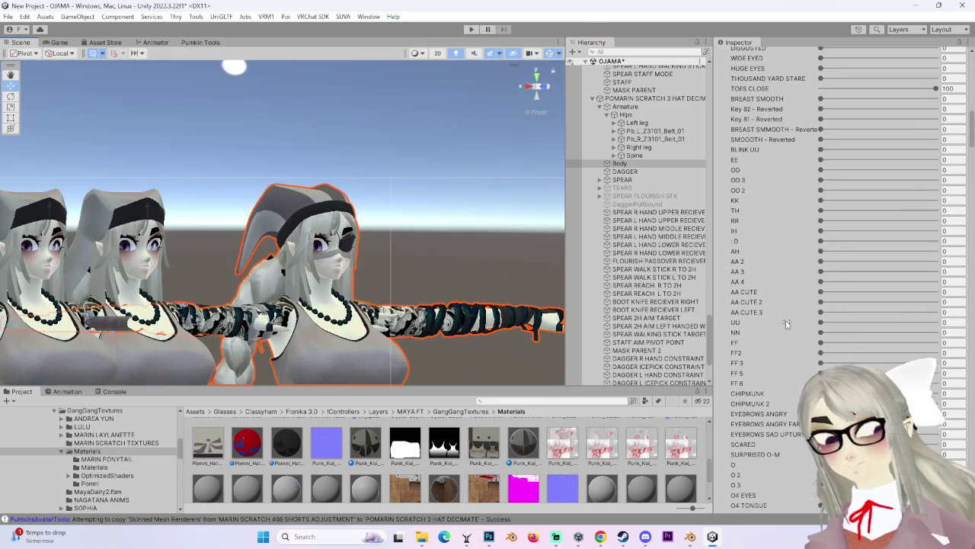
{"action": "scroll", "coordinate": [795, 373], "scroll_direction": "down", "scroll_amount": 10}
{"action": "scroll", "coordinate": [794, 373], "scroll_direction": "down", "scroll_amount": 5}
{"action": "scroll", "coordinate": [800, 382], "scroll_direction": "down", "scroll_amount": 5}
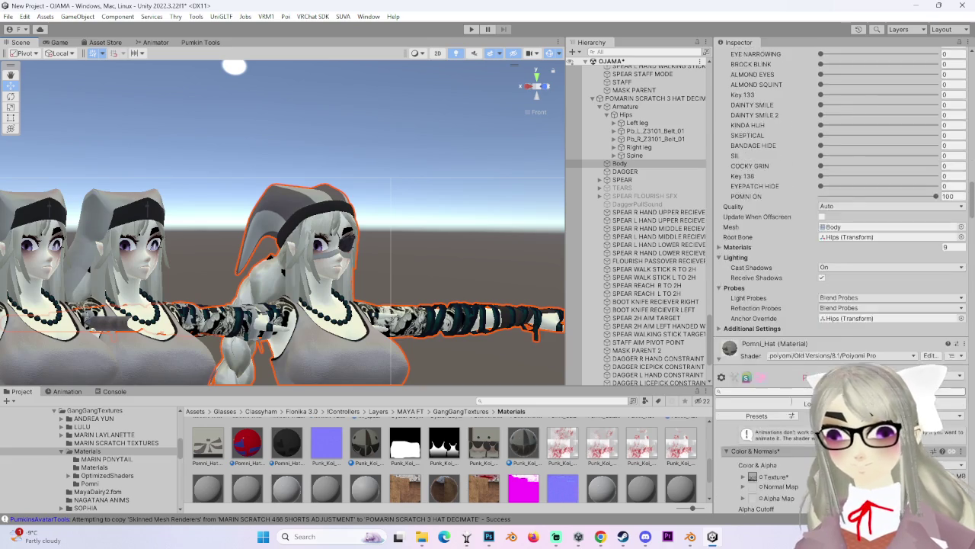
{"action": "scroll", "coordinate": [796, 392], "scroll_direction": "down", "scroll_amount": 5}
{"action": "scroll", "coordinate": [789, 402], "scroll_direction": "down", "scroll_amount": 5}
{"action": "scroll", "coordinate": [800, 355], "scroll_direction": "down", "scroll_amount": 3}
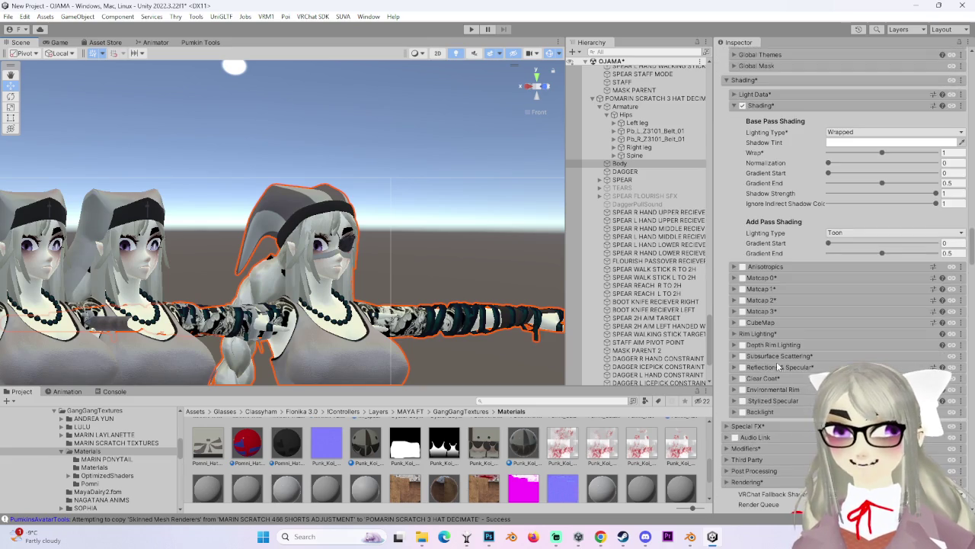
{"action": "scroll", "coordinate": [777, 362], "scroll_direction": "down", "scroll_amount": 4}
{"action": "scroll", "coordinate": [755, 382], "scroll_direction": "down", "scroll_amount": 4}
{"action": "scroll", "coordinate": [768, 355], "scroll_direction": "up", "scroll_amount": 4}
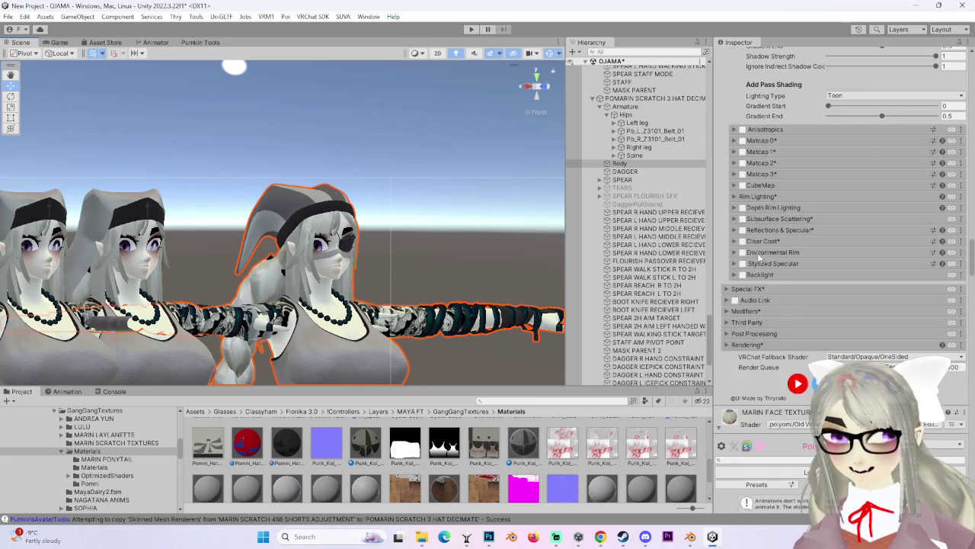
{"action": "left_click", "coordinate": [743, 252]}
{"action": "scroll", "coordinate": [739, 304], "scroll_direction": "up", "scroll_amount": 10}
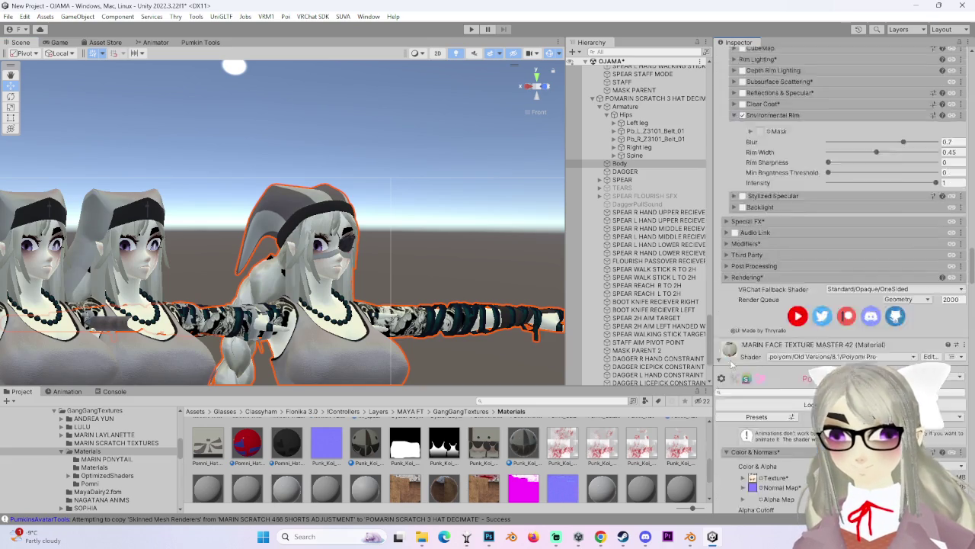
{"action": "scroll", "coordinate": [739, 320], "scroll_direction": "up", "scroll_amount": 10}
{"action": "scroll", "coordinate": [738, 343], "scroll_direction": "down", "scroll_amount": 5}
{"action": "scroll", "coordinate": [737, 366], "scroll_direction": "down", "scroll_amount": 5}
{"action": "scroll", "coordinate": [737, 368], "scroll_direction": "down", "scroll_amount": 5}
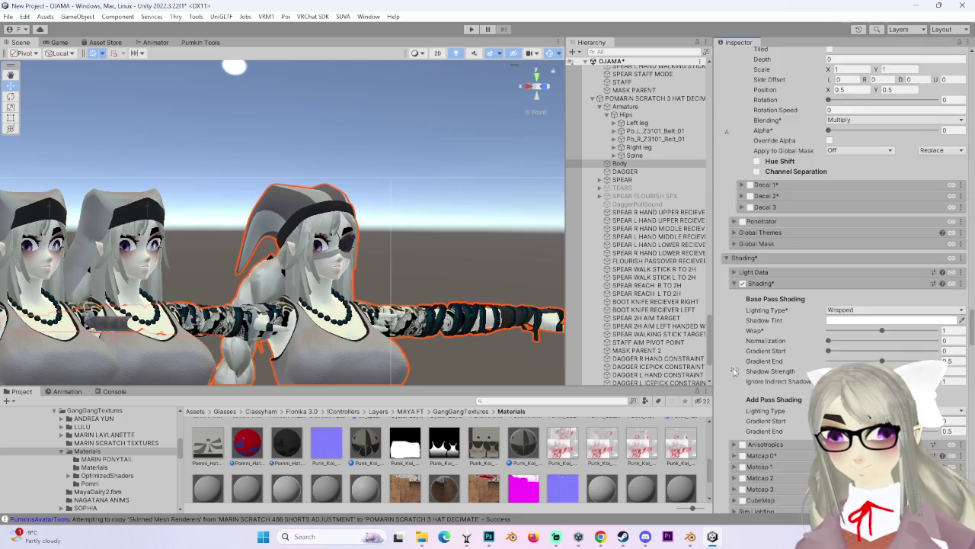
{"action": "scroll", "coordinate": [734, 364], "scroll_direction": "down", "scroll_amount": 5}
{"action": "scroll", "coordinate": [730, 358], "scroll_direction": "down", "scroll_amount": 5}
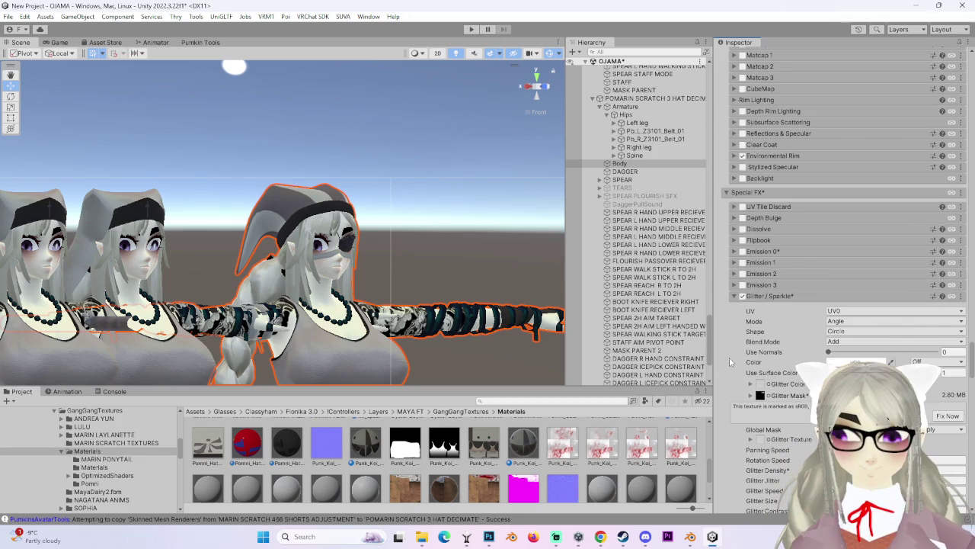
{"action": "scroll", "coordinate": [737, 366], "scroll_direction": "down", "scroll_amount": 3}
{"action": "scroll", "coordinate": [750, 381], "scroll_direction": "down", "scroll_amount": 3}
{"action": "scroll", "coordinate": [762, 396], "scroll_direction": "down", "scroll_amount": 3}
{"action": "scroll", "coordinate": [766, 401], "scroll_direction": "up", "scroll_amount": 15}
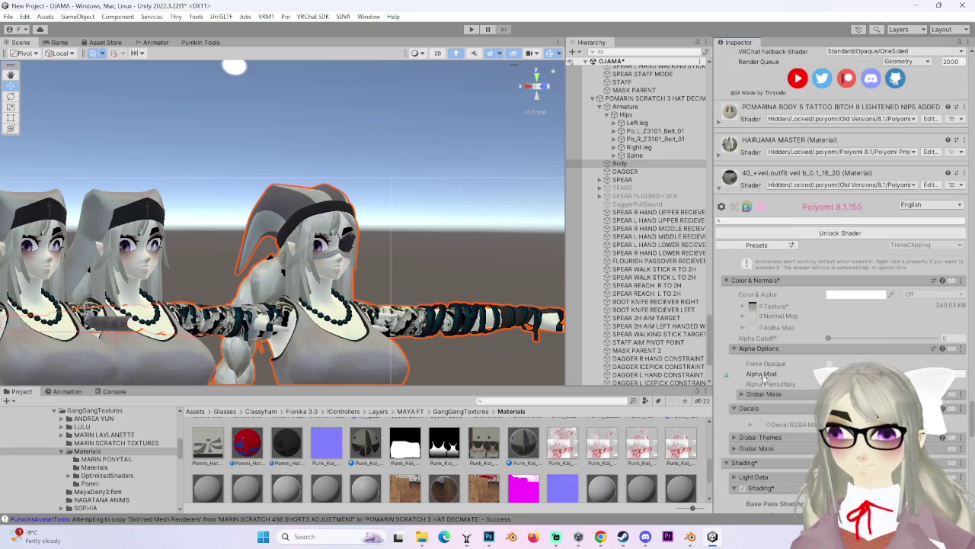
{"action": "scroll", "coordinate": [759, 399], "scroll_direction": "down", "scroll_amount": 3}
{"action": "scroll", "coordinate": [751, 395], "scroll_direction": "down", "scroll_amount": 3}
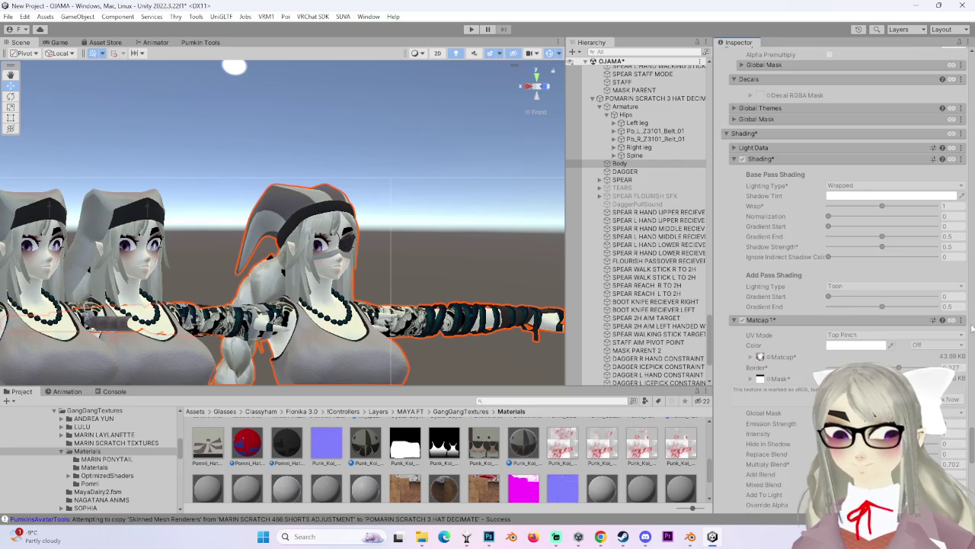
{"action": "scroll", "coordinate": [779, 311], "scroll_direction": "up", "scroll_amount": 3}
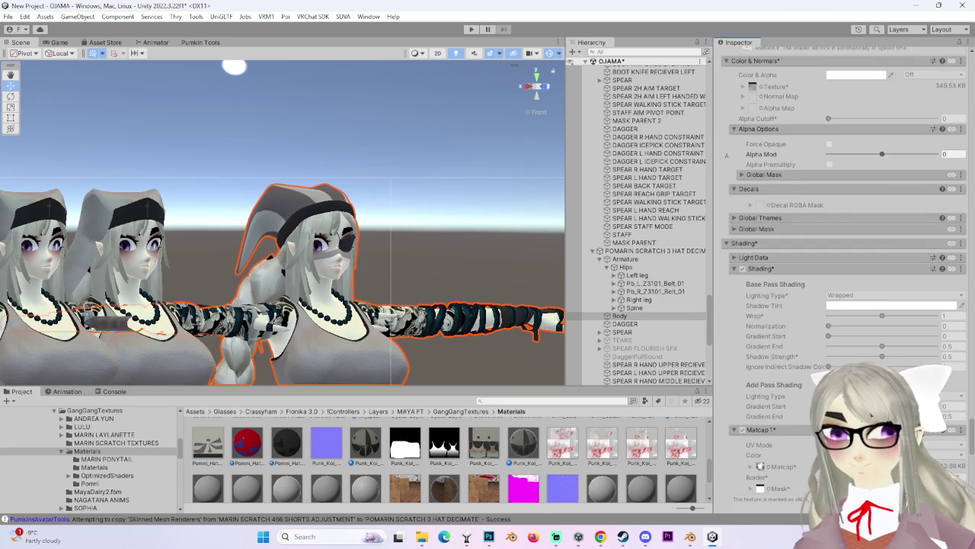
{"action": "scroll", "coordinate": [882, 261], "scroll_direction": "up", "scroll_amount": 10}
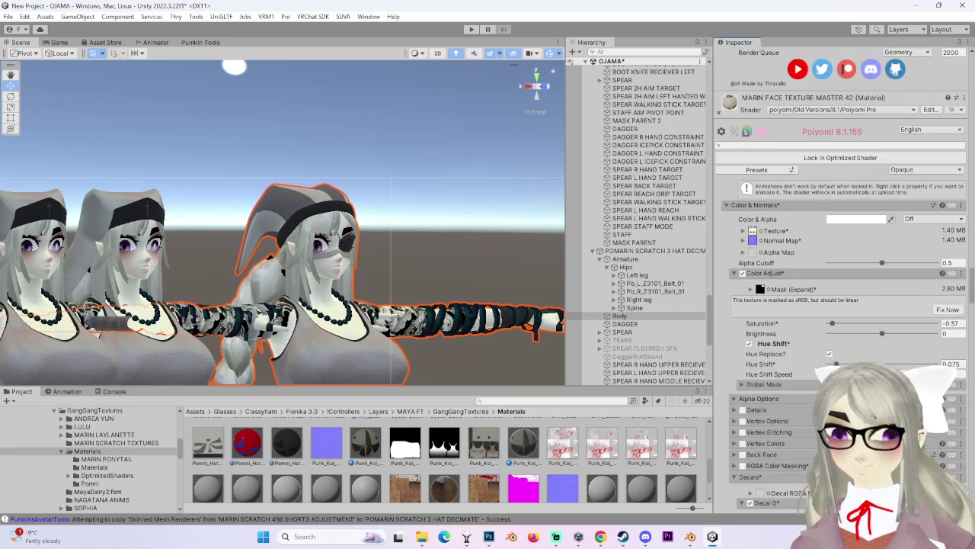
{"action": "scroll", "coordinate": [838, 278], "scroll_direction": "down", "scroll_amount": 2}
{"action": "scroll", "coordinate": [776, 327], "scroll_direction": "down", "scroll_amount": 2}
{"action": "scroll", "coordinate": [771, 347], "scroll_direction": "down", "scroll_amount": 2}
{"action": "scroll", "coordinate": [766, 369], "scroll_direction": "down", "scroll_amount": 3}
{"action": "scroll", "coordinate": [760, 392], "scroll_direction": "down", "scroll_amount": 2}
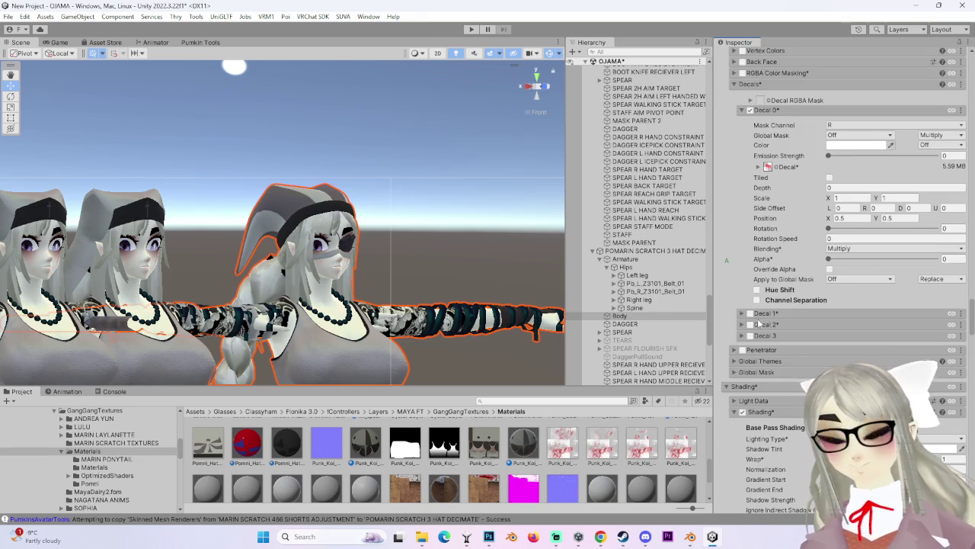
{"action": "scroll", "coordinate": [751, 318], "scroll_direction": "down", "scroll_amount": 2}
{"action": "scroll", "coordinate": [753, 320], "scroll_direction": "down", "scroll_amount": 4}
{"action": "scroll", "coordinate": [754, 323], "scroll_direction": "up", "scroll_amount": 7}
{"action": "scroll", "coordinate": [756, 328], "scroll_direction": "up", "scroll_amount": 7}
{"action": "scroll", "coordinate": [751, 309], "scroll_direction": "up", "scroll_amount": 5}
{"action": "scroll", "coordinate": [733, 274], "scroll_direction": "up", "scroll_amount": 4}
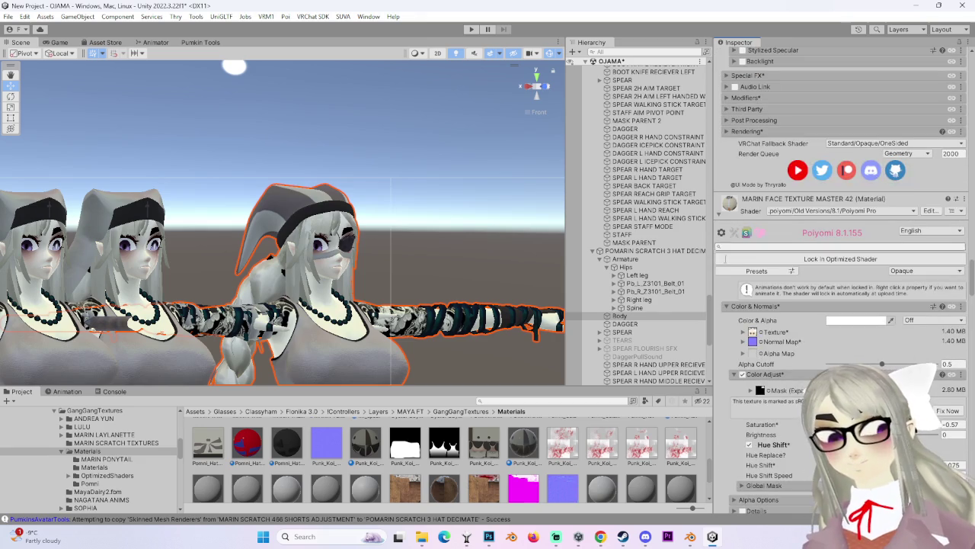
{"action": "scroll", "coordinate": [731, 243], "scroll_direction": "up", "scroll_amount": 1}
{"action": "scroll", "coordinate": [743, 266], "scroll_direction": "up", "scroll_amount": 4}
{"action": "scroll", "coordinate": [754, 293], "scroll_direction": "down", "scroll_amount": 12}
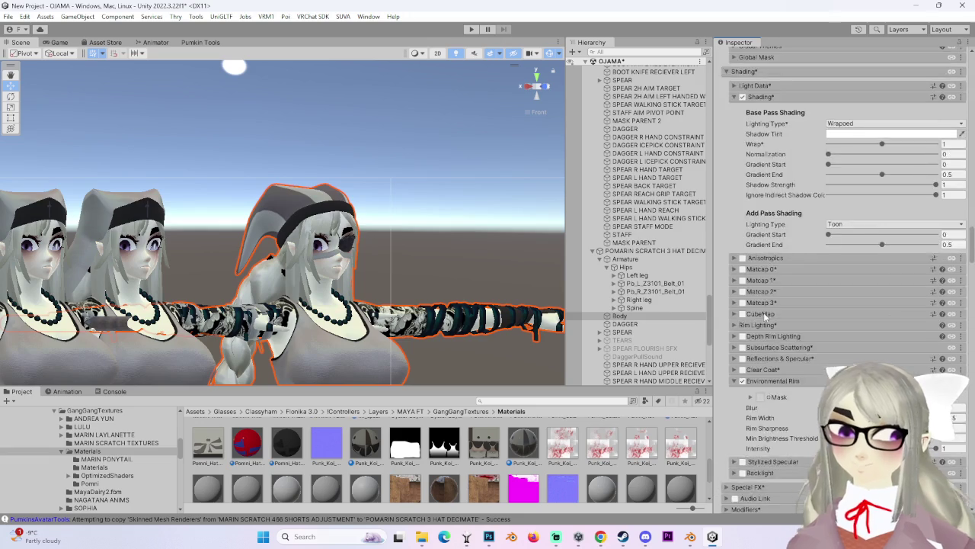
{"action": "scroll", "coordinate": [765, 313], "scroll_direction": "up", "scroll_amount": 4}
{"action": "scroll", "coordinate": [766, 319], "scroll_direction": "up", "scroll_amount": 5}
{"action": "scroll", "coordinate": [762, 320], "scroll_direction": "down", "scroll_amount": 5}
{"action": "scroll", "coordinate": [755, 325], "scroll_direction": "down", "scroll_amount": 8}
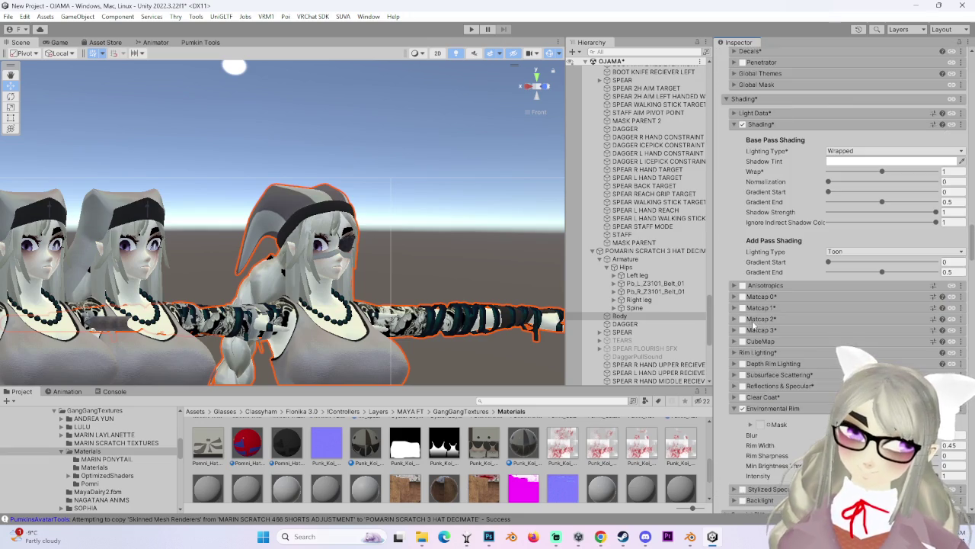
{"action": "left_click", "coordinate": [743, 297]}
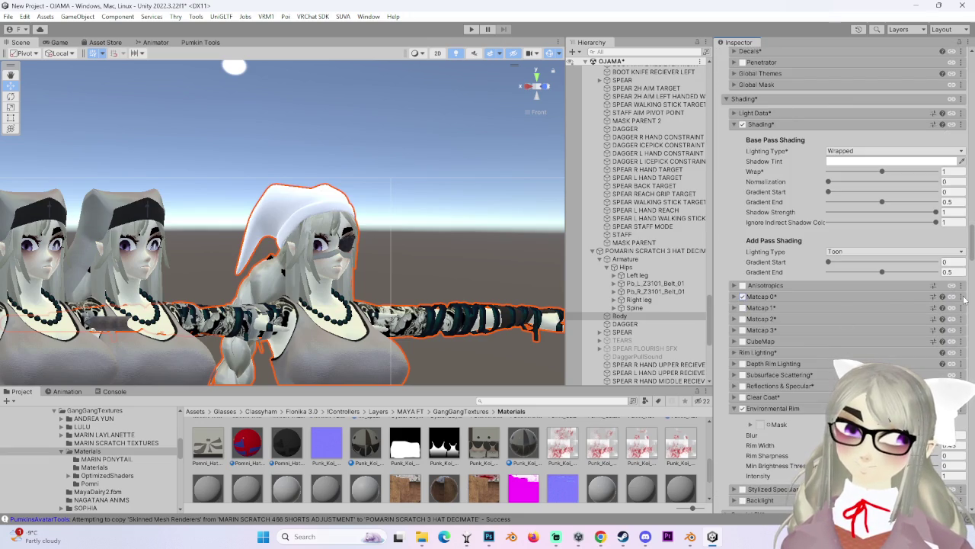
Paste the copied matcap settings into Matcap 0 and set its Multiply Blend to 0.702.
{"action": "left_click", "coordinate": [892, 341]}
{"action": "mouse_move", "coordinate": [419, 260]}
{"action": "left_mouse_down", "text": "alt"}
{"action": "mouse_move", "coordinate": [454, 249]}
{"action": "mouse_move", "coordinate": [392, 296]}
{"action": "mouse_move", "coordinate": [396, 283]}
{"action": "left_mouse_up", "text": "alt"}
{"action": "scroll", "coordinate": [595, 341], "scroll_direction": "down", "scroll_amount": 4}
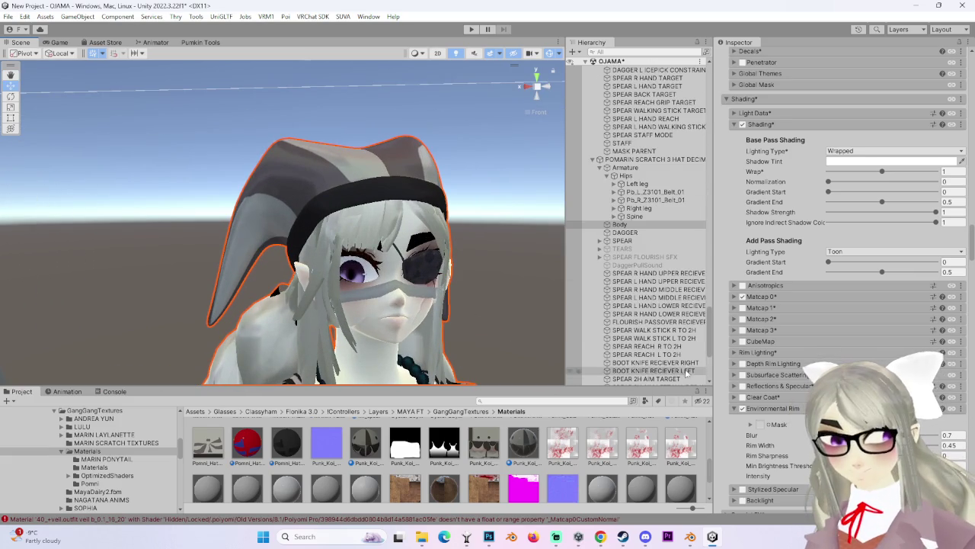
{"action": "left_click", "coordinate": [734, 297]}
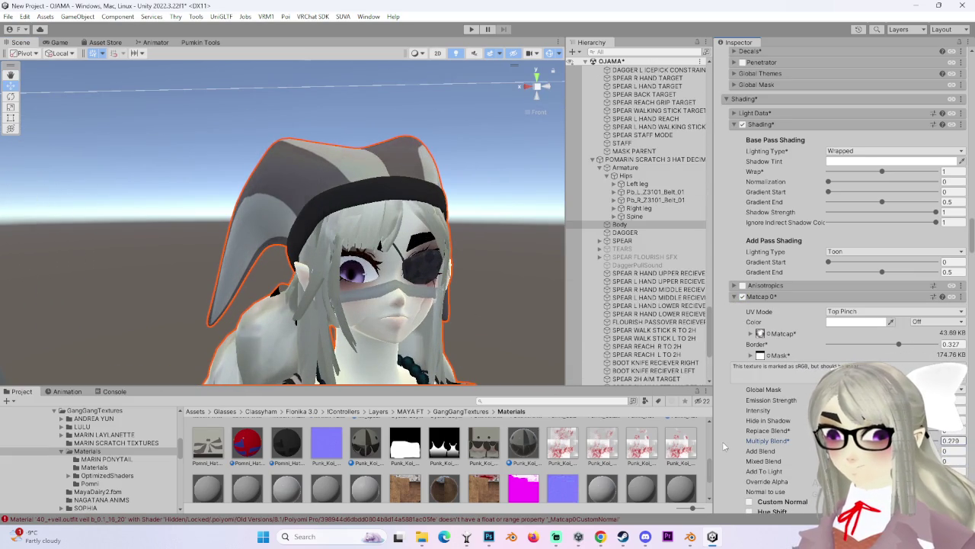
{"action": "mouse_move", "coordinate": [381, 289]}
{"action": "left_mouse_down", "text": "alt"}
{"action": "mouse_move", "coordinate": [568, 288]}
{"action": "mouse_move", "coordinate": [427, 302]}
{"action": "mouse_move", "coordinate": [434, 309]}
{"action": "mouse_move", "coordinate": [384, 230]}
{"action": "mouse_move", "coordinate": [412, 217]}
{"action": "mouse_move", "coordinate": [300, 194]}
{"action": "mouse_move", "coordinate": [391, 183]}
{"action": "mouse_move", "coordinate": [285, 207]}
{"action": "mouse_move", "coordinate": [325, 253]}
{"action": "mouse_move", "coordinate": [411, 254]}
{"action": "mouse_move", "coordinate": [336, 206]}
{"action": "mouse_move", "coordinate": [437, 258]}
{"action": "mouse_move", "coordinate": [410, 246]}
{"action": "mouse_move", "coordinate": [430, 243]}
{"action": "left_mouse_up", "text": "alt"}
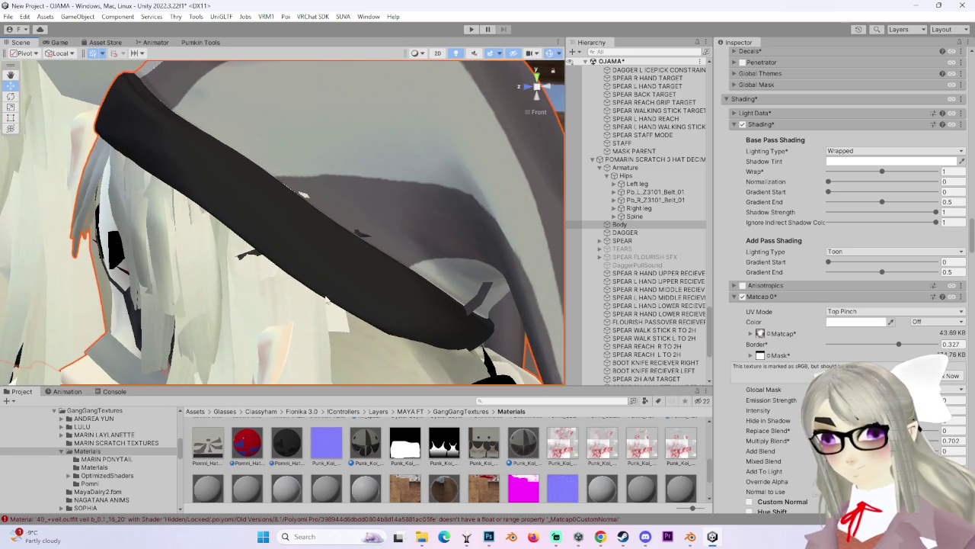
{"action": "left_click_drag", "start_coordinate": [353, 299], "coordinate": [444, 276], "text": "alt"}
Raise the EYEPATCH HIDE blendshape to 100 so the eyepatch disappears, then inspect the hat.
{"action": "scroll", "coordinate": [844, 279], "scroll_direction": "down", "scroll_amount": 1}
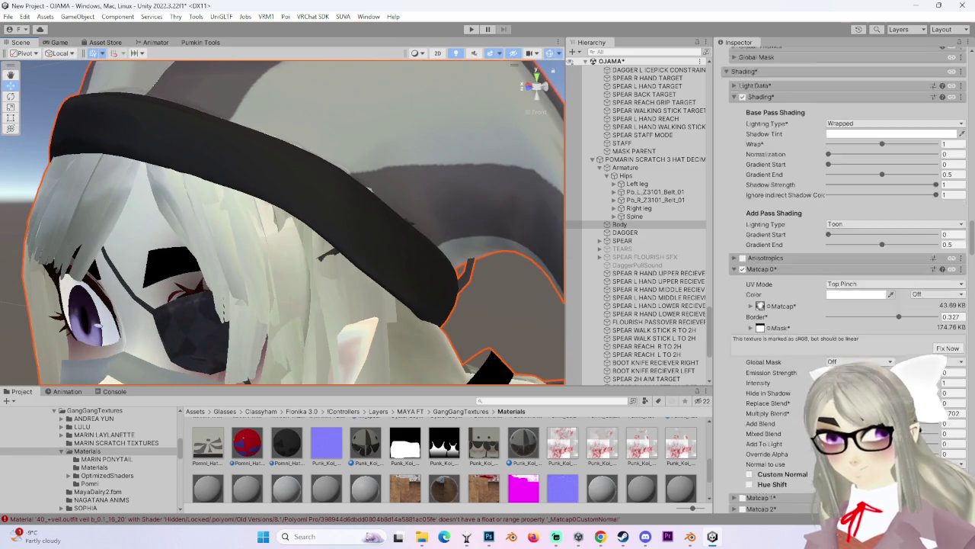
{"action": "scroll", "coordinate": [844, 280], "scroll_direction": "up", "scroll_amount": 1}
{"action": "scroll", "coordinate": [844, 280], "scroll_direction": "up", "scroll_amount": 5}
{"action": "scroll", "coordinate": [844, 279], "scroll_direction": "up", "scroll_amount": 5}
{"action": "scroll", "coordinate": [844, 279], "scroll_direction": "up", "scroll_amount": 4}
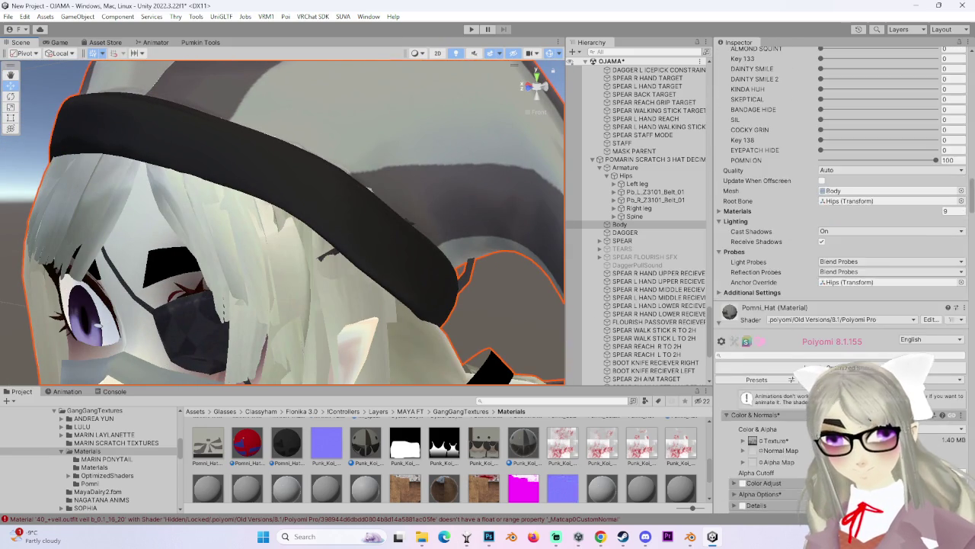
{"action": "scroll", "coordinate": [798, 313], "scroll_direction": "up", "scroll_amount": 5}
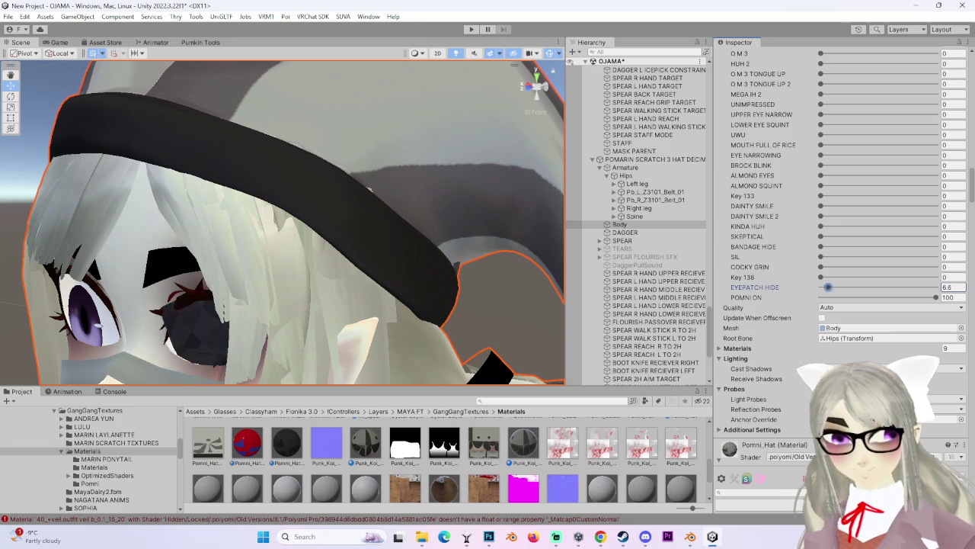
{"action": "mouse_move", "coordinate": [383, 261]}
{"action": "left_mouse_down", "text": "alt"}
{"action": "mouse_move", "coordinate": [424, 246]}
{"action": "mouse_move", "coordinate": [424, 261]}
{"action": "mouse_move", "coordinate": [475, 287]}
{"action": "mouse_move", "coordinate": [297, 270]}
{"action": "mouse_move", "coordinate": [417, 285]}
{"action": "mouse_move", "coordinate": [348, 261]}
{"action": "mouse_move", "coordinate": [244, 255]}
{"action": "mouse_move", "coordinate": [470, 259]}
{"action": "mouse_move", "coordinate": [350, 309]}
{"action": "mouse_move", "coordinate": [360, 290]}
{"action": "mouse_move", "coordinate": [265, 308]}
{"action": "mouse_move", "coordinate": [340, 255]}
{"action": "left_mouse_up", "text": "alt"}
{"action": "left_click_drag", "start_coordinate": [358, 264], "coordinate": [533, 123], "text": "alt"}
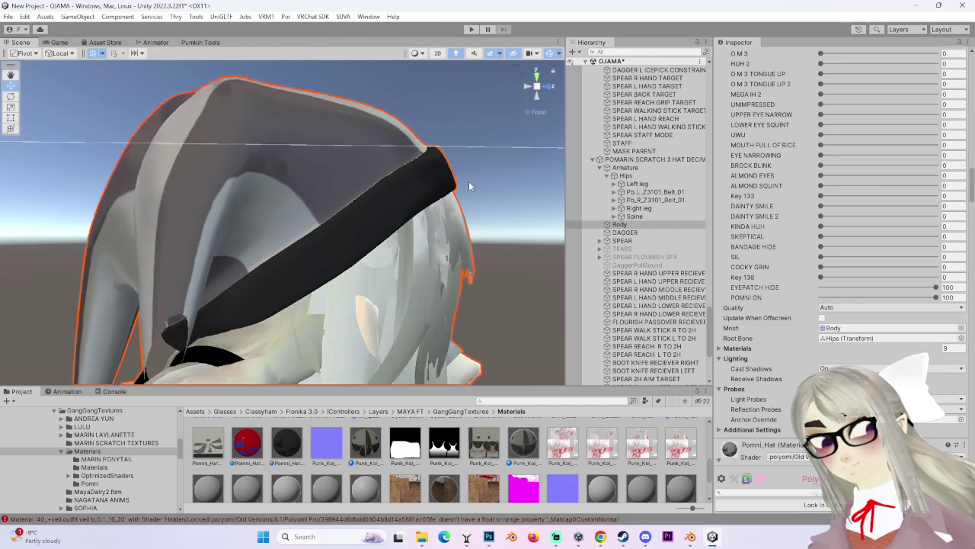
{"action": "left_click", "coordinate": [540, 85]}
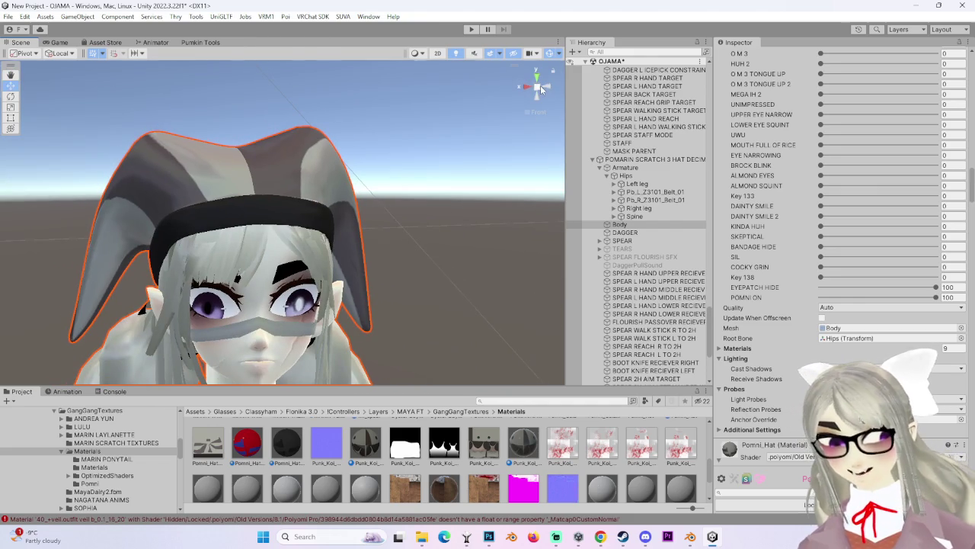
{"action": "left_click", "coordinate": [542, 87]}
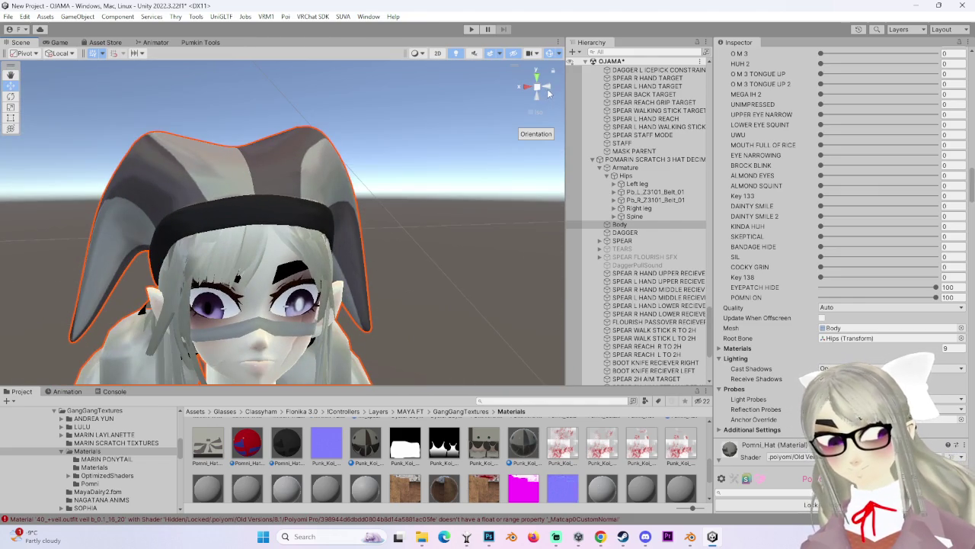
{"action": "left_click_drag", "start_coordinate": [546, 93], "coordinate": [551, 281], "text": "alt"}
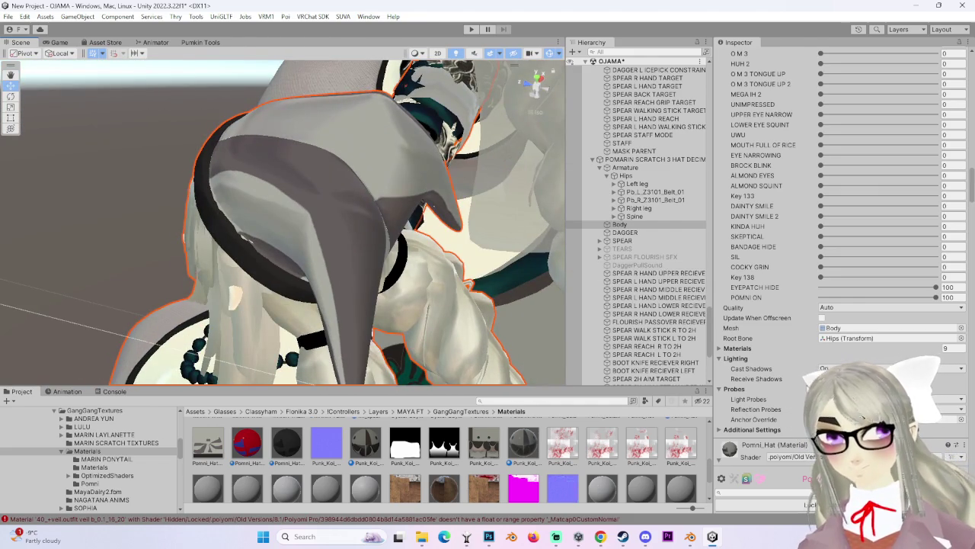
Expand the hat material's Rendering section and bring up its Cull options.
{"action": "scroll", "coordinate": [807, 414], "scroll_direction": "down", "scroll_amount": 3}
{"action": "scroll", "coordinate": [808, 414], "scroll_direction": "down", "scroll_amount": 5}
{"action": "scroll", "coordinate": [808, 414], "scroll_direction": "down", "scroll_amount": 5}
{"action": "scroll", "coordinate": [808, 414], "scroll_direction": "down", "scroll_amount": 3}
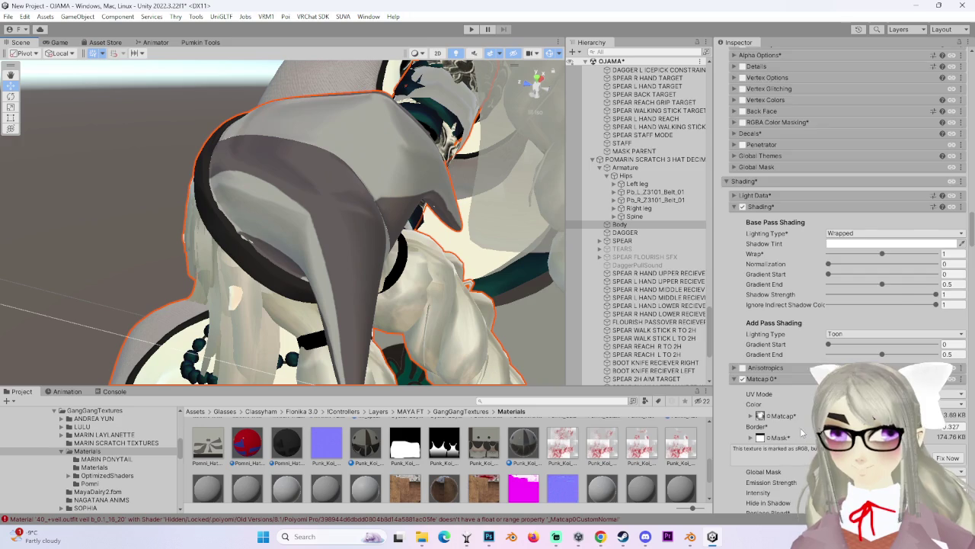
{"action": "scroll", "coordinate": [807, 414], "scroll_direction": "down", "scroll_amount": 3}
{"action": "scroll", "coordinate": [796, 434], "scroll_direction": "down", "scroll_amount": 3}
{"action": "scroll", "coordinate": [788, 438], "scroll_direction": "down", "scroll_amount": 4}
{"action": "scroll", "coordinate": [786, 439], "scroll_direction": "down", "scroll_amount": 5}
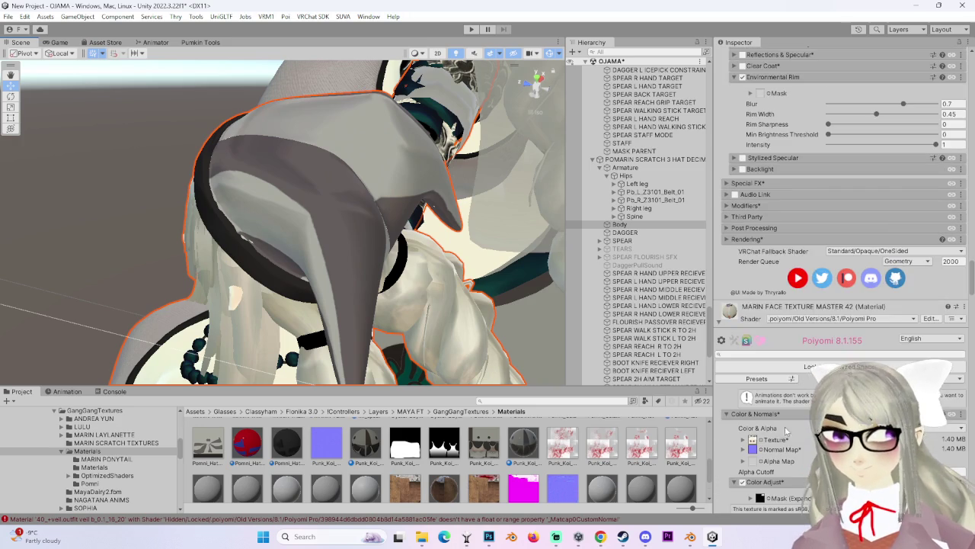
{"action": "left_click", "coordinate": [748, 239]}
{"action": "left_click", "coordinate": [852, 255]}
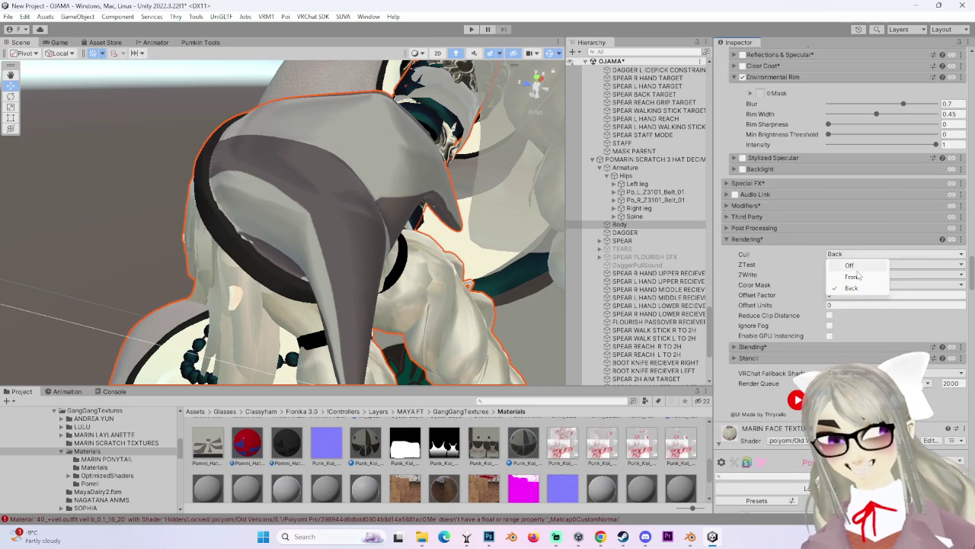
Try the hat material's Cull at Off, then restore it to Back.
{"action": "left_click", "coordinate": [861, 264]}
{"action": "left_click", "coordinate": [852, 253]}
{"action": "left_click", "coordinate": [846, 279]}
{"action": "mouse_move", "coordinate": [457, 229]}
{"action": "left_mouse_down", "text": "alt"}
{"action": "mouse_move", "coordinate": [374, 249]}
{"action": "mouse_move", "coordinate": [427, 244]}
{"action": "mouse_move", "coordinate": [528, 84]}
{"action": "left_mouse_up", "text": "alt"}
{"action": "left_click", "coordinate": [529, 85]}
{"action": "middle_click_drag", "start_coordinate": [329, 191], "coordinate": [330, 244]}
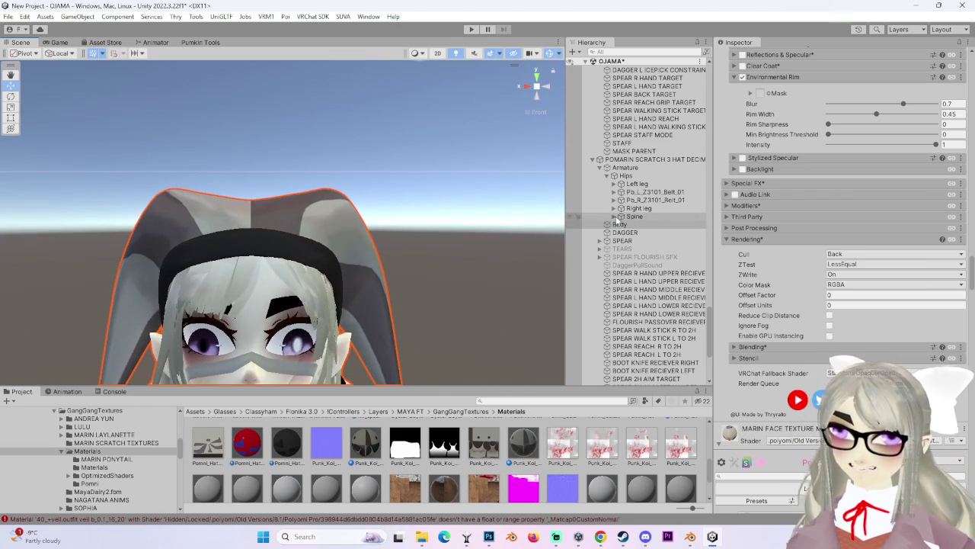
Expand Spine, Chest and Neck in the Hierarchy and select the Head bone.
{"action": "left_click", "coordinate": [620, 224]}
{"action": "left_click", "coordinate": [622, 216]}
{"action": "left_click", "coordinate": [622, 224]}
{"action": "left_click", "coordinate": [628, 257]}
{"action": "left_click", "coordinate": [654, 264]}
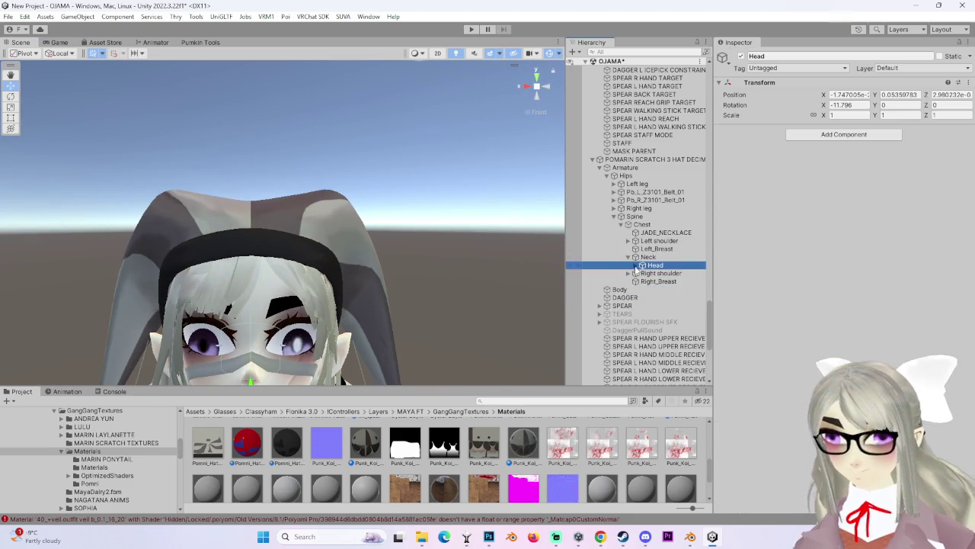
Select Pomni_Gold under the Head bone with the pivot set to Center.
{"action": "left_click", "coordinate": [636, 265]}
{"action": "scroll", "coordinate": [663, 305], "scroll_direction": "down", "scroll_amount": 2}
{"action": "scroll", "coordinate": [670, 326], "scroll_direction": "down", "scroll_amount": 2}
{"action": "scroll", "coordinate": [673, 326], "scroll_direction": "down", "scroll_amount": 2}
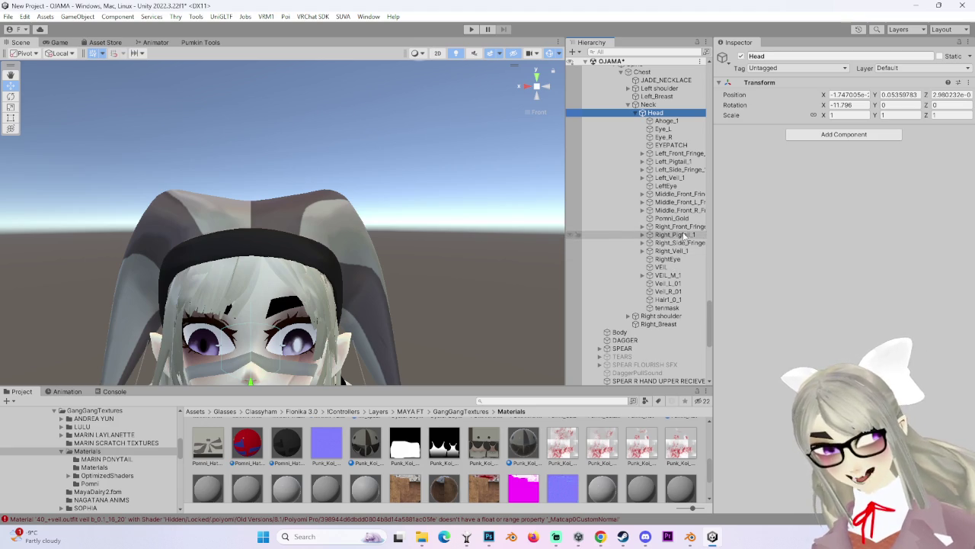
{"action": "left_click", "coordinate": [649, 219]}
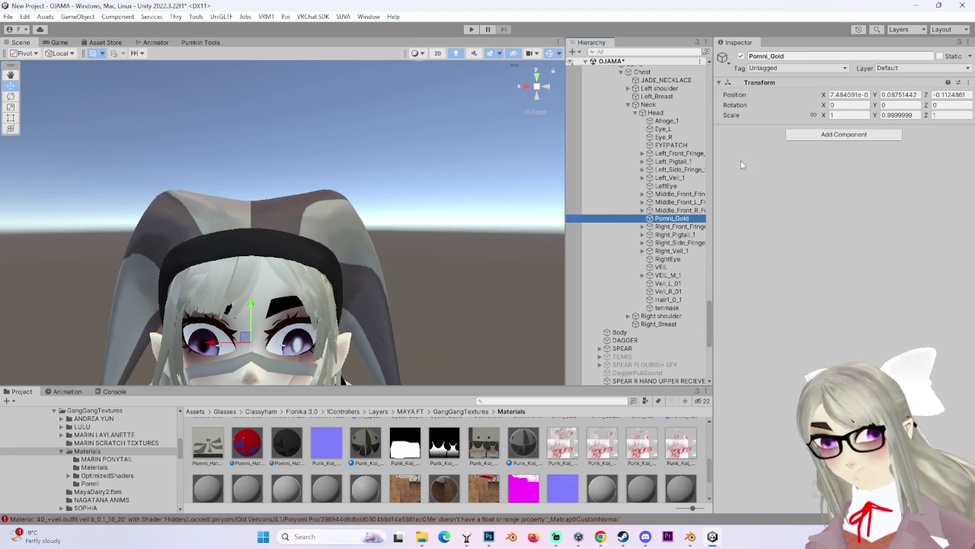
{"action": "key", "text": "z"}
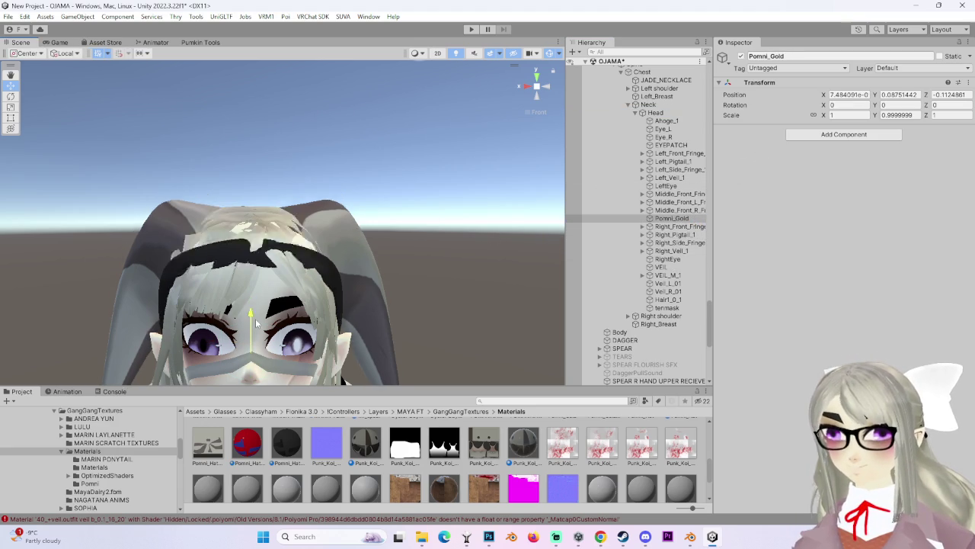
Move Pomni_Gold to X 0, Y 0.0761, Z -0.1009 so it sits on the forehead.
{"action": "left_click_drag", "start_coordinate": [227, 324], "coordinate": [201, 332], "text": "alt"}
{"action": "mouse_move", "coordinate": [291, 337]}
{"action": "left_mouse_down"}
{"action": "mouse_move", "coordinate": [280, 344]}
{"action": "mouse_move", "coordinate": [312, 304]}
{"action": "mouse_move", "coordinate": [424, 267]}
{"action": "mouse_move", "coordinate": [439, 312]}
{"action": "mouse_move", "coordinate": [367, 242]}
{"action": "mouse_move", "coordinate": [490, 107]}
{"action": "mouse_move", "coordinate": [522, 87]}
{"action": "mouse_move", "coordinate": [259, 182]}
{"action": "mouse_move", "coordinate": [263, 207]}
{"action": "mouse_move", "coordinate": [448, 175]}
{"action": "mouse_move", "coordinate": [578, 192]}
{"action": "mouse_move", "coordinate": [503, 102]}
{"action": "left_mouse_up"}
{"action": "key", "text": "ctrl+z"}
{"action": "left_click", "coordinate": [527, 88]}
{"action": "left_click", "coordinate": [527, 87]}
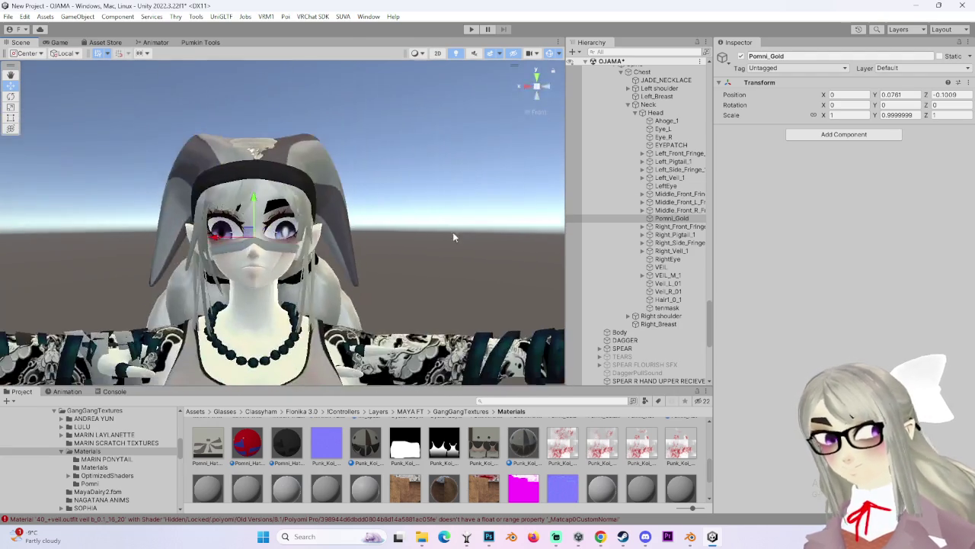
{"action": "scroll", "coordinate": [451, 226], "scroll_direction": "down", "scroll_amount": 2}
{"action": "left_click", "coordinate": [451, 225]}
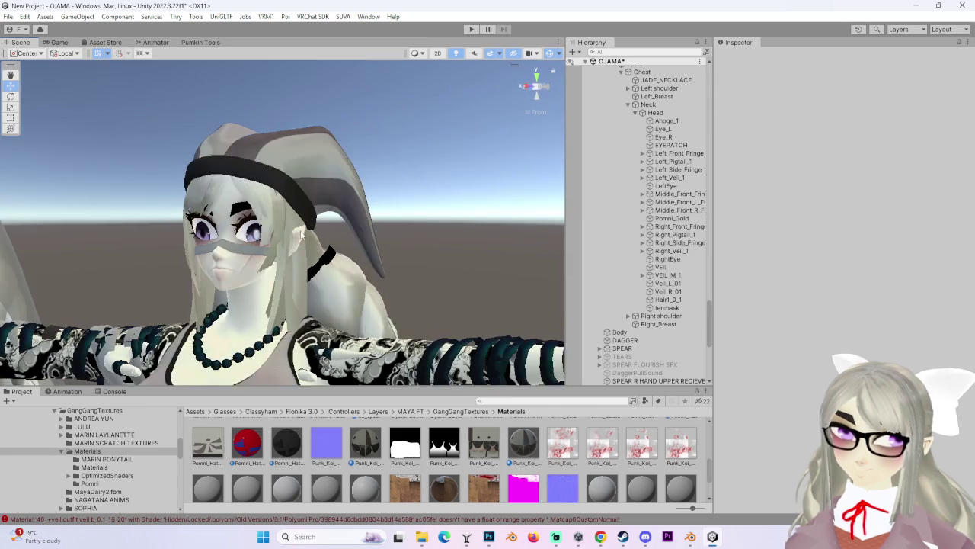
{"action": "mouse_move", "coordinate": [451, 226]}
{"action": "left_mouse_down", "text": "alt"}
{"action": "mouse_move", "coordinate": [540, 89]}
{"action": "mouse_move", "coordinate": [477, 207]}
{"action": "mouse_move", "coordinate": [459, 175]}
{"action": "mouse_move", "coordinate": [295, 207]}
{"action": "mouse_move", "coordinate": [320, 220]}
{"action": "mouse_move", "coordinate": [308, 188]}
{"action": "mouse_move", "coordinate": [401, 192]}
{"action": "mouse_move", "coordinate": [290, 201]}
{"action": "mouse_move", "coordinate": [272, 159]}
{"action": "mouse_move", "coordinate": [291, 175]}
{"action": "left_mouse_up", "text": "alt"}
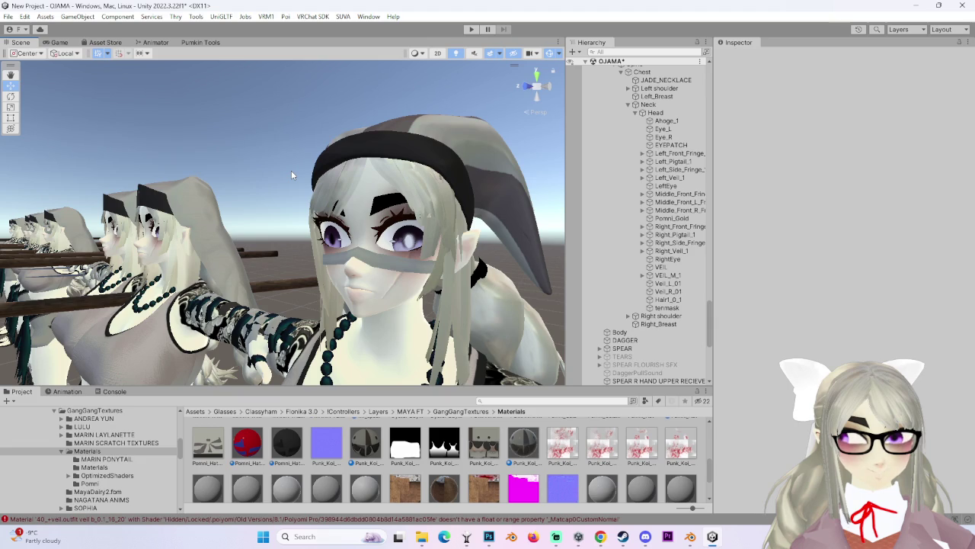
{"action": "left_click_drag", "start_coordinate": [291, 174], "coordinate": [549, 88], "text": "alt"}
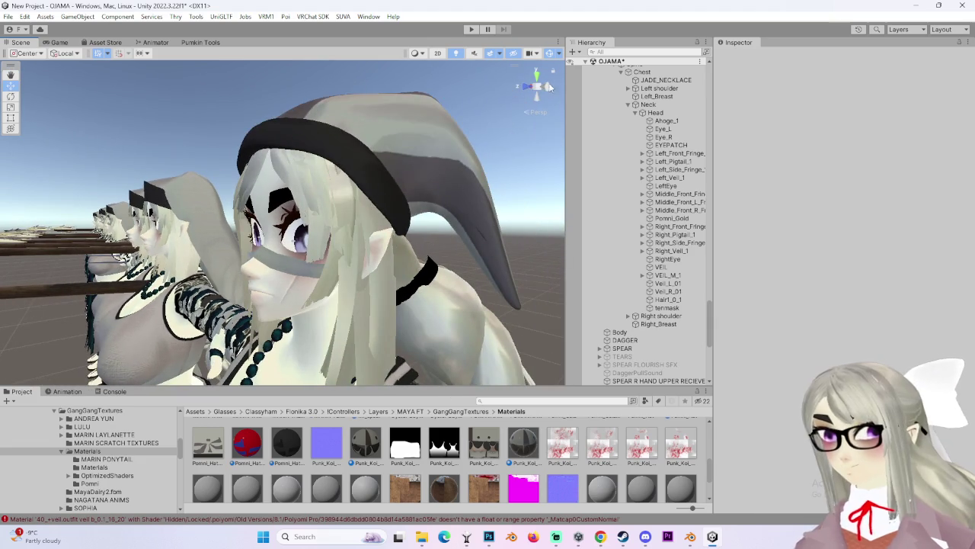
{"action": "left_click", "coordinate": [549, 87]}
{"action": "left_click", "coordinate": [523, 85]}
{"action": "middle_click_drag", "start_coordinate": [499, 122], "coordinate": [393, 122]}
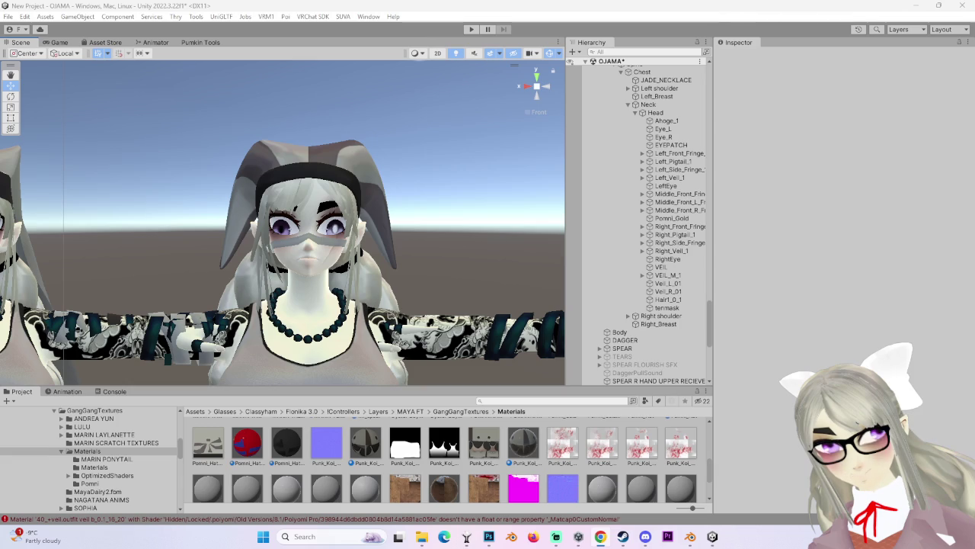
Bring the Chrome YouTube window over the right side of the Unity editor, ready to search.
{"action": "left_click", "coordinate": [600, 536]}
{"action": "left_click_drag", "start_coordinate": [600, 140], "coordinate": [397, 58]}
{"action": "left_click", "coordinate": [591, 114]}
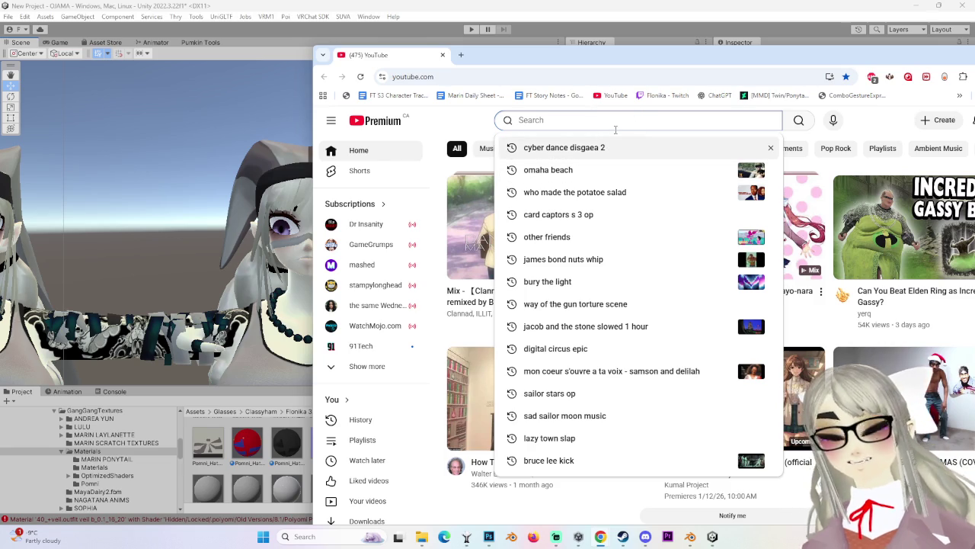
Search YouTube for 'cell regenerates his arm'.
{"action": "type", "text": "cell rege"}
{"action": "key", "text": "Down"}
{"action": "key", "text": "Down"}
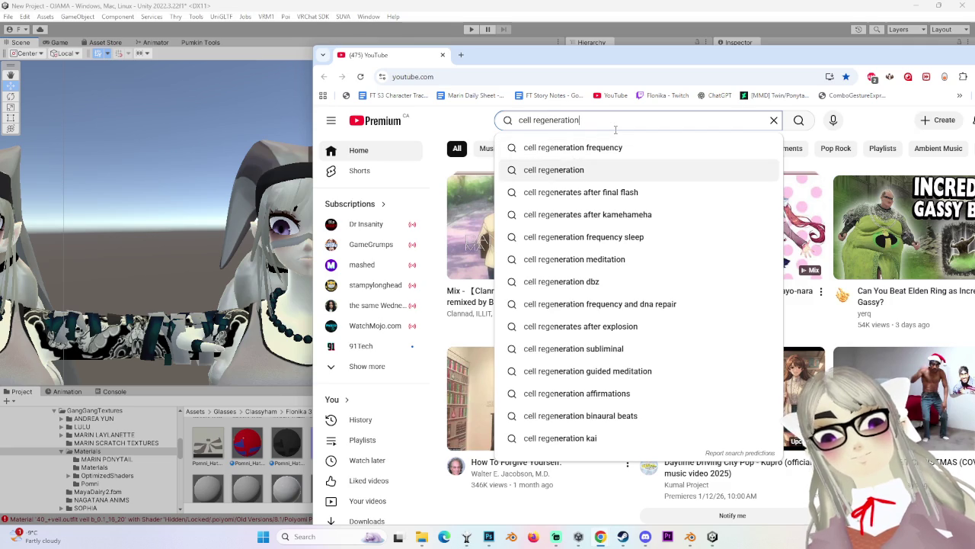
{"action": "key", "text": "BackSpace"}
{"action": "key", "text": "BackSpace"}
{"action": "key", "text": "BackSpace"}
{"action": "type", "text": "es his arm"}
{"action": "key", "text": "Return"}
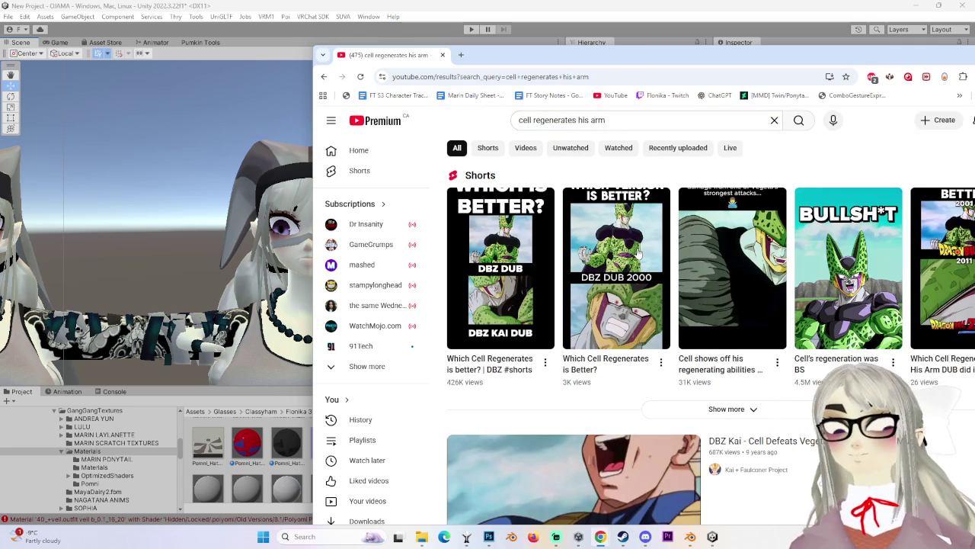
Watch the Cell regenerates after Vegeta's Final Flash video, then go back to the results.
{"action": "scroll", "coordinate": [644, 343], "scroll_direction": "down", "scroll_amount": 3}
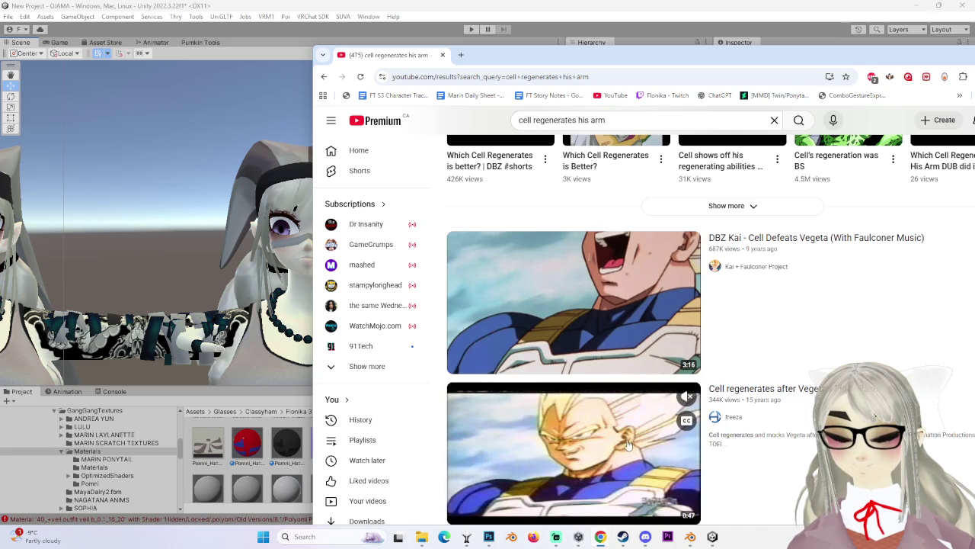
{"action": "left_click", "coordinate": [627, 440]}
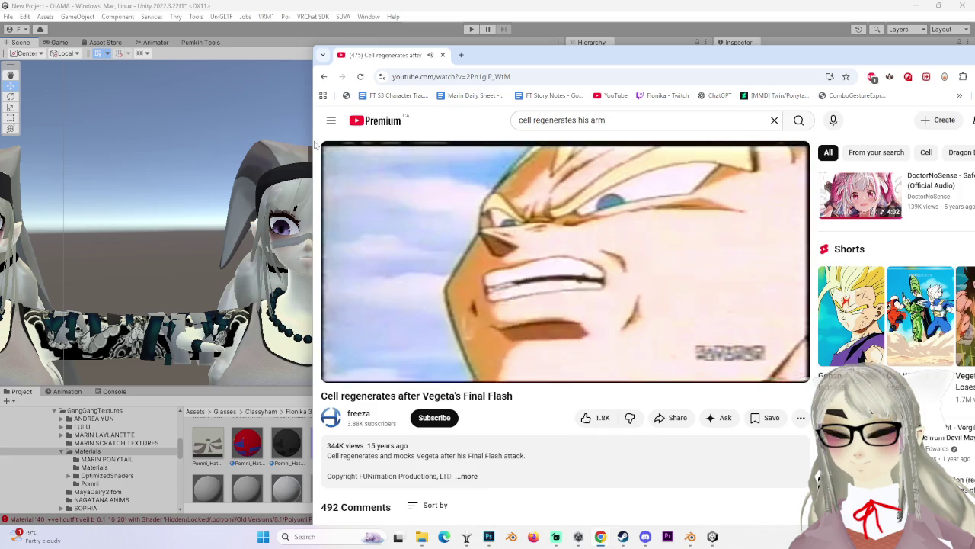
{"action": "key", "text": "alt+Left"}
{"action": "scroll", "coordinate": [516, 355], "scroll_direction": "down", "scroll_amount": 2}
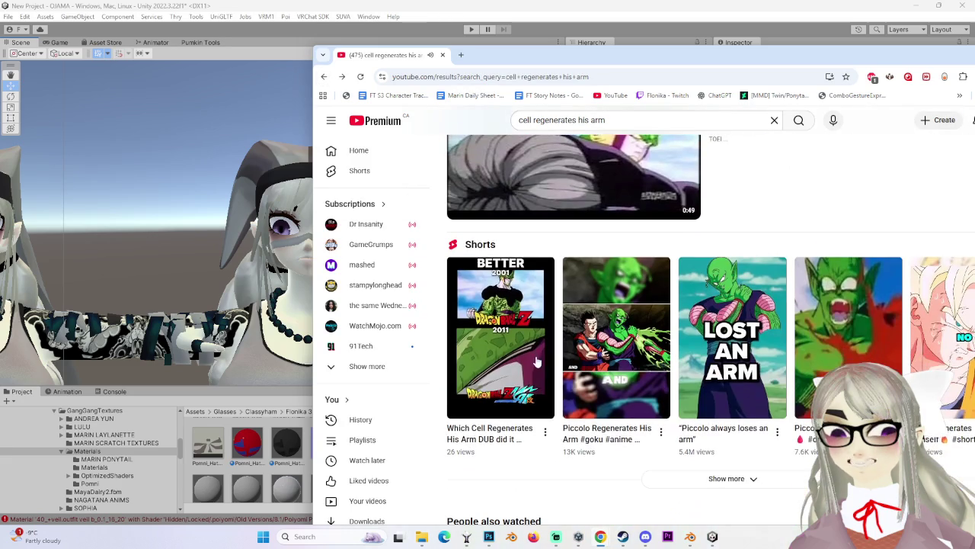
{"action": "left_click", "coordinate": [507, 372]}
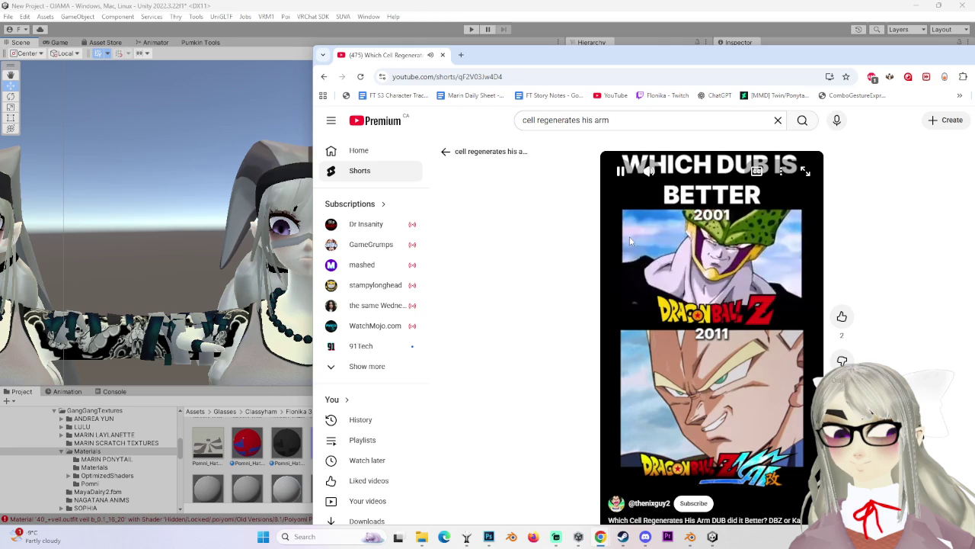
Pause and resume the dub-comparison Short, switch it to full screen and skip ahead.
{"action": "left_click", "coordinate": [700, 265]}
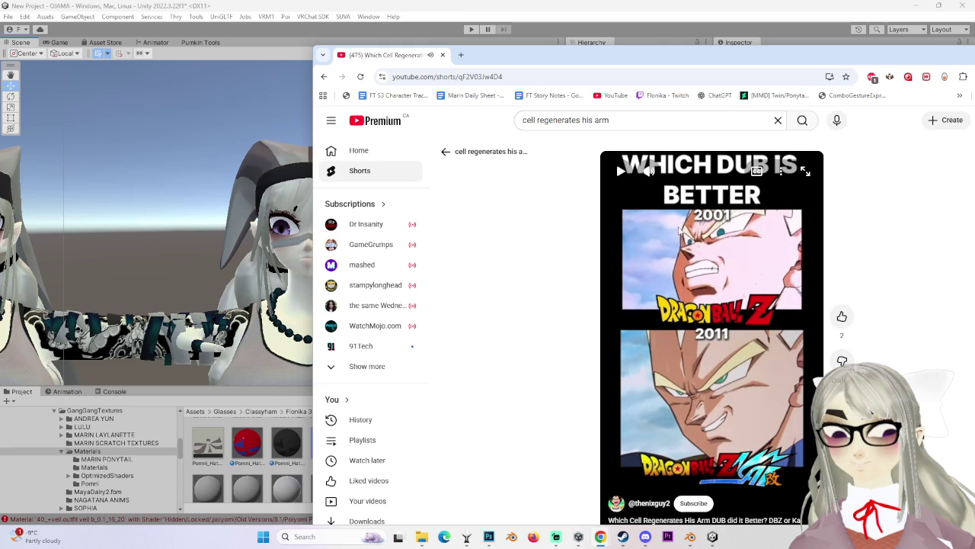
{"action": "left_click", "coordinate": [679, 326]}
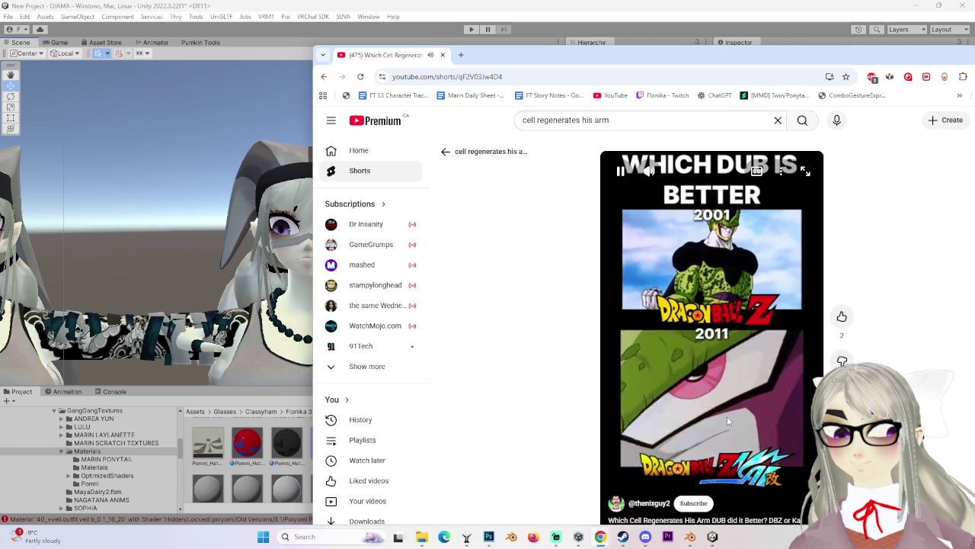
{"action": "left_click", "coordinate": [731, 390]}
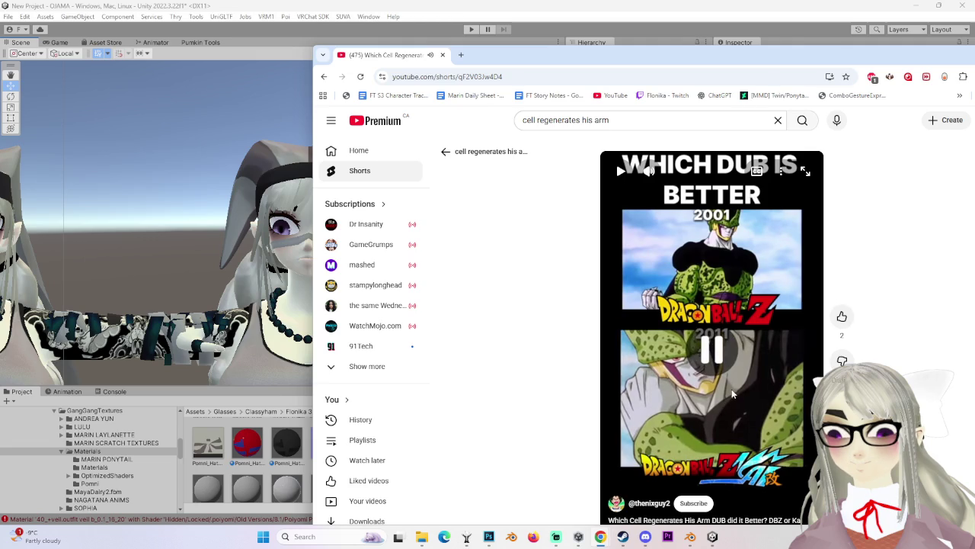
{"action": "left_click", "coordinate": [804, 172]}
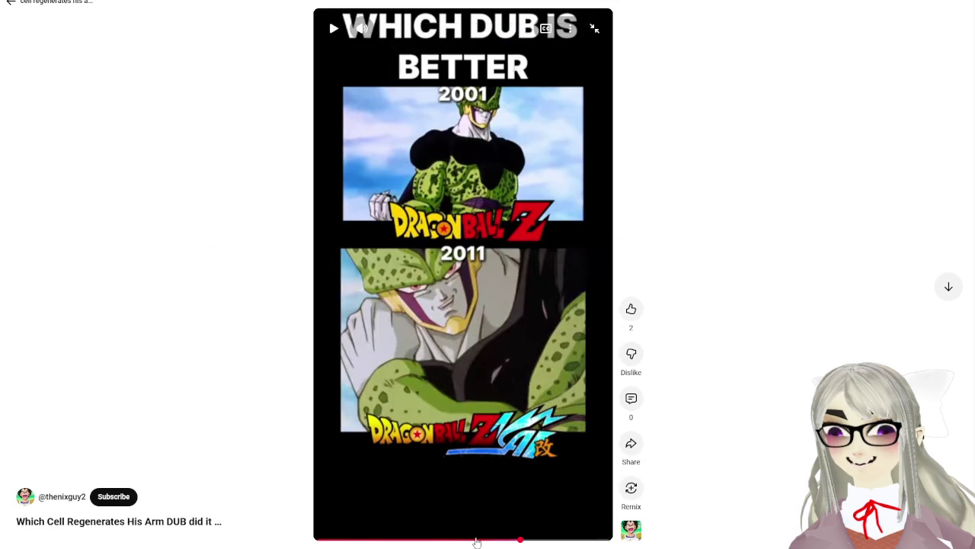
{"action": "left_click", "coordinate": [478, 541]}
{"action": "left_click", "coordinate": [496, 374]}
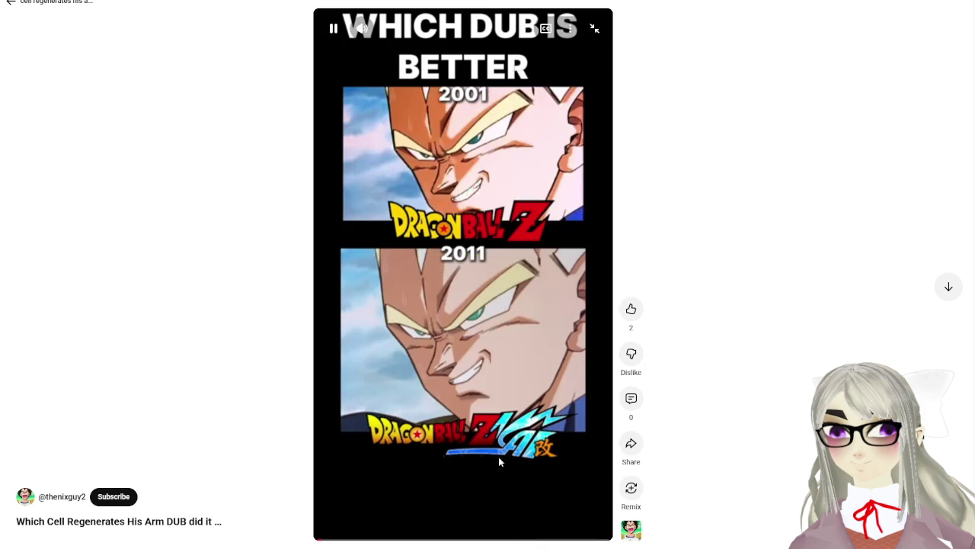
Pause the dub-comparison Short and leave full screen.
{"action": "left_click", "coordinate": [508, 450]}
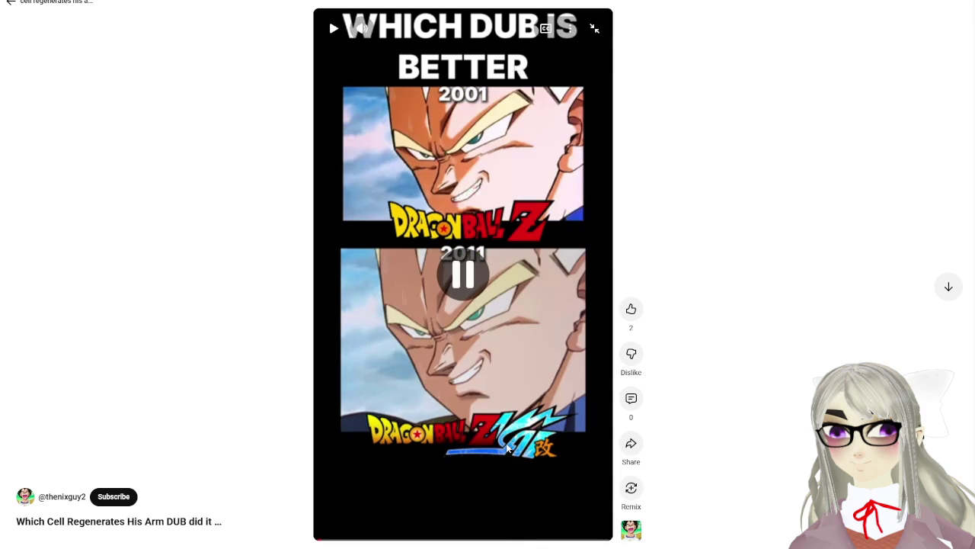
{"action": "key", "text": "Escape"}
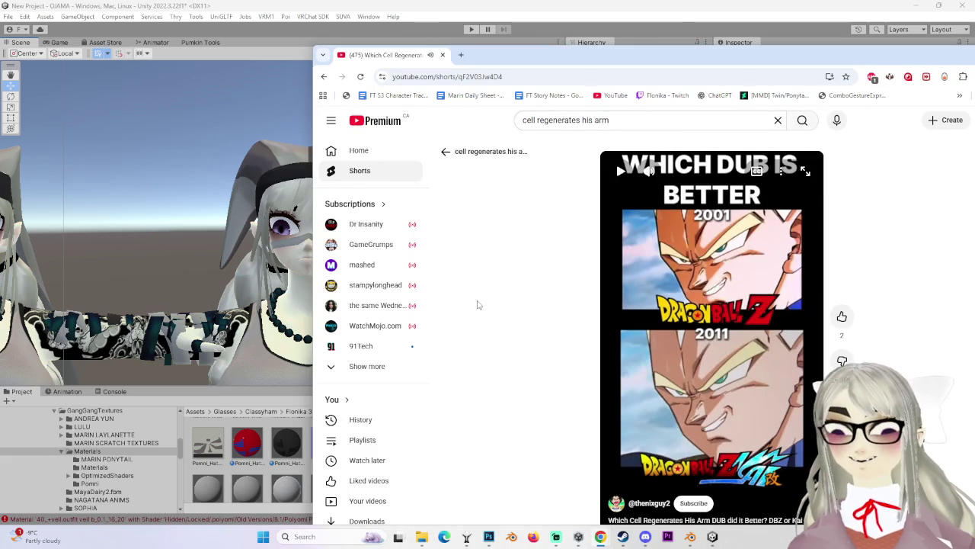
From the YouTube home feed, play the Clannad VS. Eminem mix video with the browser moved beside Unity.
{"action": "scroll", "coordinate": [540, 355], "scroll_direction": "down", "scroll_amount": 1}
{"action": "left_click", "coordinate": [445, 151]}
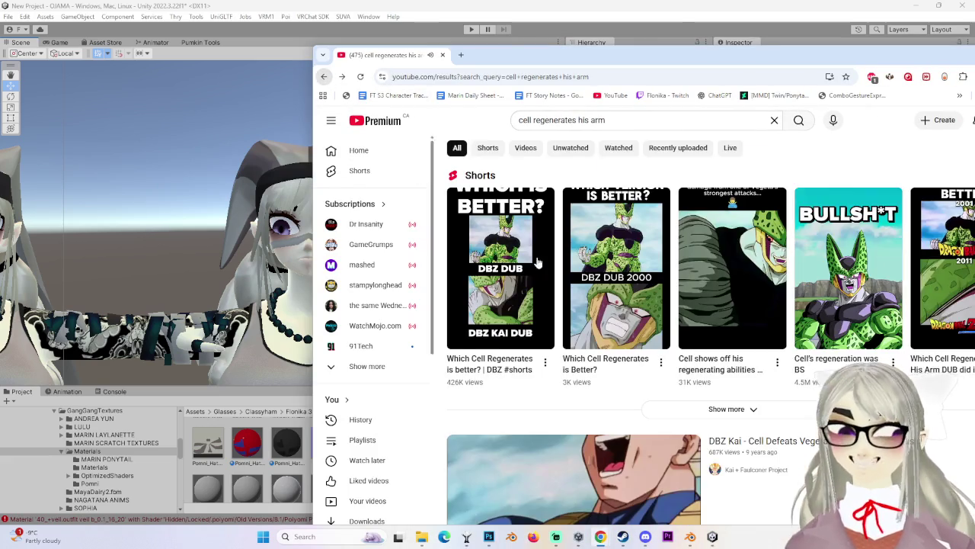
{"action": "scroll", "coordinate": [549, 413], "scroll_direction": "down", "scroll_amount": 2}
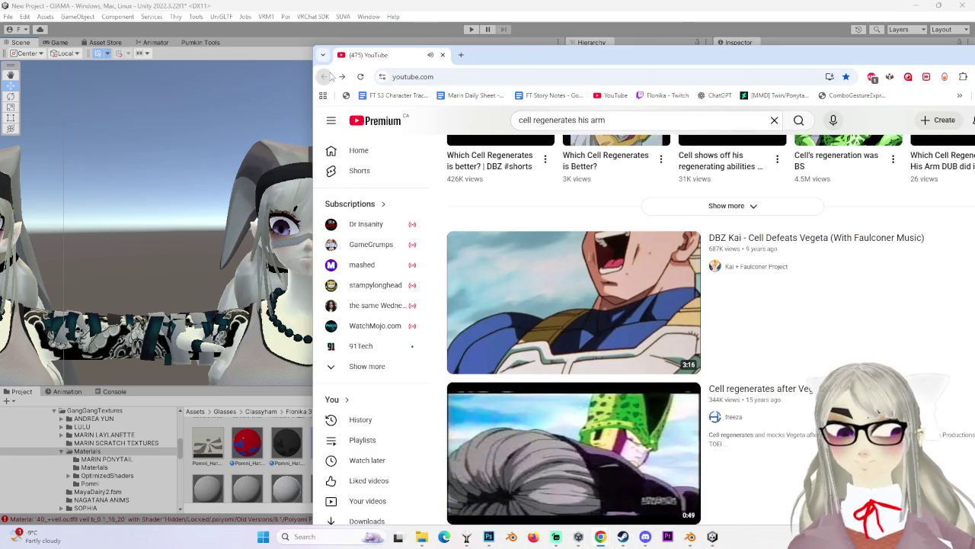
{"action": "left_click", "coordinate": [326, 77]}
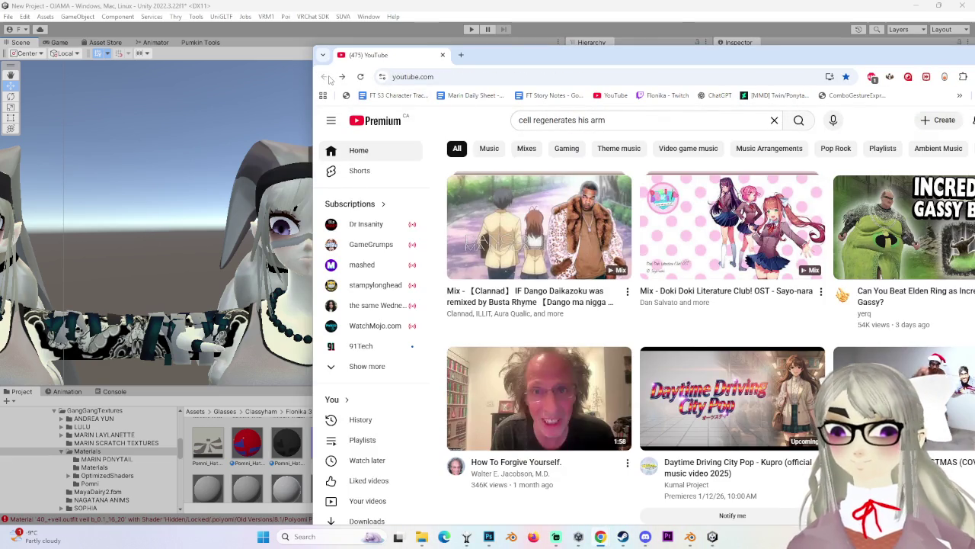
{"action": "left_click", "coordinate": [533, 228]}
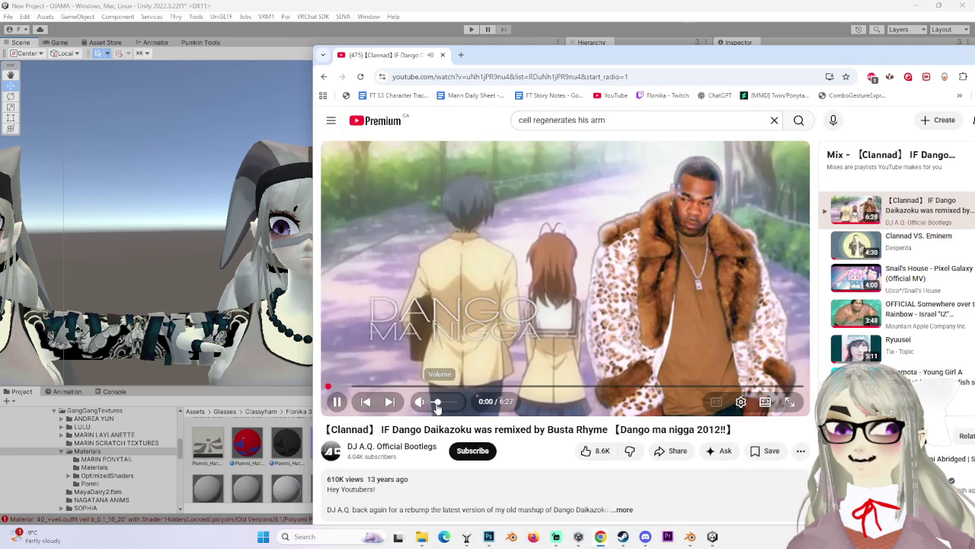
{"action": "left_click_drag", "start_coordinate": [508, 65], "coordinate": [771, 91]}
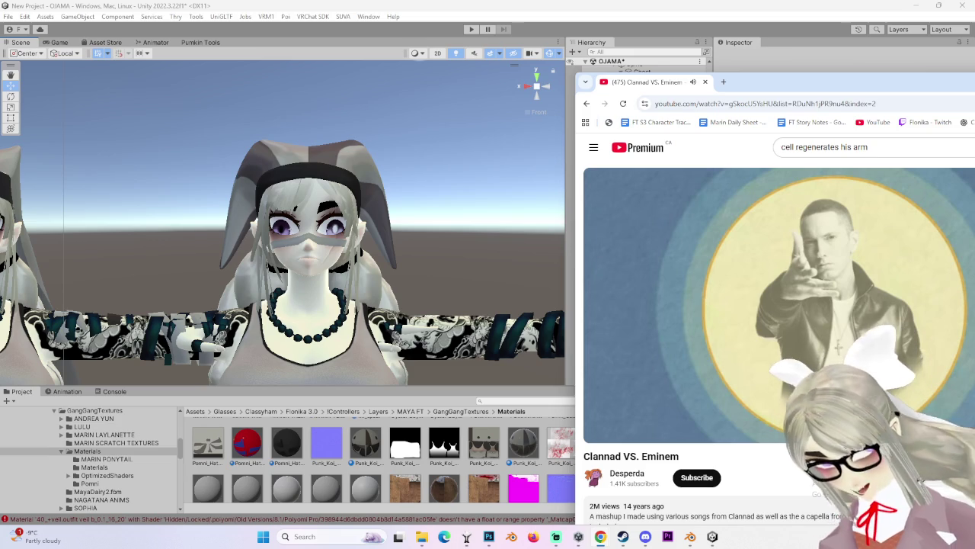
Bring Blender forward, then pause and resume the music video so it keeps playing.
{"action": "left_click", "coordinate": [690, 536]}
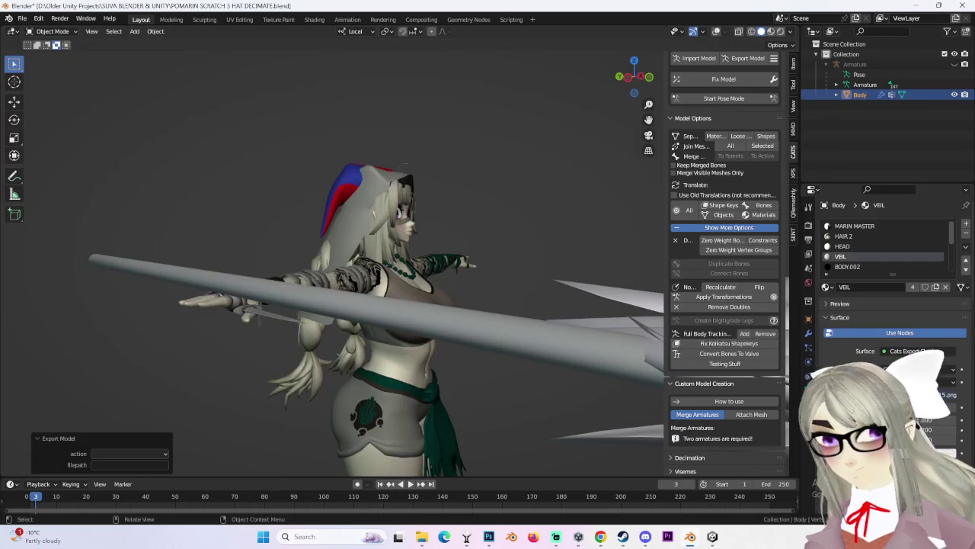
{"action": "mouse_move", "coordinate": [601, 537]}
{"action": "left_click", "coordinate": [636, 472]}
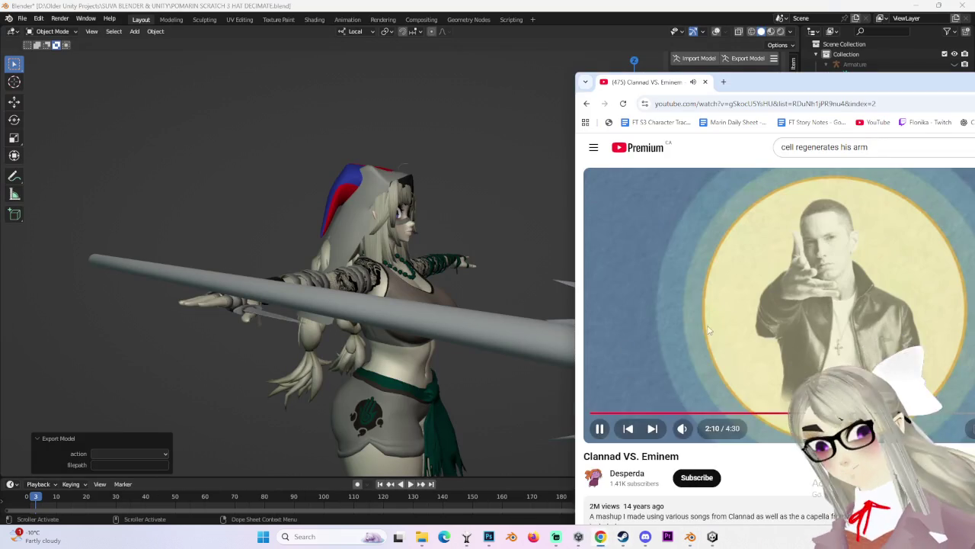
{"action": "left_click", "coordinate": [755, 322]}
{"action": "left_click", "coordinate": [754, 321]}
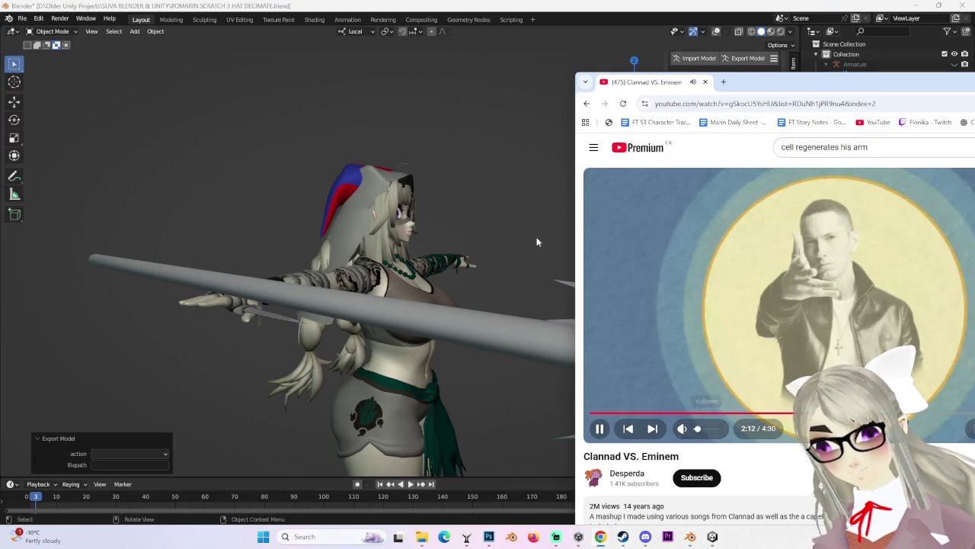
Snap the viewport to a straight-on front view of the avatar.
{"action": "left_click", "coordinate": [422, 202]}
{"action": "middle_click_drag", "start_coordinate": [422, 202], "coordinate": [593, 81]}
{"action": "left_click", "coordinate": [637, 80]}
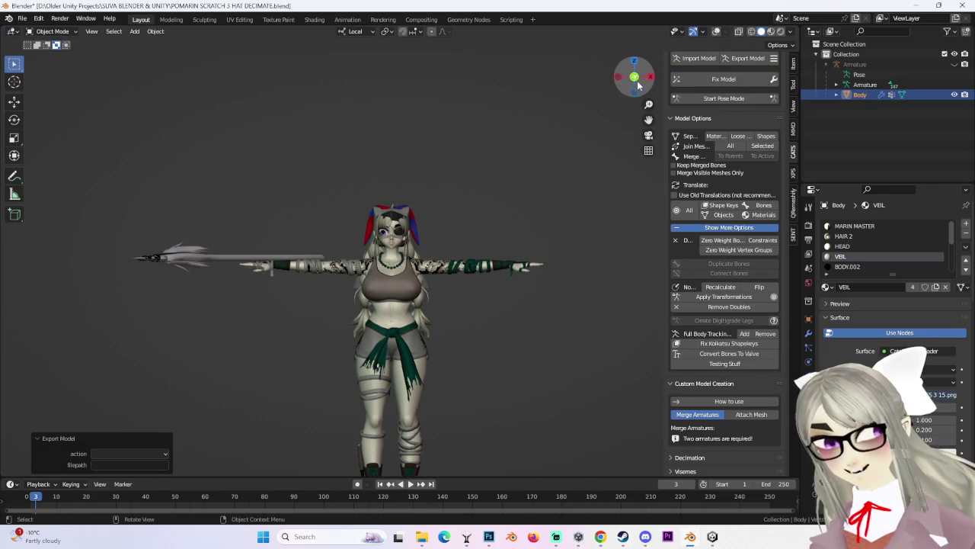
{"action": "left_click", "coordinate": [134, 32]}
{"action": "mouse_move", "coordinate": [148, 43]}
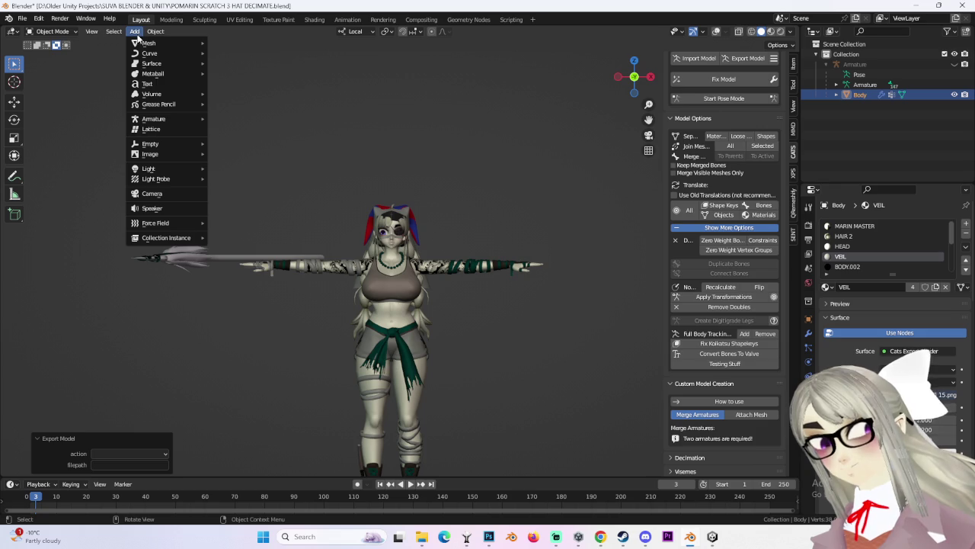
Add a cube, enter Edit Mode, and cut a centred vertical edge loop down its middle.
{"action": "left_click", "coordinate": [230, 52]}
{"action": "scroll", "coordinate": [479, 304], "scroll_direction": "down", "scroll_amount": 3}
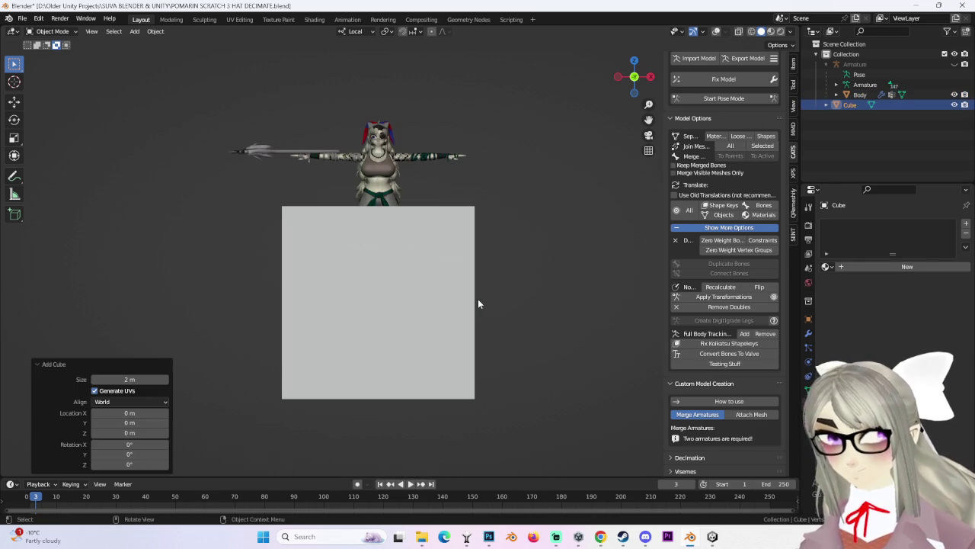
{"action": "left_click", "coordinate": [50, 31]}
{"action": "left_click", "coordinate": [47, 49]}
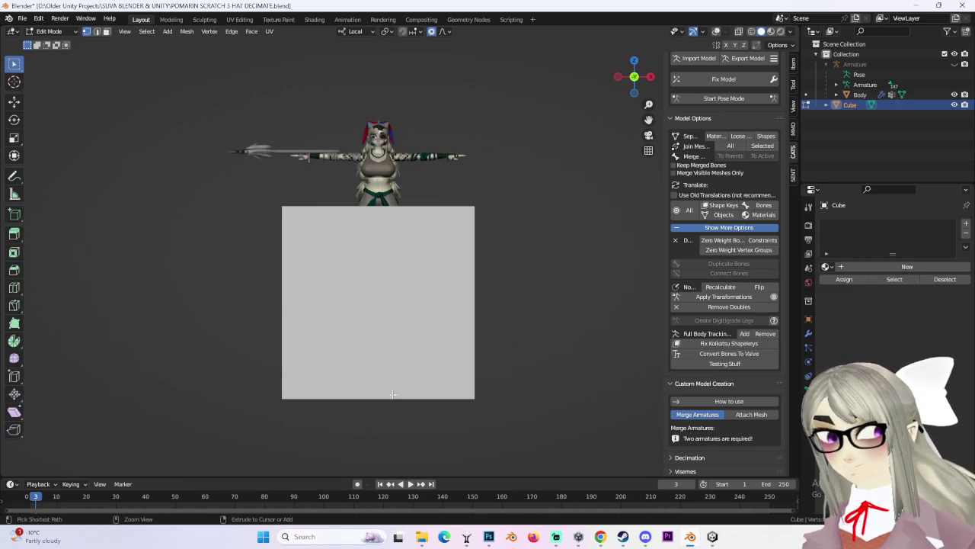
{"action": "left_click", "coordinate": [751, 31]}
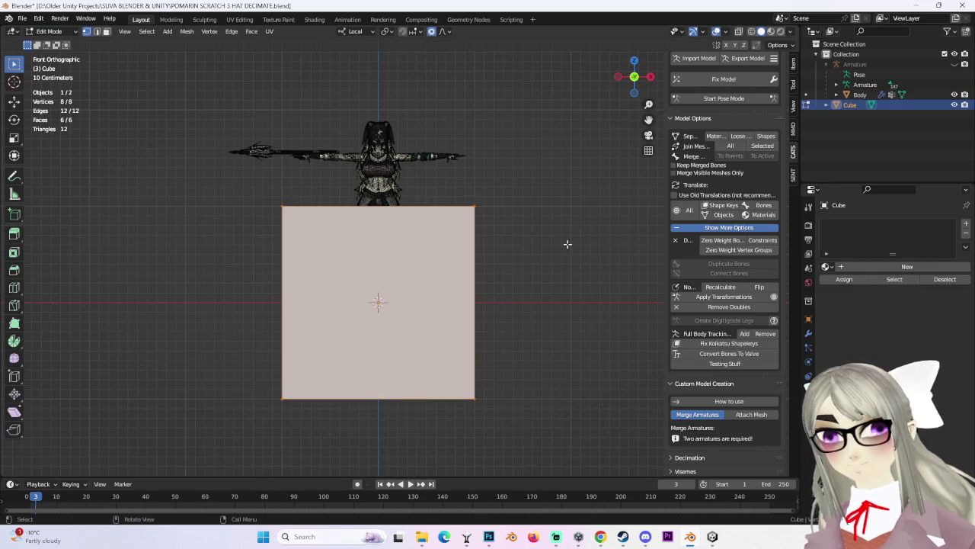
{"action": "key", "text": "ctrl+r"}
{"action": "left_click", "coordinate": [387, 392]}
{"action": "right_click", "coordinate": [387, 392]}
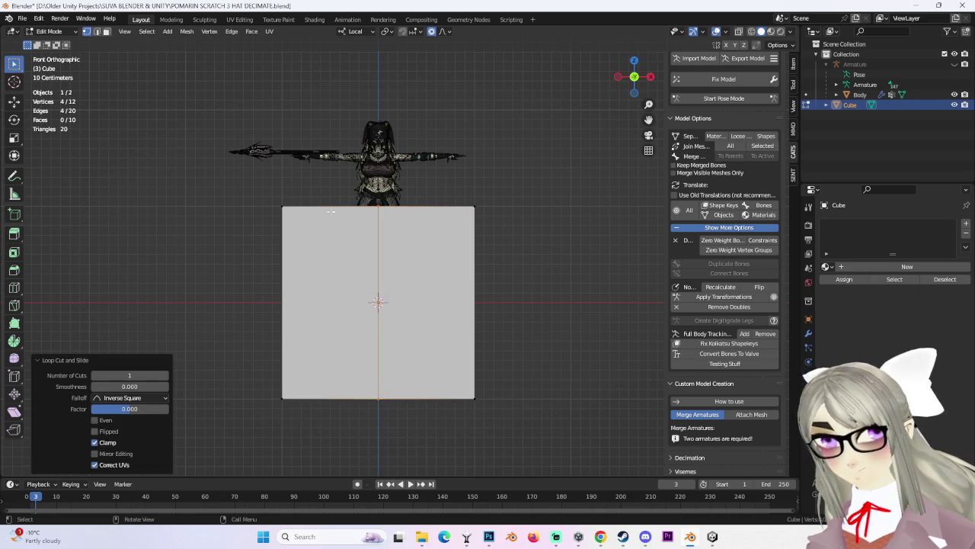
With X-ray on, box-select and delete the cube's left-half vertices.
{"action": "left_click", "coordinate": [751, 31]}
{"action": "left_click_drag", "start_coordinate": [255, 183], "coordinate": [322, 397]}
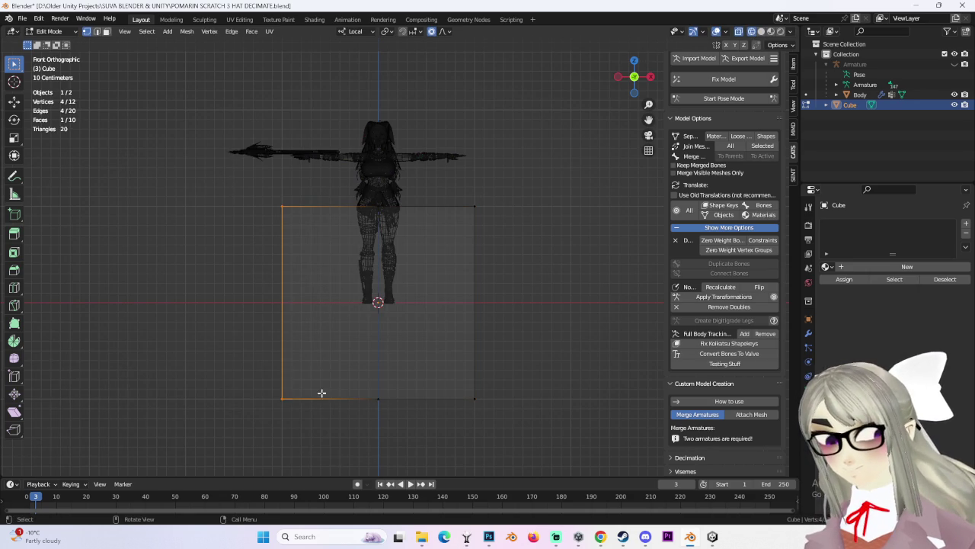
{"action": "key", "text": "x"}
{"action": "left_click", "coordinate": [323, 393]}
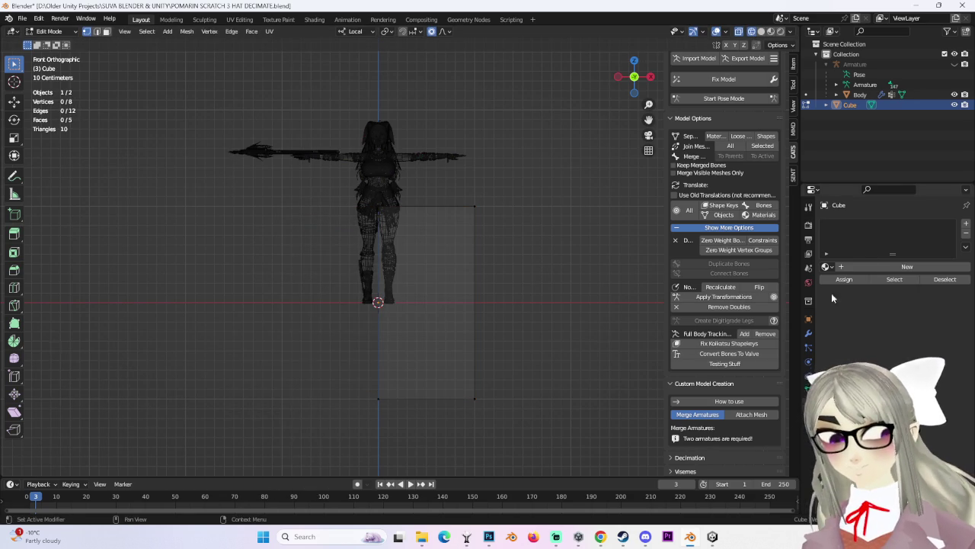
{"action": "left_click", "coordinate": [808, 339]}
{"action": "left_click", "coordinate": [880, 222]}
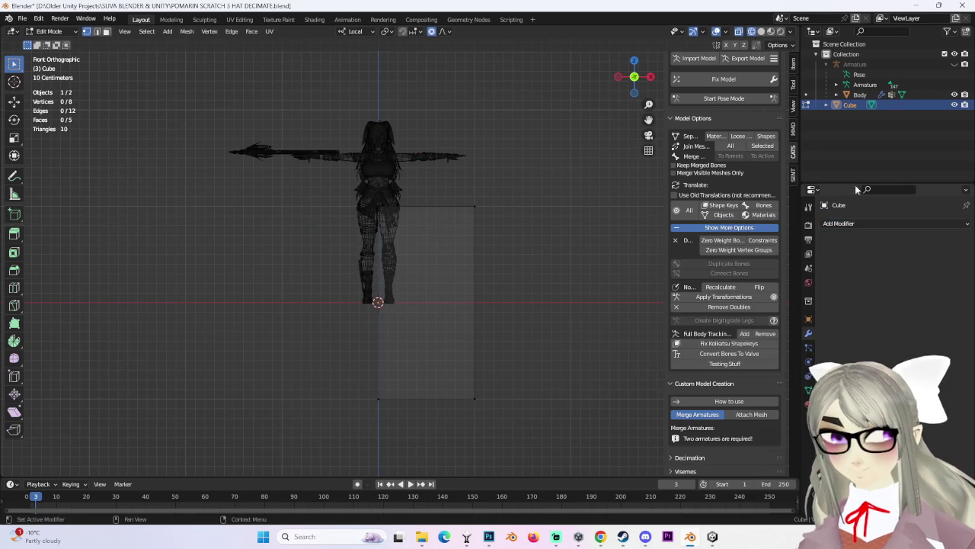
Add a Mirror modifier and flatten the whole mesh along Z.
{"action": "left_click", "coordinate": [875, 222]}
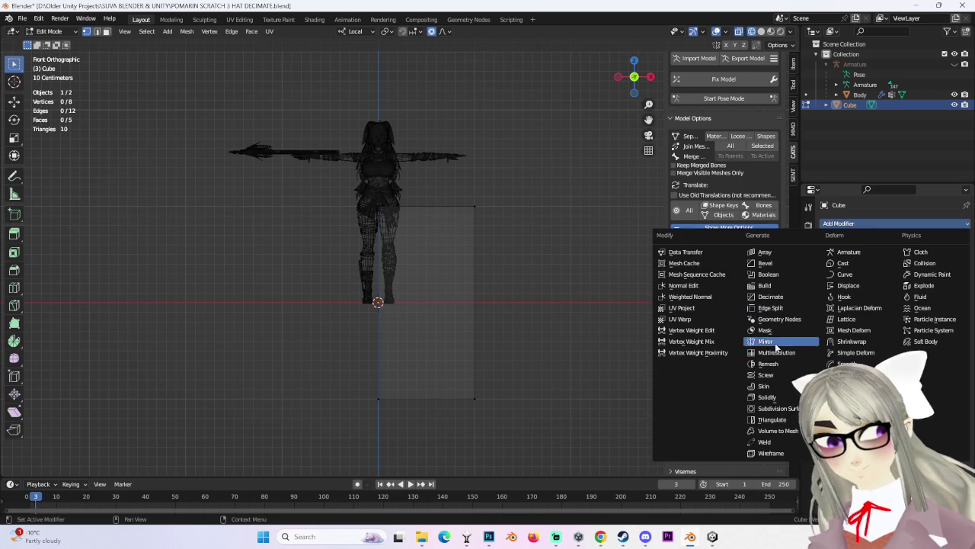
{"action": "left_click", "coordinate": [764, 341]}
{"action": "key", "text": "a"}
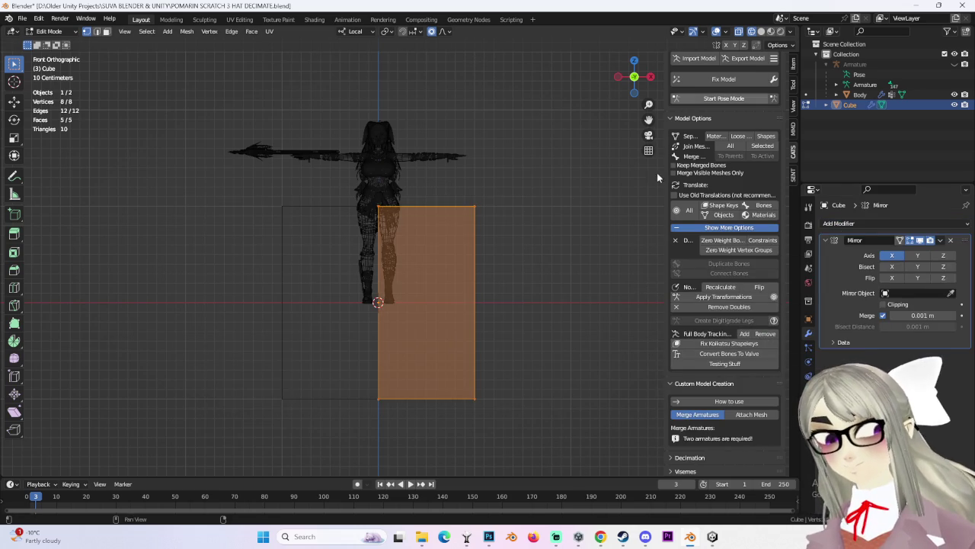
{"action": "middle_click_drag", "start_coordinate": [655, 114], "coordinate": [631, 304]}
{"action": "key", "text": "s"}
{"action": "key", "text": "z"}
{"action": "left_click", "coordinate": [451, 325]}
{"action": "mouse_move", "coordinate": [450, 325]}
{"action": "middle_mouse_down"}
{"action": "mouse_move", "coordinate": [561, 322]}
{"action": "mouse_move", "coordinate": [305, 355]}
{"action": "middle_mouse_up"}
Loop-cut the flattened mesh with 5 evenly centred edge loops.
{"action": "key", "text": "ctrl+r"}
{"action": "scroll", "coordinate": [320, 344], "scroll_direction": "up", "scroll_amount": 2}
{"action": "scroll", "coordinate": [327, 345], "scroll_direction": "up", "scroll_amount": 1}
{"action": "scroll", "coordinate": [334, 345], "scroll_direction": "up", "scroll_amount": 2}
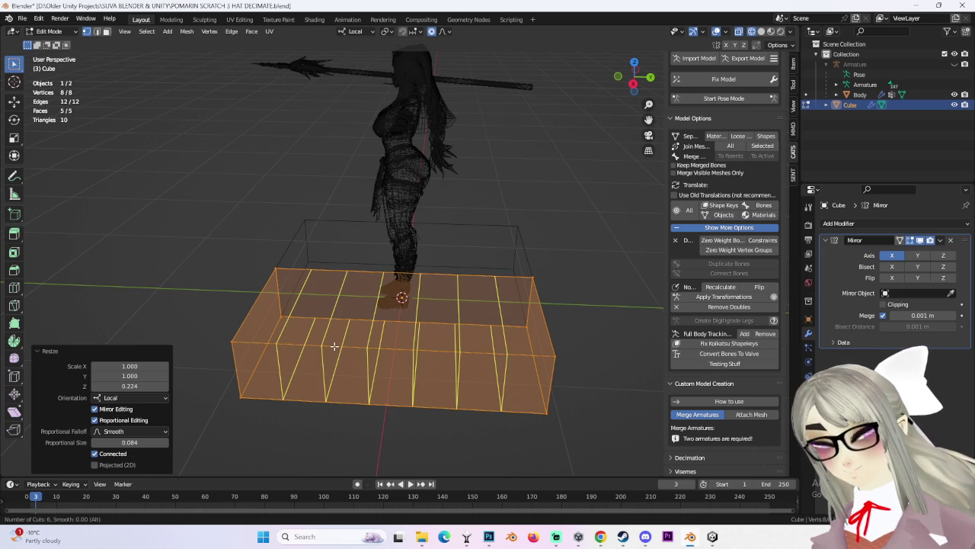
{"action": "left_click", "coordinate": [334, 346]}
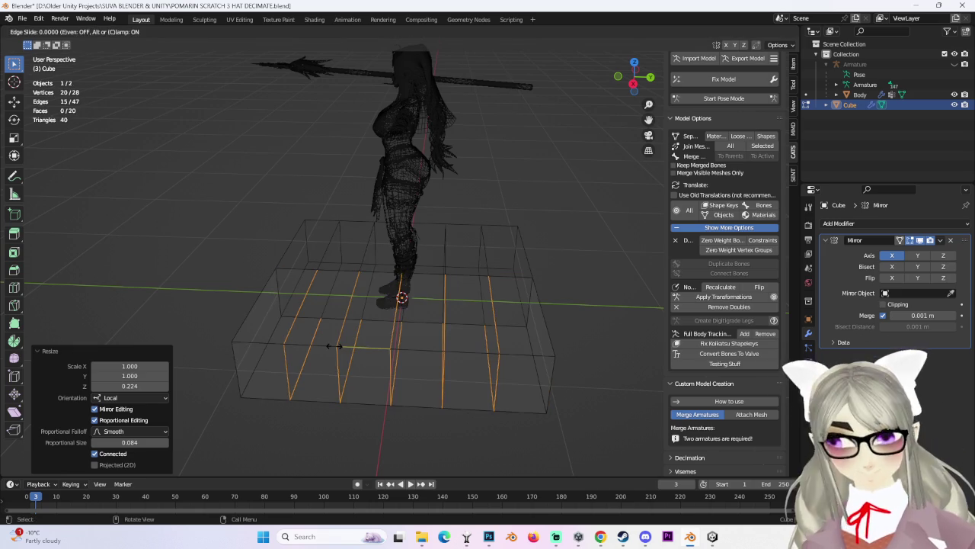
{"action": "right_click", "coordinate": [434, 315]}
Scale the whole mesh along X to narrow it to 0.559.
{"action": "left_click", "coordinate": [633, 82]}
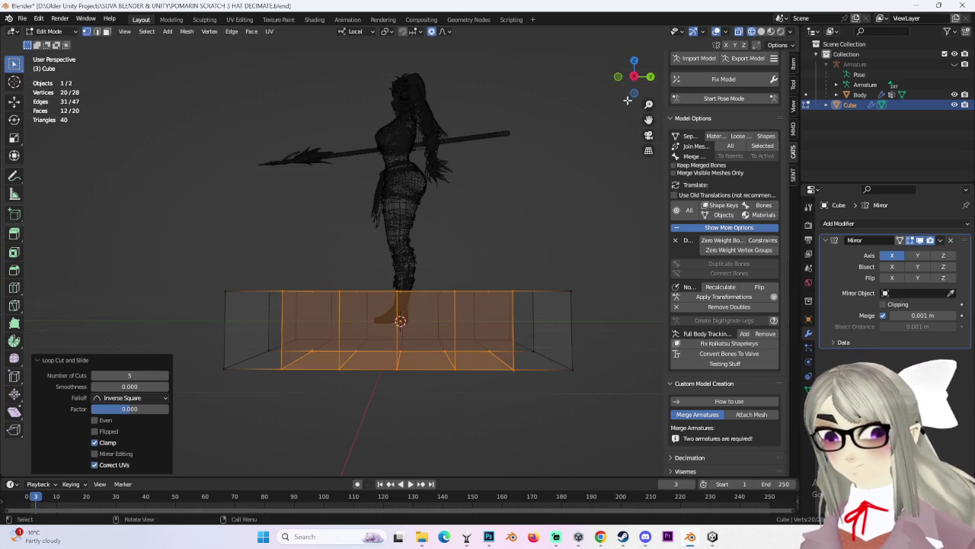
{"action": "left_click", "coordinate": [634, 76]}
{"action": "left_click", "coordinate": [447, 292]}
{"action": "key", "text": "g"}
{"action": "key", "text": "Escape"}
{"action": "middle_click_drag", "start_coordinate": [463, 246], "coordinate": [443, 237]}
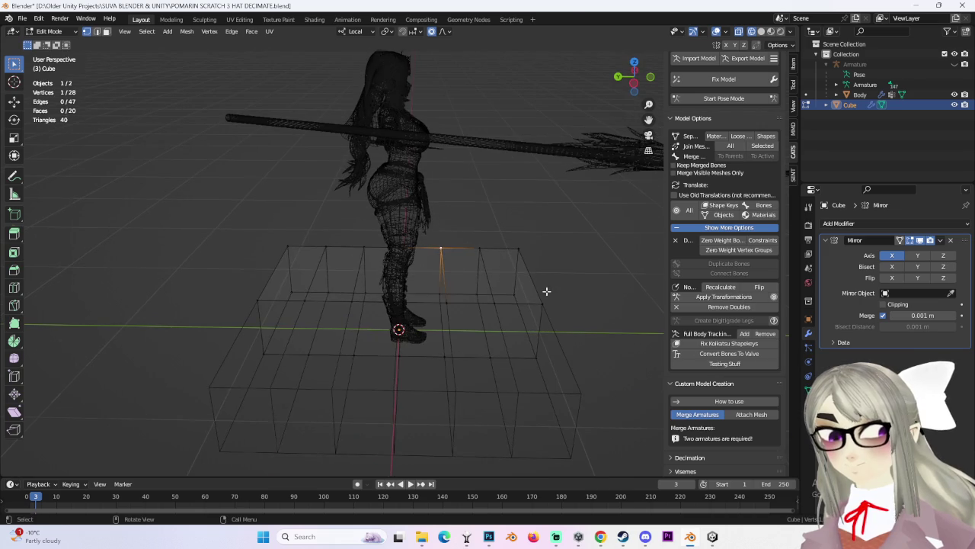
{"action": "middle_click_drag", "start_coordinate": [554, 289], "coordinate": [444, 279]}
{"action": "key", "text": "a"}
{"action": "key", "text": "s"}
{"action": "key", "text": "x"}
{"action": "left_click", "coordinate": [470, 413]}
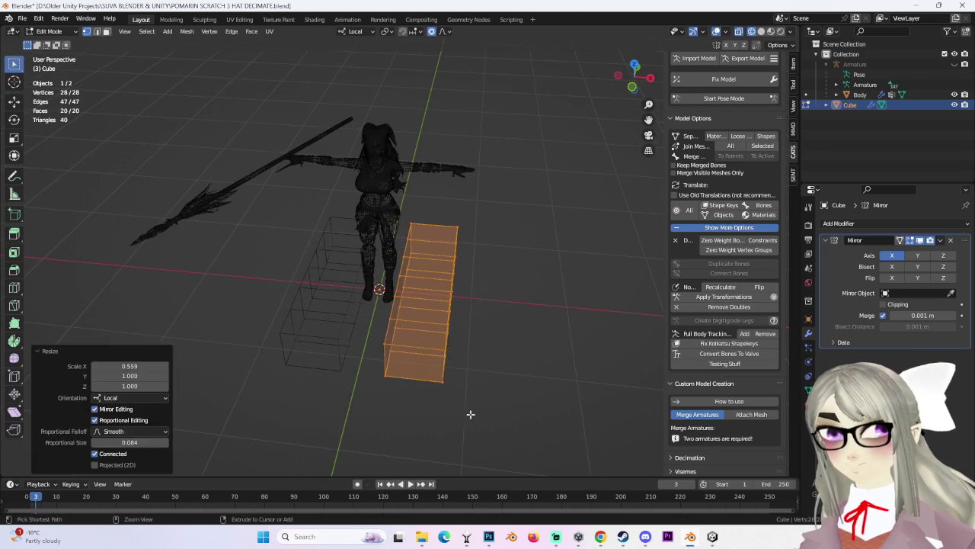
Undo and redo the X-axis narrowing of the mesh.
{"action": "key", "text": "ctrl+z"}
{"action": "key", "text": "s"}
{"action": "key", "text": "x"}
{"action": "left_click", "coordinate": [441, 322]}
{"action": "mouse_move", "coordinate": [441, 323]}
{"action": "middle_mouse_down"}
{"action": "mouse_move", "coordinate": [394, 288]}
{"action": "mouse_move", "coordinate": [285, 244]}
{"action": "middle_mouse_up"}
Select four top vertices and raise them vertically into two peaks.
{"action": "left_click_drag", "start_coordinate": [285, 244], "coordinate": [324, 377]}
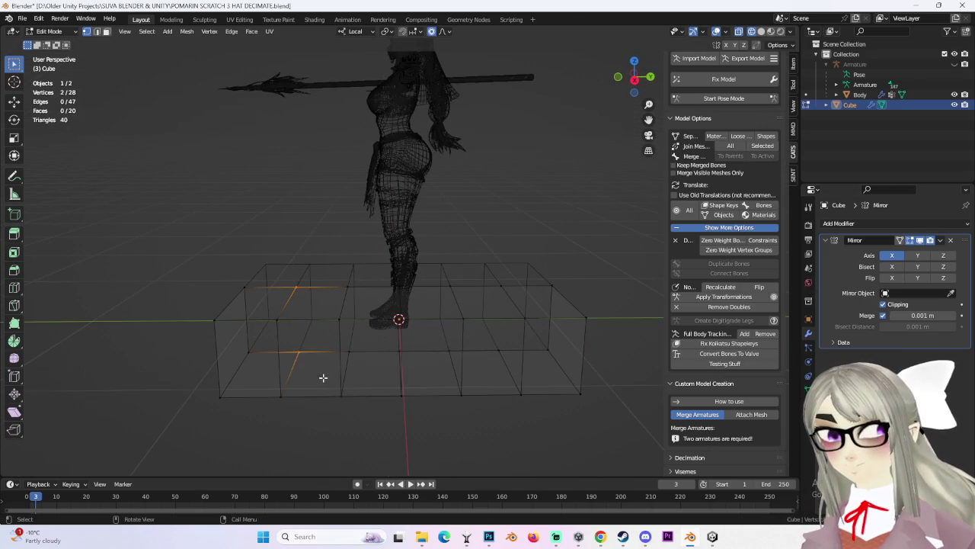
{"action": "left_click_drag", "start_coordinate": [479, 267], "coordinate": [515, 309]}
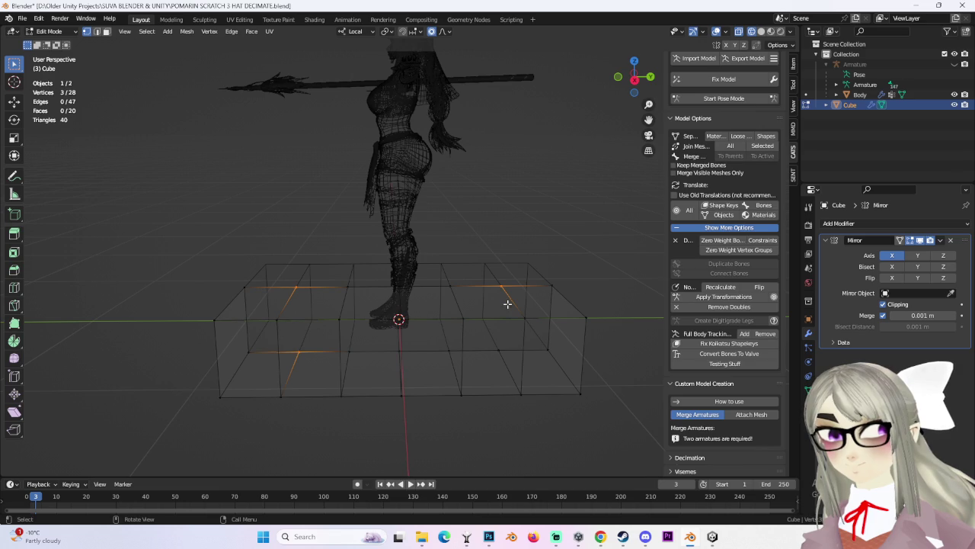
{"action": "left_click", "coordinate": [436, 273], "text": "shift"}
{"action": "key", "text": "g"}
{"action": "right_click", "coordinate": [525, 285]}
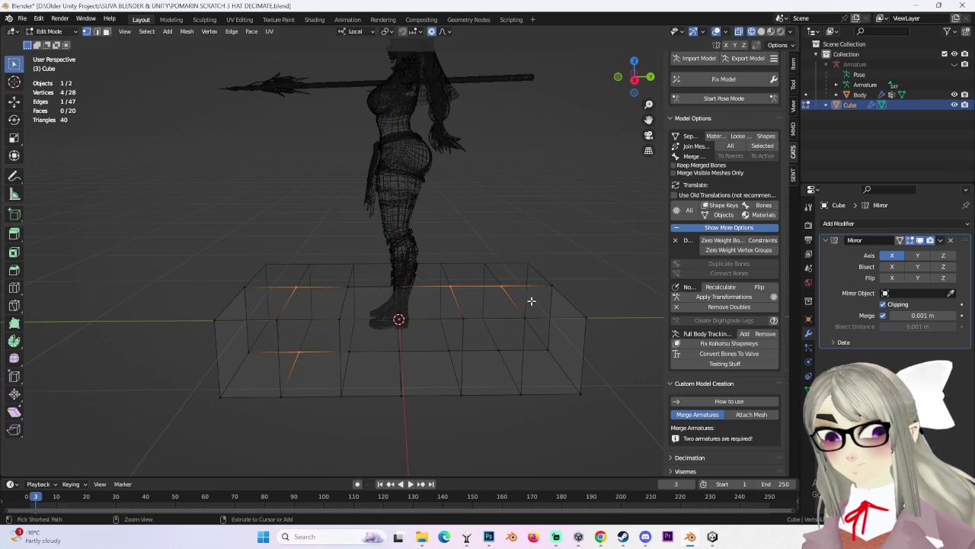
{"action": "middle_click_drag", "start_coordinate": [525, 285], "coordinate": [522, 324]}
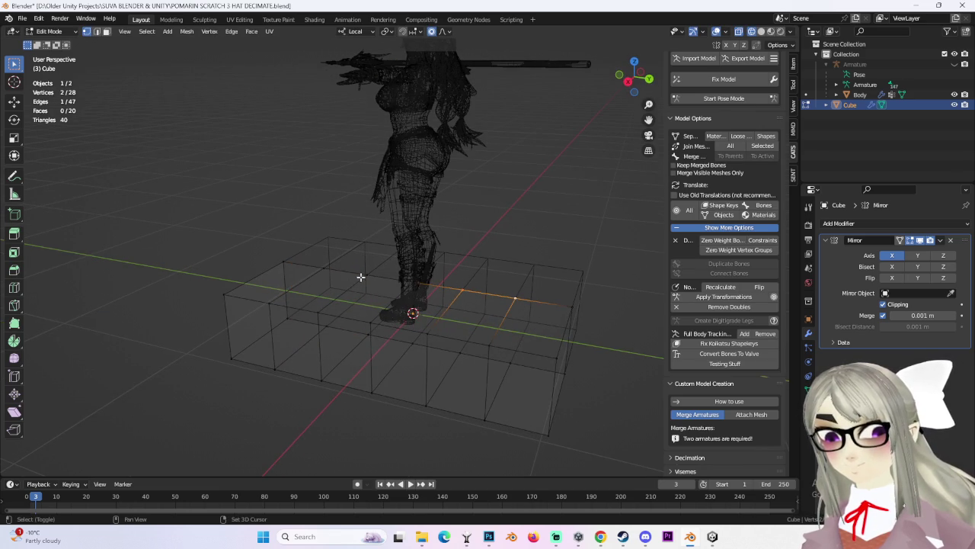
{"action": "left_click", "coordinate": [319, 271], "text": "shift"}
{"action": "middle_click_drag", "start_coordinate": [318, 271], "coordinate": [425, 243]}
{"action": "key", "text": "g"}
{"action": "key", "text": "z"}
{"action": "left_click", "coordinate": [630, 244]}
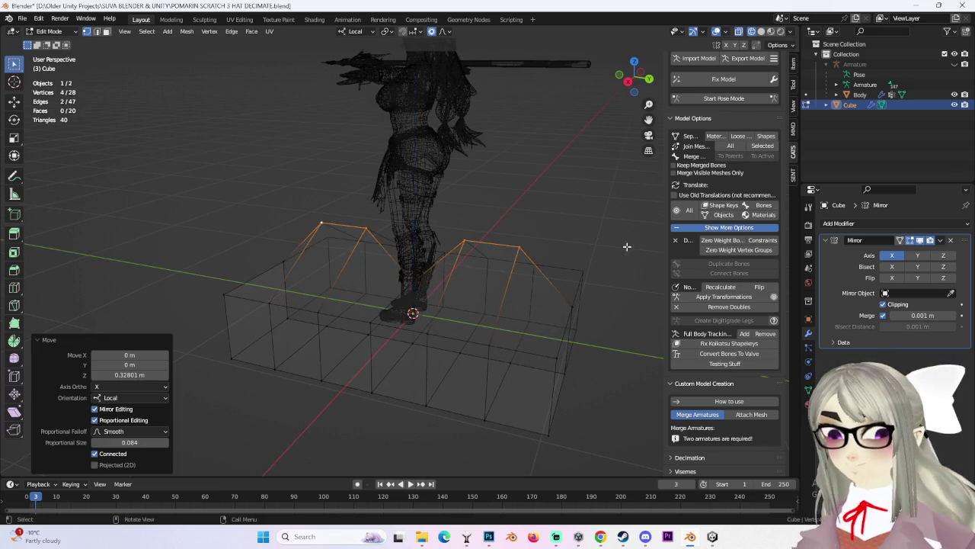
{"action": "middle_click_drag", "start_coordinate": [629, 244], "coordinate": [464, 302]}
Add an edge loop, then move the peak vertices up and shift them sideways along X.
{"action": "mouse_move", "coordinate": [384, 326]}
{"action": "middle_mouse_down"}
{"action": "mouse_move", "coordinate": [383, 315]}
{"action": "mouse_move", "coordinate": [372, 331]}
{"action": "middle_mouse_up"}
{"action": "right_click", "coordinate": [358, 310]}
{"action": "middle_click_drag", "start_coordinate": [476, 272], "coordinate": [420, 348]}
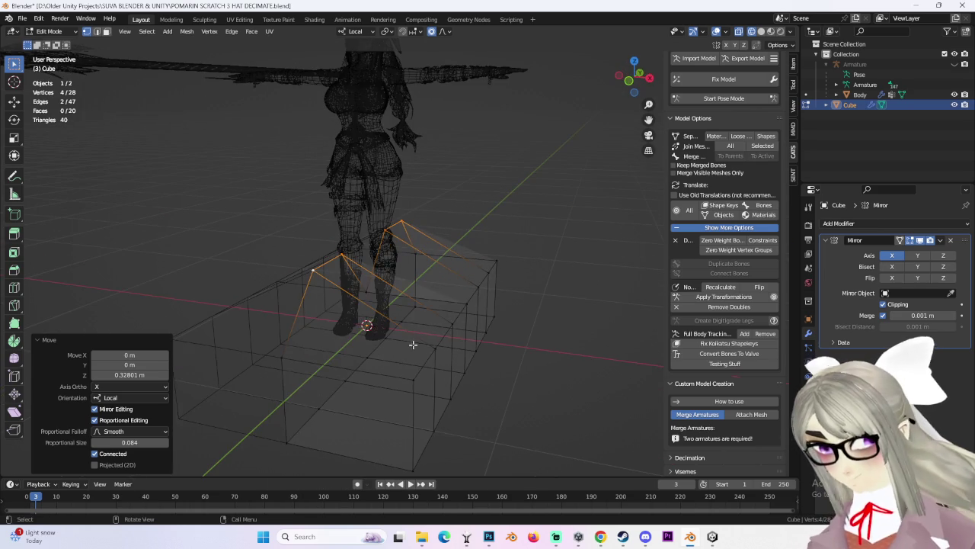
{"action": "key", "text": "ctrl+r"}
{"action": "left_click", "coordinate": [380, 315]}
{"action": "middle_click_drag", "start_coordinate": [574, 332], "coordinate": [474, 327]}
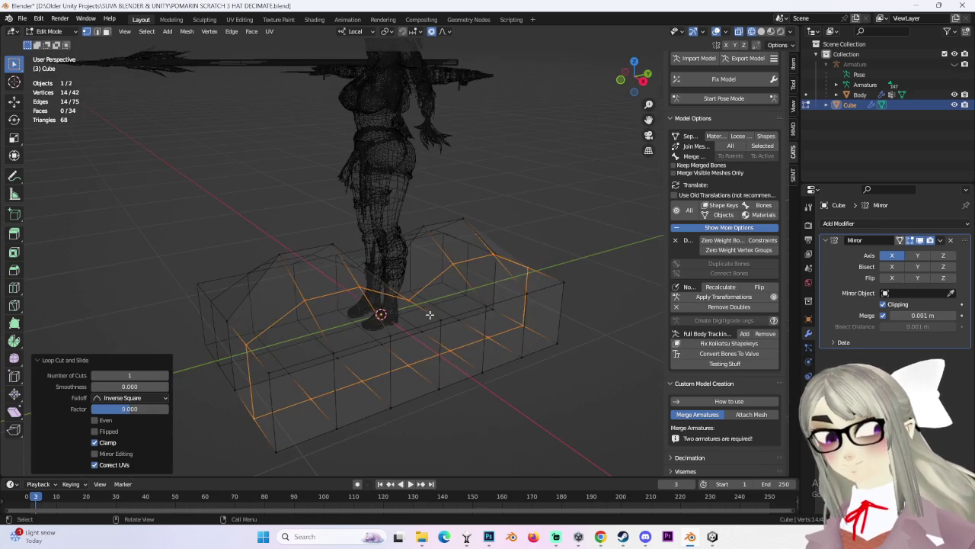
{"action": "left_click", "coordinate": [318, 296]}
{"action": "middle_click_drag", "start_coordinate": [520, 279], "coordinate": [444, 282]}
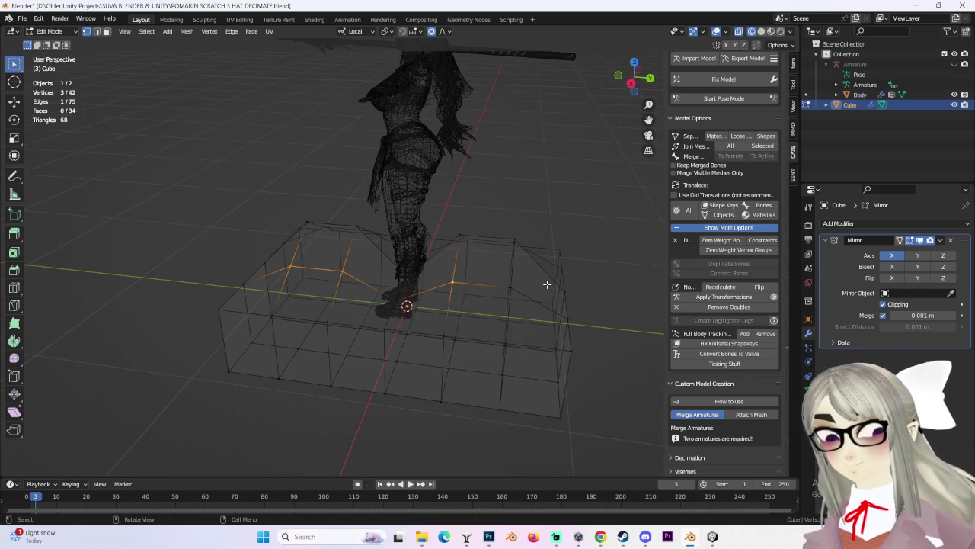
{"action": "mouse_move", "coordinate": [515, 289]}
{"action": "middle_mouse_down"}
{"action": "mouse_move", "coordinate": [586, 257]}
{"action": "mouse_move", "coordinate": [560, 262]}
{"action": "middle_mouse_up"}
{"action": "key", "text": "g"}
{"action": "key", "text": "z"}
{"action": "left_click", "coordinate": [587, 242]}
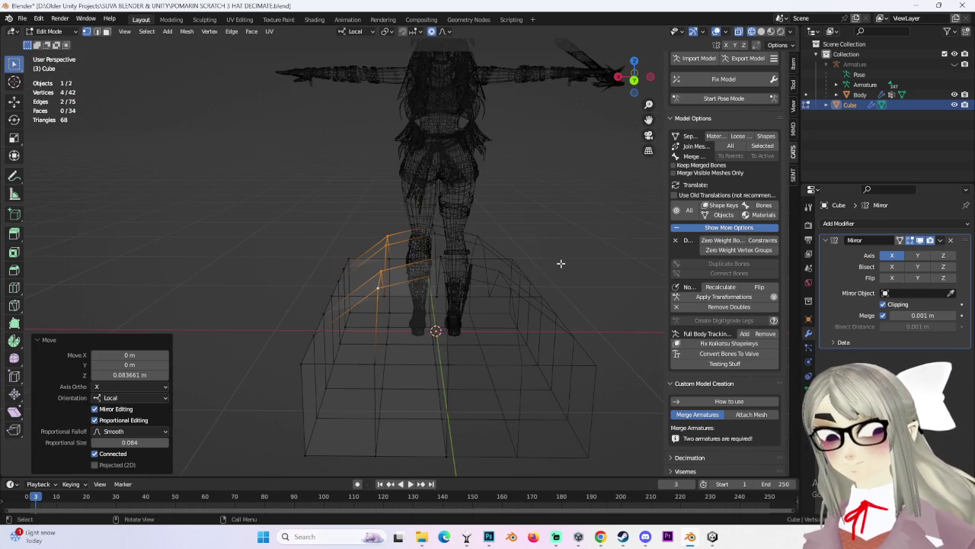
{"action": "key", "text": "g"}
{"action": "key", "text": "x"}
{"action": "left_click", "coordinate": [538, 265]}
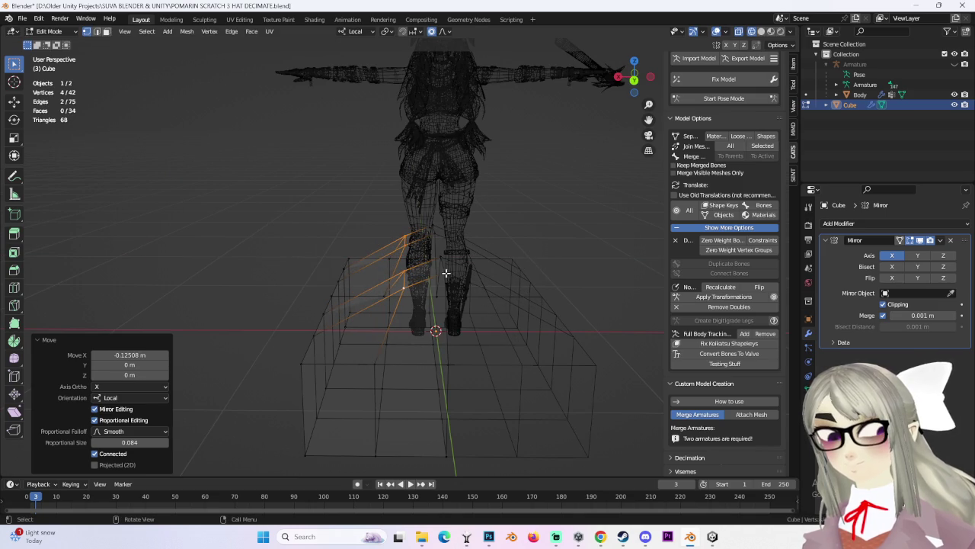
Add another edge loop and raise it slightly along Z.
{"action": "left_click", "coordinate": [423, 281]}
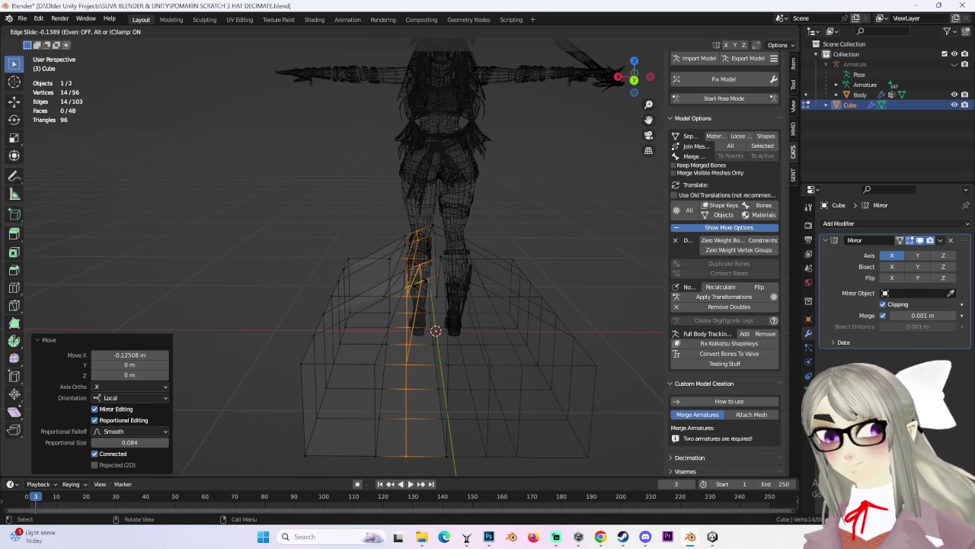
{"action": "left_click", "coordinate": [427, 281]}
{"action": "key", "text": "g"}
{"action": "key", "text": "z"}
{"action": "left_click", "coordinate": [448, 280]}
{"action": "mouse_move", "coordinate": [448, 280]}
{"action": "middle_mouse_down"}
{"action": "mouse_move", "coordinate": [525, 283]}
{"action": "mouse_move", "coordinate": [533, 340]}
{"action": "mouse_move", "coordinate": [579, 300]}
{"action": "mouse_move", "coordinate": [538, 290]}
{"action": "middle_mouse_up"}
Add edge loops near the right end, middle and left end, then raise the peaks slightly.
{"action": "left_click", "coordinate": [535, 287]}
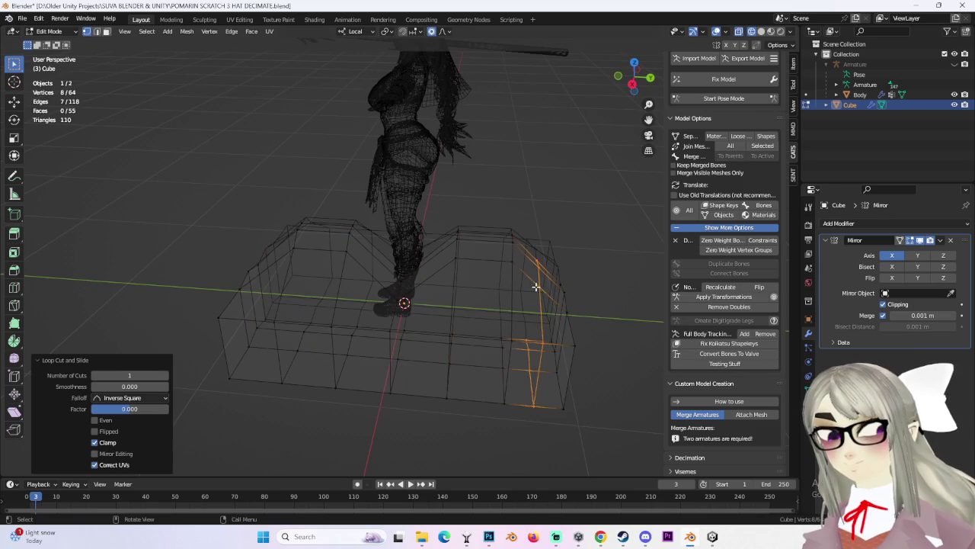
{"action": "key", "text": "ctrl+r"}
{"action": "left_click", "coordinate": [429, 282]}
{"action": "key", "text": "ctrl+r"}
{"action": "left_click", "coordinate": [367, 273]}
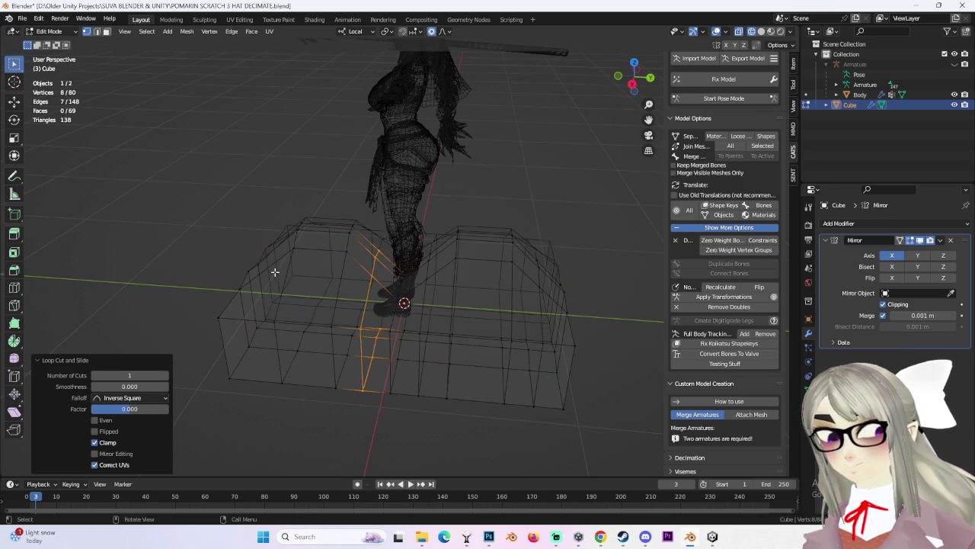
{"action": "left_click", "coordinate": [271, 266]}
{"action": "middle_click_drag", "start_coordinate": [270, 266], "coordinate": [471, 274]}
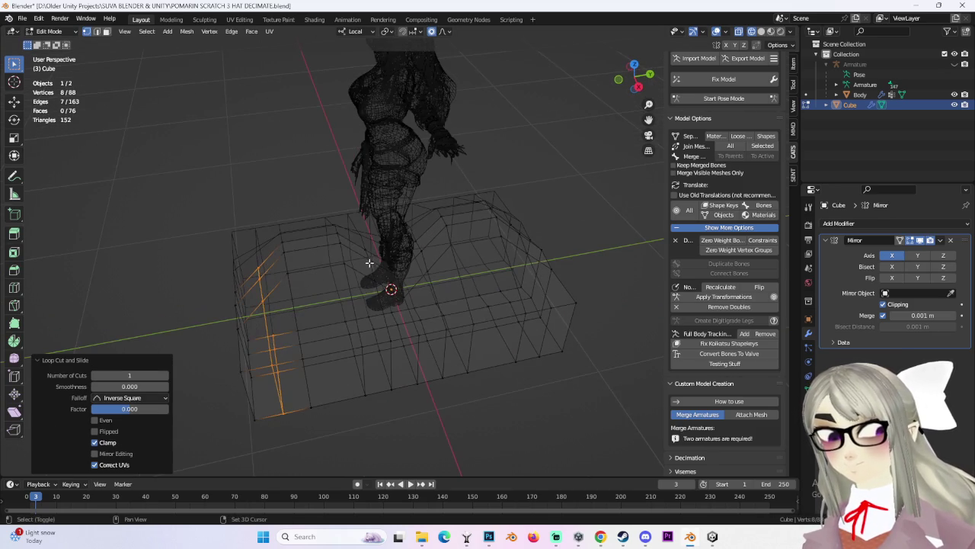
{"action": "mouse_move", "coordinate": [536, 253]}
{"action": "middle_mouse_down"}
{"action": "mouse_move", "coordinate": [549, 259]}
{"action": "mouse_move", "coordinate": [559, 243]}
{"action": "middle_mouse_up"}
{"action": "left_click", "coordinate": [559, 235], "text": "shift"}
{"action": "key", "text": "g"}
{"action": "key", "text": "z"}
{"action": "left_click", "coordinate": [551, 287]}
{"action": "mouse_move", "coordinate": [551, 287]}
{"action": "middle_mouse_down"}
{"action": "mouse_move", "coordinate": [533, 248]}
{"action": "mouse_move", "coordinate": [496, 254]}
{"action": "mouse_move", "coordinate": [540, 258]}
{"action": "middle_mouse_up"}
In Right Ortho view, lower a vertex on the left peak slightly along Z.
{"action": "left_click", "coordinate": [631, 85]}
{"action": "left_click_drag", "start_coordinate": [417, 226], "coordinate": [565, 284]}
{"action": "key", "text": "s"}
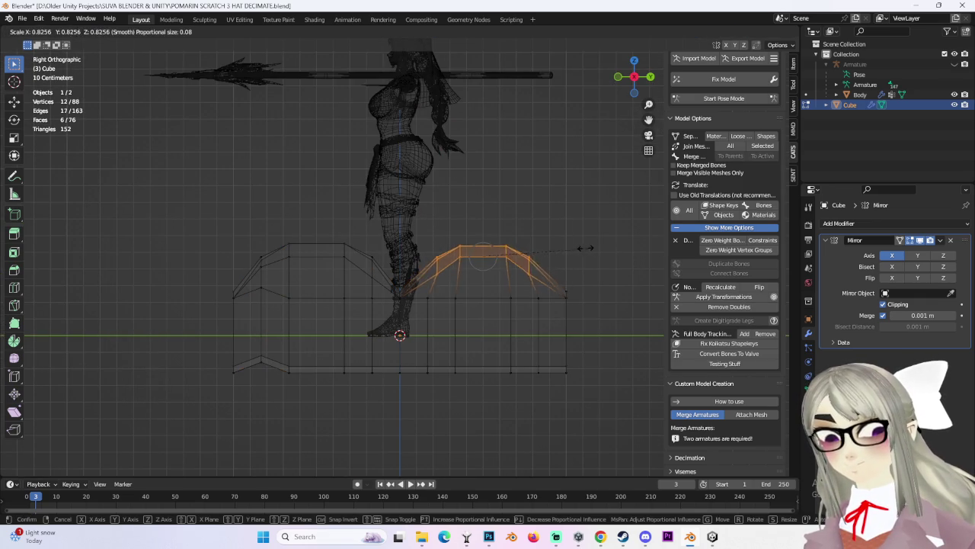
{"action": "right_click", "coordinate": [547, 248]}
{"action": "left_click_drag", "start_coordinate": [214, 207], "coordinate": [292, 221]}
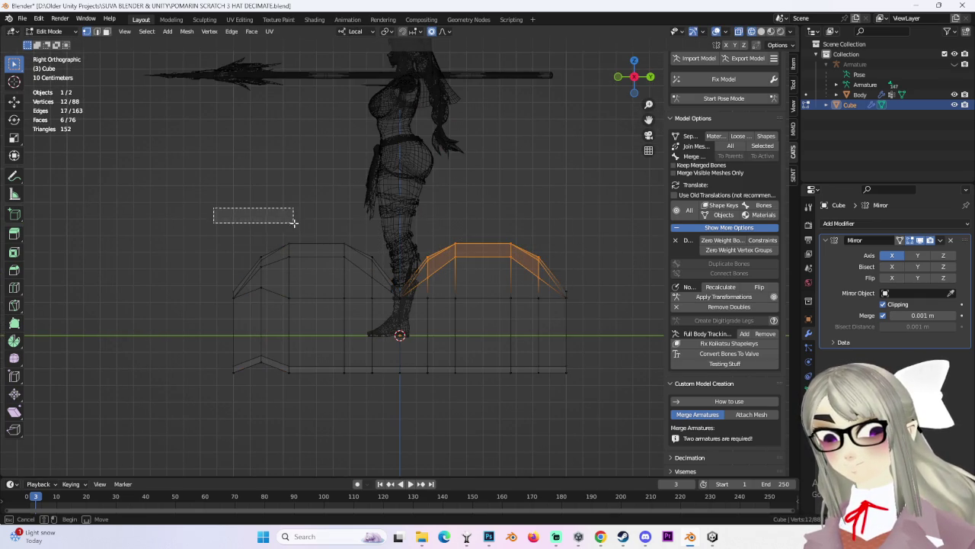
{"action": "left_click", "coordinate": [263, 290]}
{"action": "key", "text": "g"}
{"action": "key", "text": "z"}
{"action": "left_click", "coordinate": [274, 309]}
Scale in the peak tops: left peak to 0.583, right peak to 0.609.
{"action": "mouse_move", "coordinate": [201, 178]}
{"action": "left_mouse_down"}
{"action": "mouse_move", "coordinate": [599, 293]}
{"action": "mouse_move", "coordinate": [388, 280]}
{"action": "left_mouse_up"}
{"action": "key", "text": "s"}
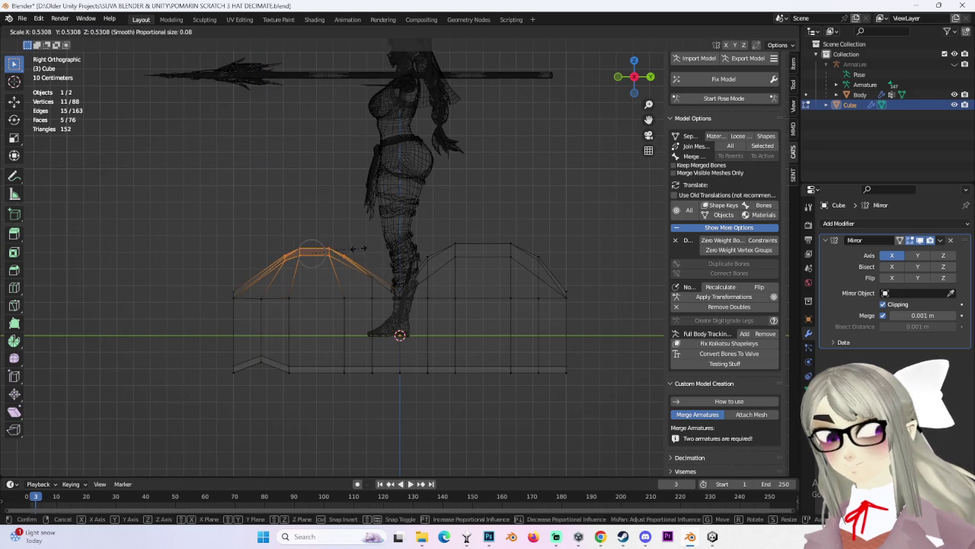
{"action": "left_click", "coordinate": [410, 218]}
{"action": "left_click_drag", "start_coordinate": [410, 218], "coordinate": [588, 268]}
{"action": "key", "text": "s"}
{"action": "left_click", "coordinate": [583, 266]}
Deselect everything and switch back to Object Mode.
{"action": "mouse_move", "coordinate": [583, 266]}
{"action": "middle_mouse_down"}
{"action": "mouse_move", "coordinate": [604, 348]}
{"action": "mouse_move", "coordinate": [642, 251]}
{"action": "mouse_move", "coordinate": [549, 231]}
{"action": "mouse_move", "coordinate": [534, 181]}
{"action": "mouse_move", "coordinate": [566, 202]}
{"action": "mouse_move", "coordinate": [488, 190]}
{"action": "mouse_move", "coordinate": [564, 175]}
{"action": "mouse_move", "coordinate": [595, 152]}
{"action": "middle_mouse_up"}
{"action": "key", "text": "alt+a"}
{"action": "left_click", "coordinate": [50, 31]}
{"action": "left_click", "coordinate": [47, 43]}
{"action": "key", "text": "alt+a"}
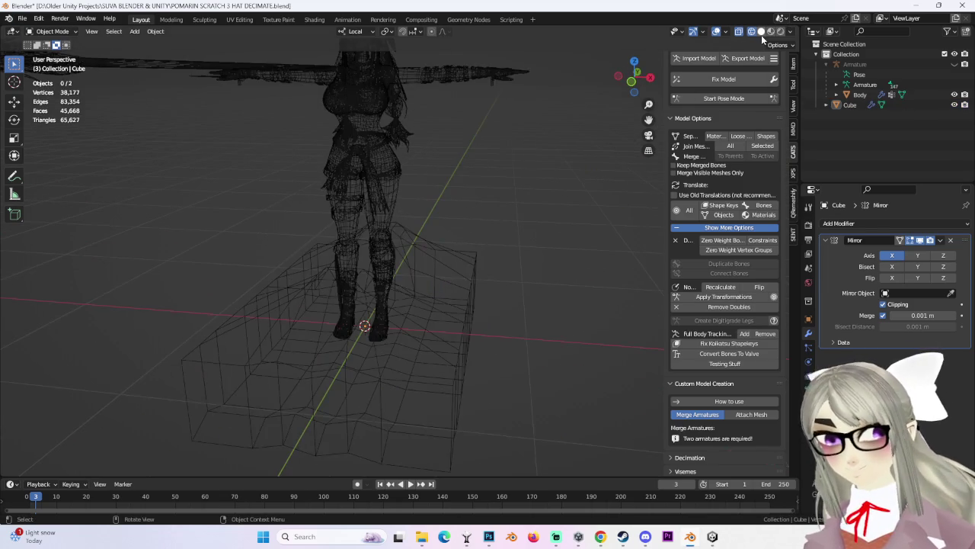
In solid shading, select the hat base and add a Subdivision Surface modifier.
{"action": "left_click", "coordinate": [760, 32]}
{"action": "mouse_move", "coordinate": [622, 261]}
{"action": "middle_mouse_down"}
{"action": "mouse_move", "coordinate": [666, 248]}
{"action": "mouse_move", "coordinate": [559, 279]}
{"action": "mouse_move", "coordinate": [564, 291]}
{"action": "mouse_move", "coordinate": [490, 271]}
{"action": "mouse_move", "coordinate": [418, 307]}
{"action": "mouse_move", "coordinate": [455, 323]}
{"action": "mouse_move", "coordinate": [325, 99]}
{"action": "middle_mouse_up"}
{"action": "left_click", "coordinate": [490, 271]}
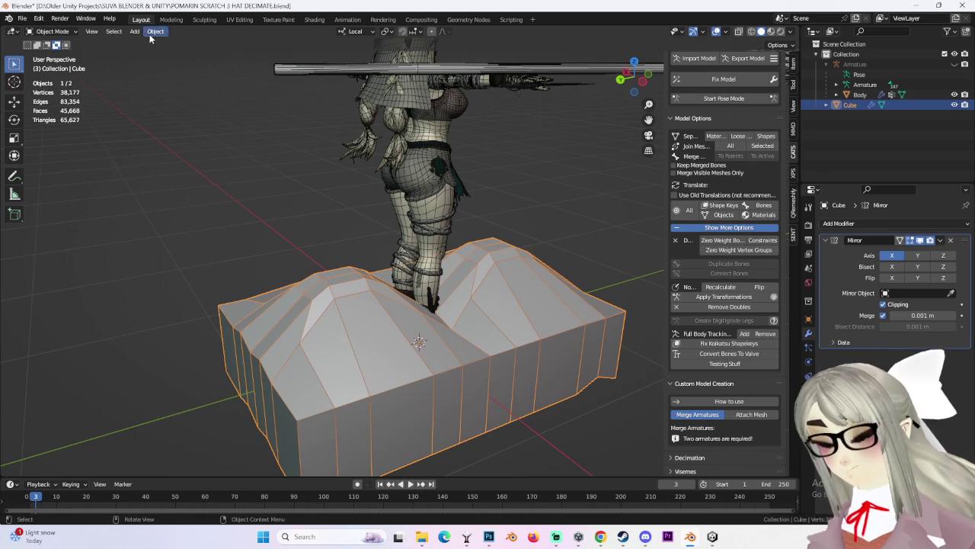
{"action": "left_click", "coordinate": [911, 224]}
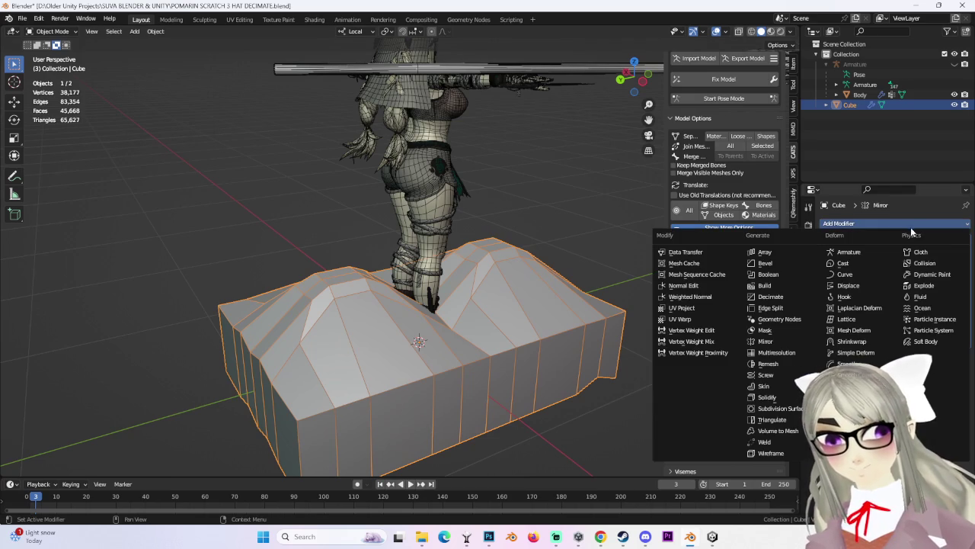
{"action": "left_click", "coordinate": [796, 409]}
Apply the Mirror and Subdivision modifiers to the hat mesh with Ctrl+A.
{"action": "middle_click_drag", "start_coordinate": [504, 298], "coordinate": [579, 232]}
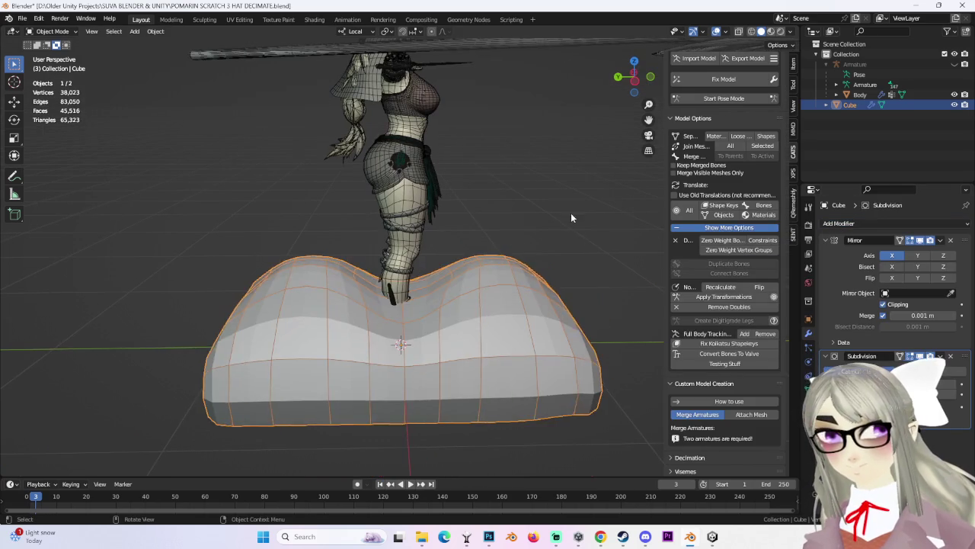
{"action": "left_click", "coordinate": [578, 232]}
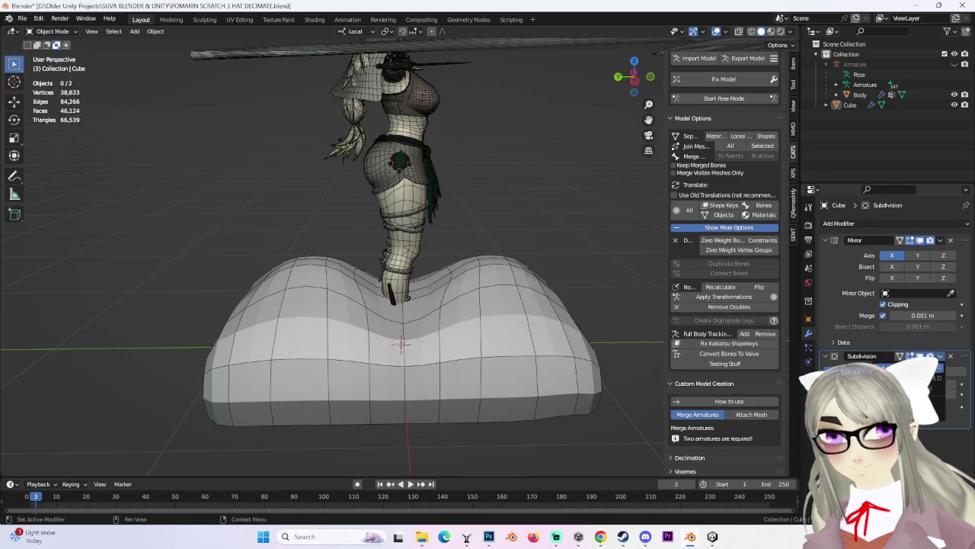
{"action": "key", "text": "ctrl+a"}
{"action": "left_click", "coordinate": [940, 240]}
{"action": "left_click", "coordinate": [907, 256]}
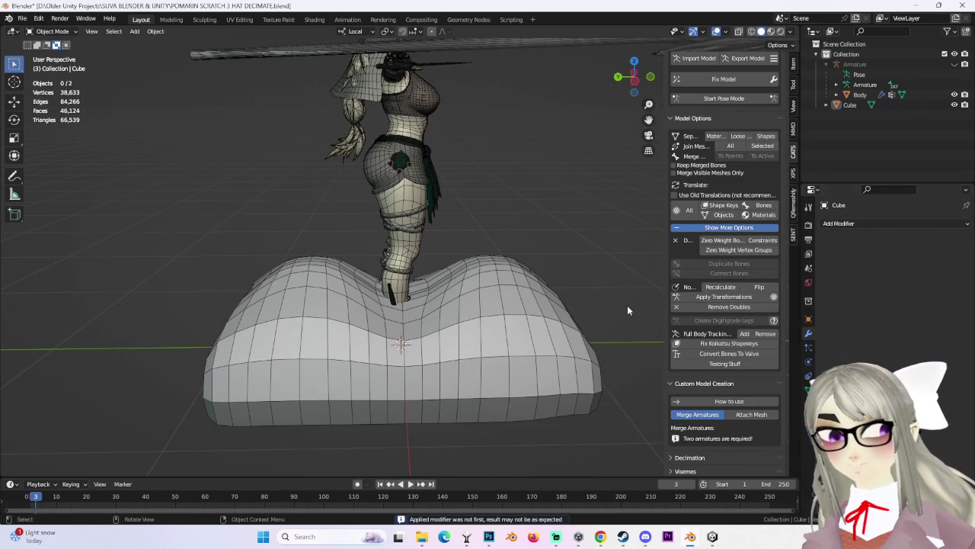
Apply Shade Smooth to the hat base from the Object menu.
{"action": "middle_click_drag", "start_coordinate": [627, 305], "coordinate": [616, 169]}
{"action": "left_click", "coordinate": [636, 82]}
{"action": "left_click", "coordinate": [650, 76]}
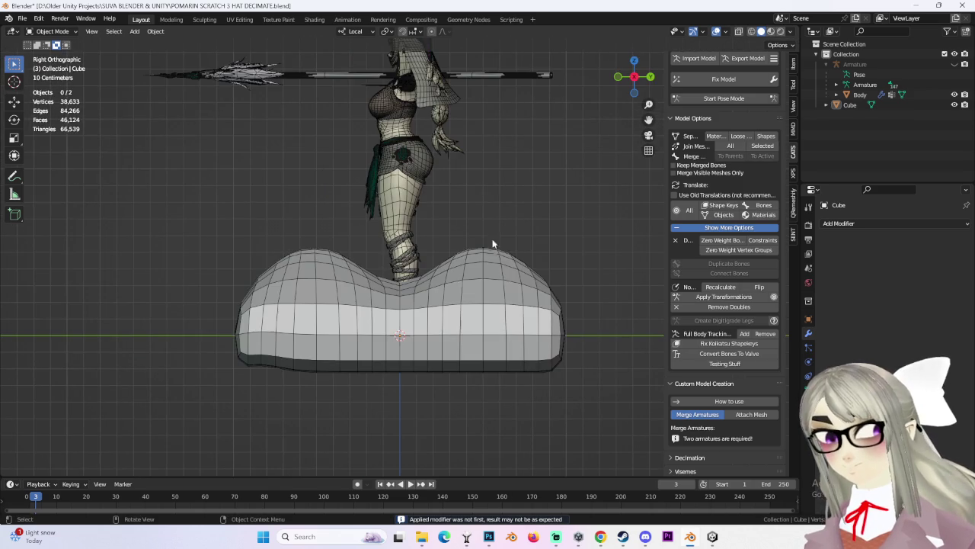
{"action": "left_click", "coordinate": [155, 31]}
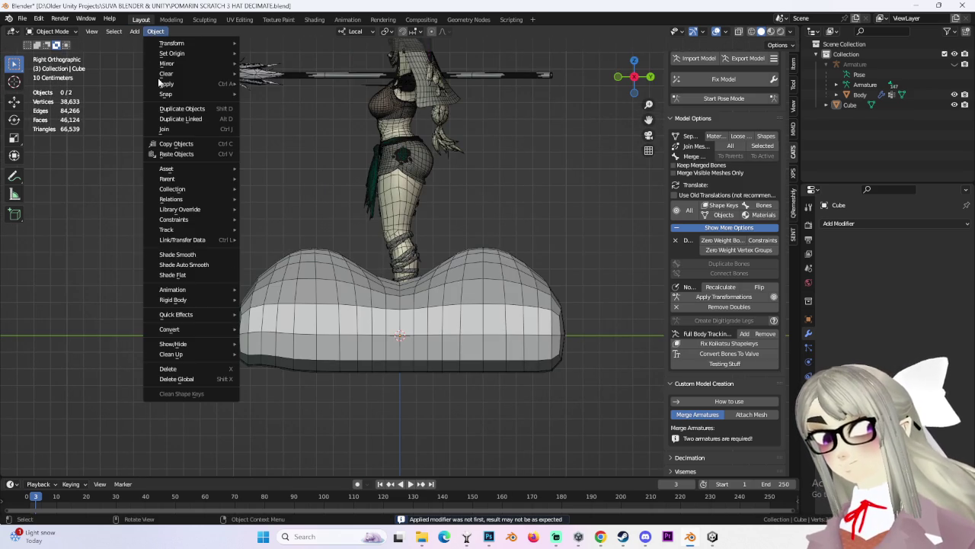
{"action": "left_click", "coordinate": [221, 255]}
Reselect the hat base and switch it into Edit Mode.
{"action": "left_click", "coordinate": [343, 255]}
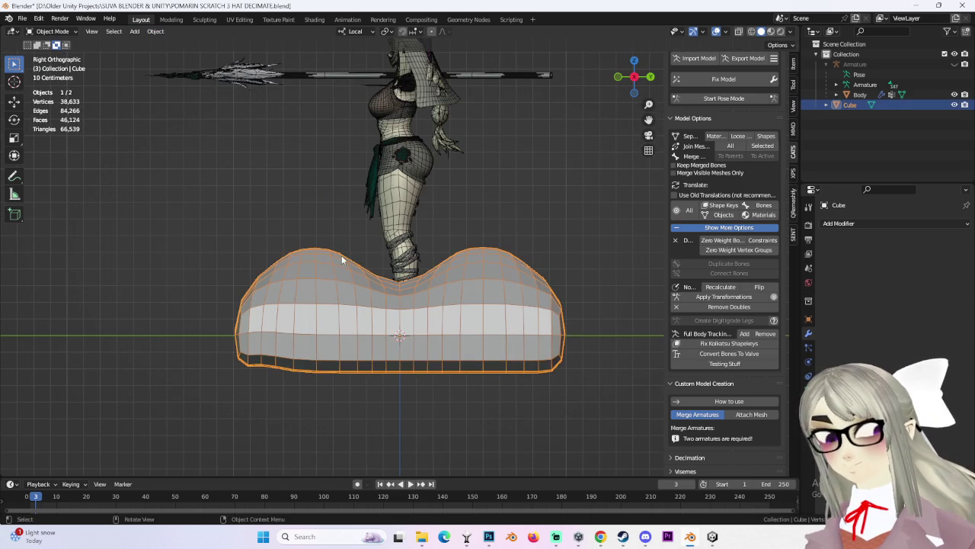
{"action": "left_click", "coordinate": [52, 32]}
{"action": "left_click", "coordinate": [46, 54]}
{"action": "mouse_move", "coordinate": [415, 223]}
{"action": "middle_mouse_down"}
{"action": "mouse_move", "coordinate": [435, 279]}
{"action": "mouse_move", "coordinate": [507, 261]}
{"action": "mouse_move", "coordinate": [446, 224]}
{"action": "middle_mouse_up"}
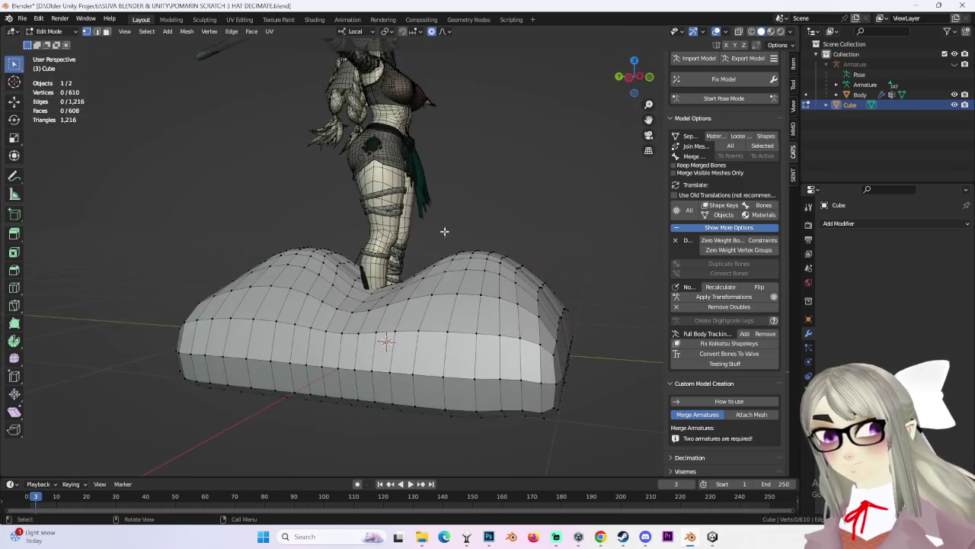
Select one peak's ridge vertices and try raising them vertically, undoing or cancelling each attempt.
{"action": "left_click_drag", "start_coordinate": [446, 224], "coordinate": [533, 286]}
{"action": "key", "text": "g"}
{"action": "key", "text": "z"}
{"action": "left_click", "coordinate": [534, 221]}
{"action": "key", "text": "ctrl+z"}
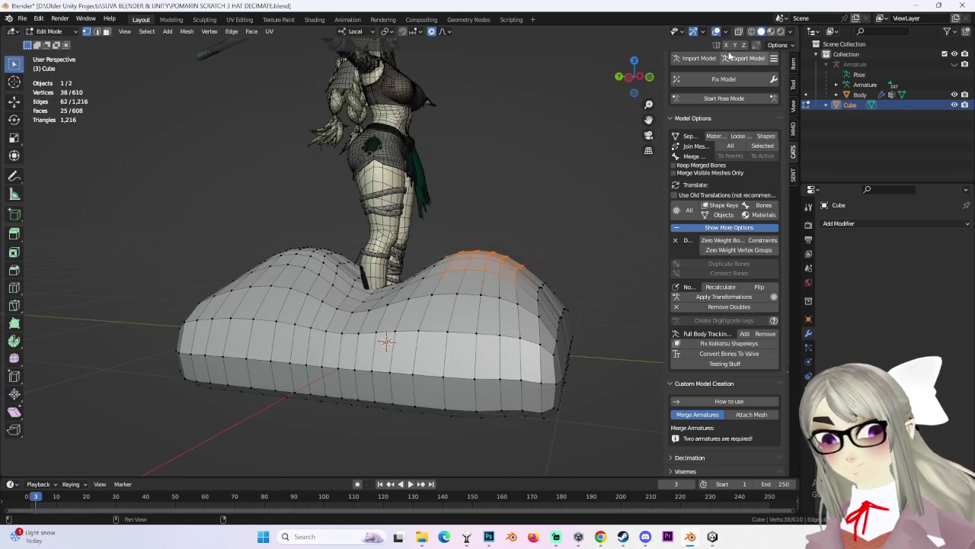
{"action": "key", "text": "g"}
{"action": "key", "text": "z"}
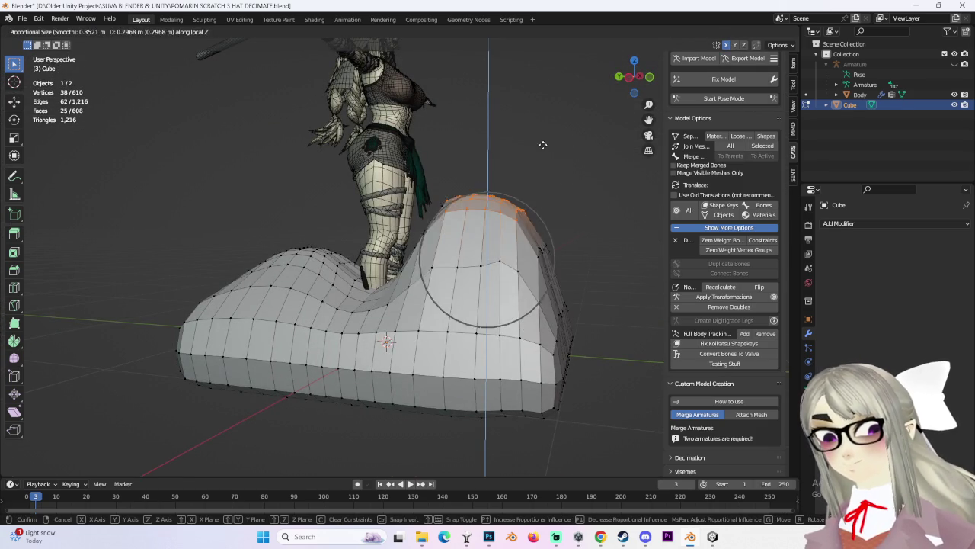
{"action": "key", "text": "Escape"}
{"action": "key", "text": "g"}
{"action": "key", "text": "z"}
{"action": "left_click", "coordinate": [498, 174]}
{"action": "key", "text": "ctrl+z"}
{"action": "key", "text": "g"}
{"action": "key", "text": "z"}
{"action": "key", "text": "Escape"}
Raise both peak ridges upward along Z with soft proportional falloff.
{"action": "middle_click_drag", "start_coordinate": [579, 137], "coordinate": [403, 173]}
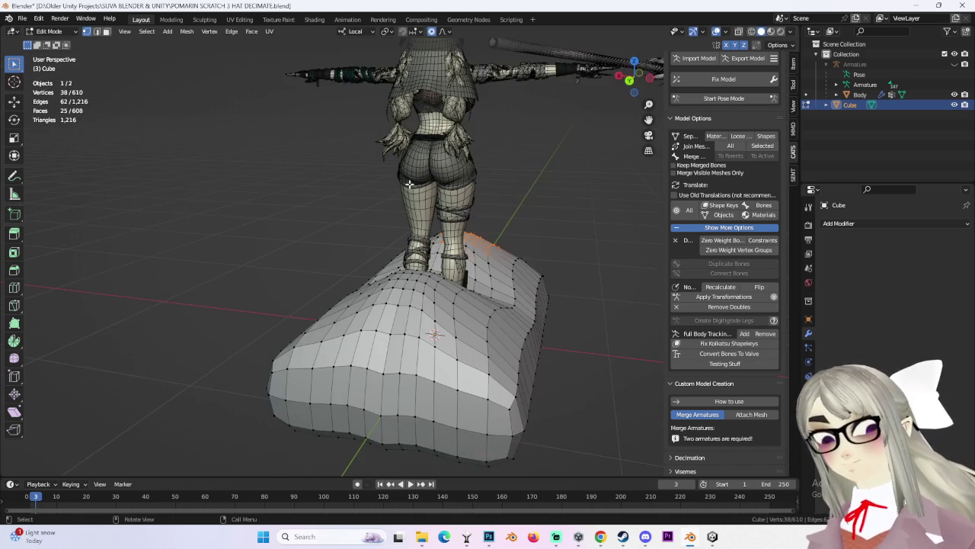
{"action": "middle_click_drag", "start_coordinate": [496, 233], "coordinate": [345, 279]}
{"action": "mouse_move", "coordinate": [497, 269]}
{"action": "middle_mouse_down"}
{"action": "mouse_move", "coordinate": [475, 251]}
{"action": "mouse_move", "coordinate": [579, 201]}
{"action": "mouse_move", "coordinate": [567, 195]}
{"action": "middle_mouse_up"}
{"action": "key", "text": "g"}
{"action": "key", "text": "z"}
{"action": "left_click", "coordinate": [496, 229]}
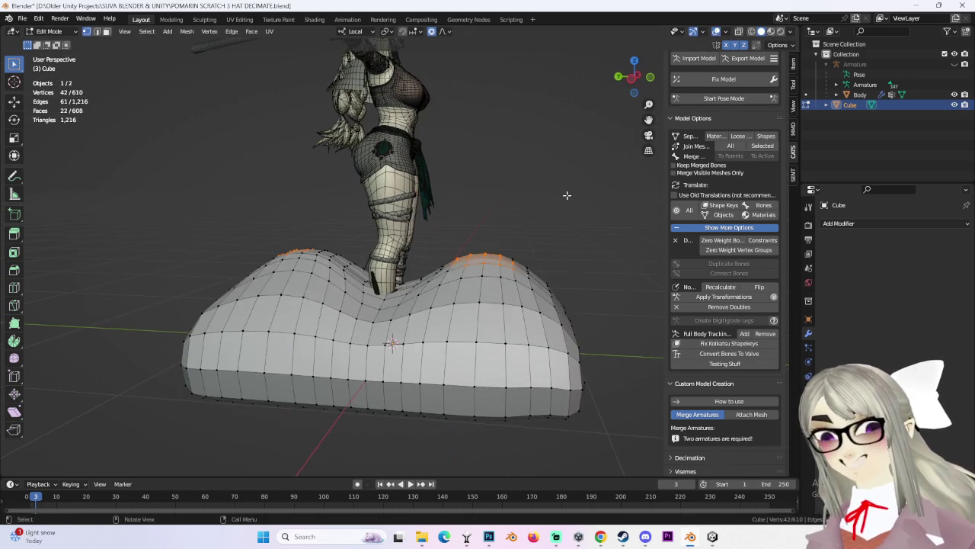
{"action": "key", "text": "g"}
{"action": "left_click", "coordinate": [574, 150]}
{"action": "key", "text": "alt+a"}
In a see-through back view, narrow the whole hat to 0.781 along X.
{"action": "mouse_move", "coordinate": [575, 150]}
{"action": "middle_mouse_down"}
{"action": "mouse_move", "coordinate": [502, 183]}
{"action": "mouse_move", "coordinate": [531, 209]}
{"action": "mouse_move", "coordinate": [624, 133]}
{"action": "middle_mouse_up"}
{"action": "left_click", "coordinate": [634, 74]}
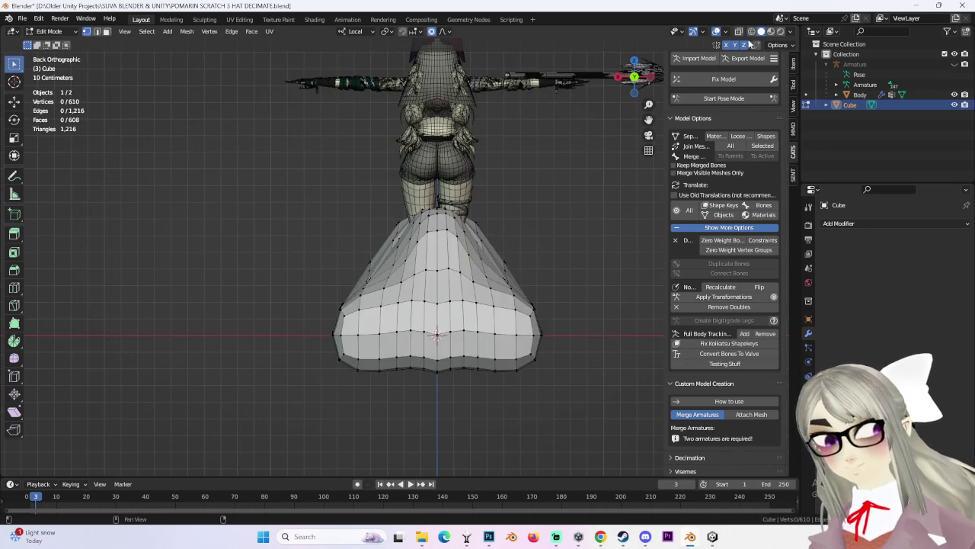
{"action": "left_click", "coordinate": [738, 31]}
{"action": "key", "text": "a"}
{"action": "key", "text": "s"}
{"action": "key", "text": "x"}
{"action": "left_click", "coordinate": [553, 354]}
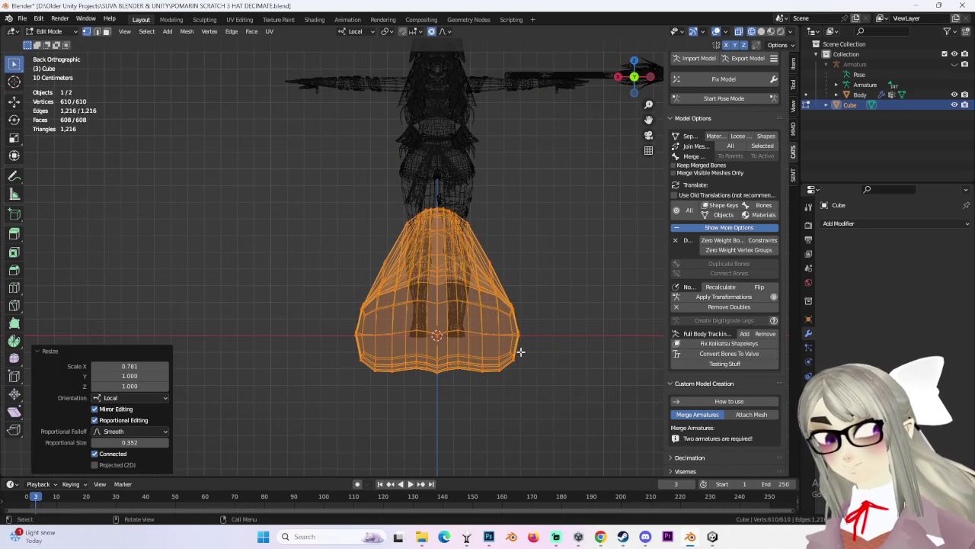
Flatten the hat's bottom band to zero height with S Z 0, saving the file.
{"action": "left_click_drag", "start_coordinate": [317, 345], "coordinate": [620, 440]}
{"action": "key", "text": "s"}
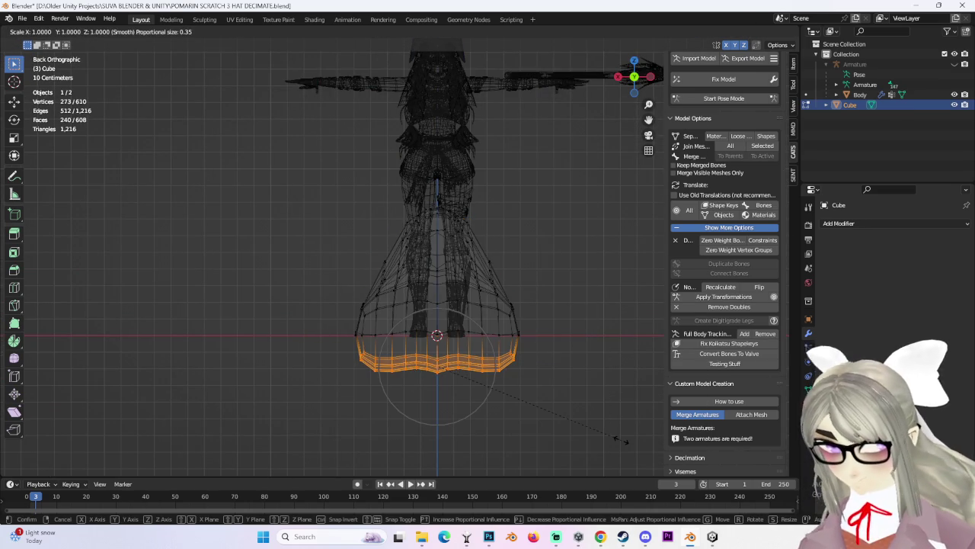
{"action": "key", "text": "y"}
{"action": "key", "text": "0"}
{"action": "key", "text": "Return"}
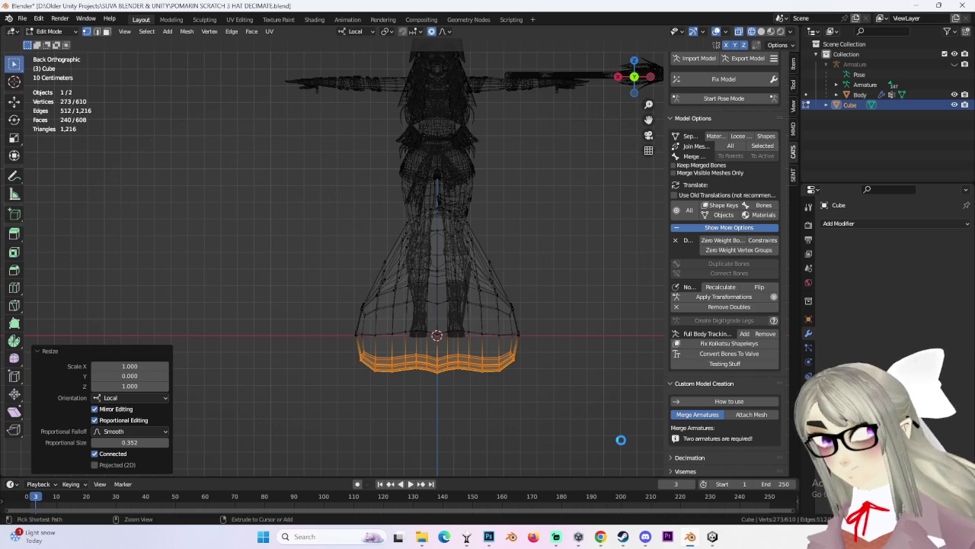
{"action": "key", "text": "ctrl+s"}
{"action": "key", "text": "s"}
{"action": "key", "text": "z"}
{"action": "key", "text": "0"}
{"action": "key", "text": "Return"}
Shrink the whole hat mesh uniformly to 0.524.
{"action": "mouse_move", "coordinate": [579, 369]}
{"action": "middle_mouse_down"}
{"action": "mouse_move", "coordinate": [583, 414]}
{"action": "mouse_move", "coordinate": [621, 330]}
{"action": "middle_mouse_up"}
{"action": "key", "text": "a"}
{"action": "key", "text": "s"}
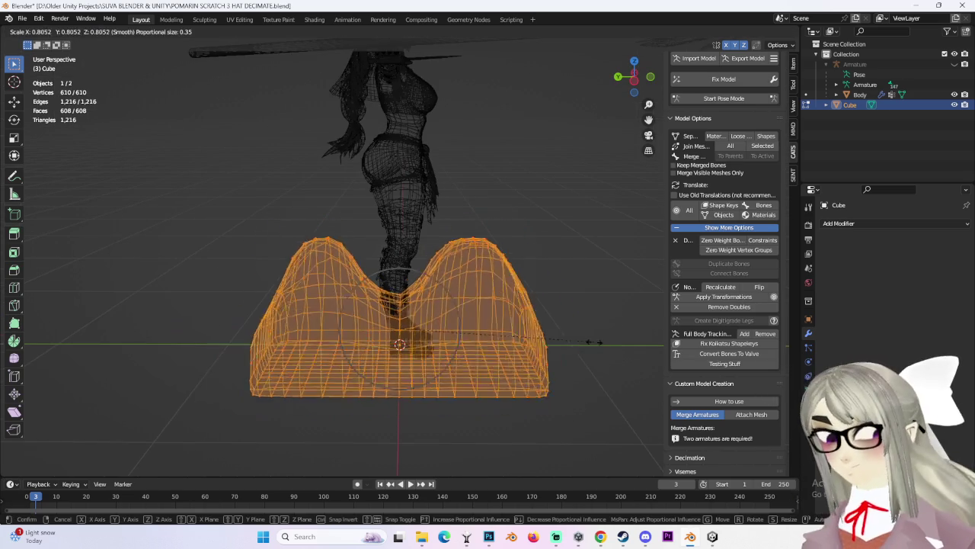
{"action": "left_click", "coordinate": [630, 224]}
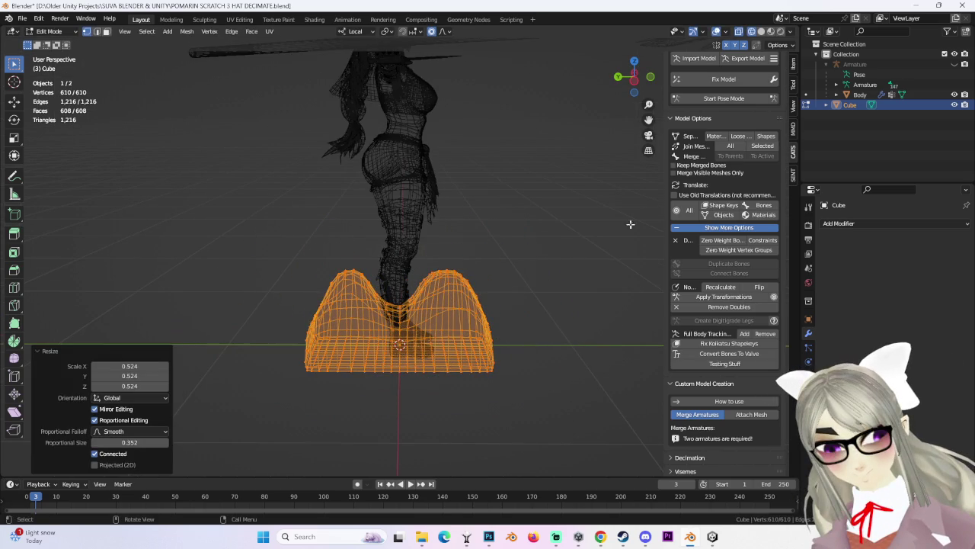
Deselect everything, return to Object Mode and turn off X-ray display.
{"action": "left_click", "coordinate": [634, 89]}
{"action": "key", "text": "alt+a"}
{"action": "mouse_move", "coordinate": [225, 217]}
{"action": "middle_mouse_down"}
{"action": "mouse_move", "coordinate": [590, 261]}
{"action": "mouse_move", "coordinate": [529, 310]}
{"action": "middle_mouse_up"}
{"action": "left_click", "coordinate": [66, 32]}
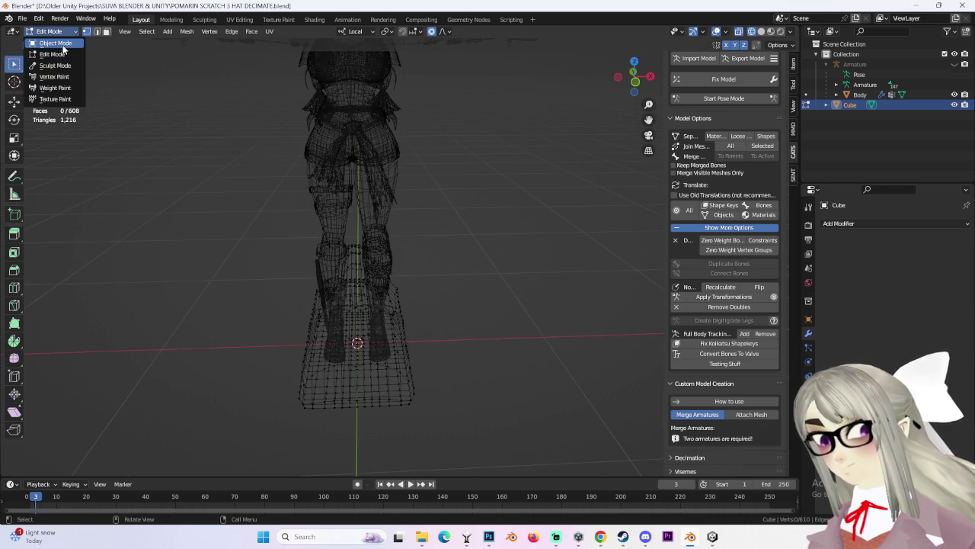
{"action": "left_click", "coordinate": [47, 42]}
{"action": "left_click", "coordinate": [760, 32]}
{"action": "middle_click_drag", "start_coordinate": [328, 190], "coordinate": [384, 186]}
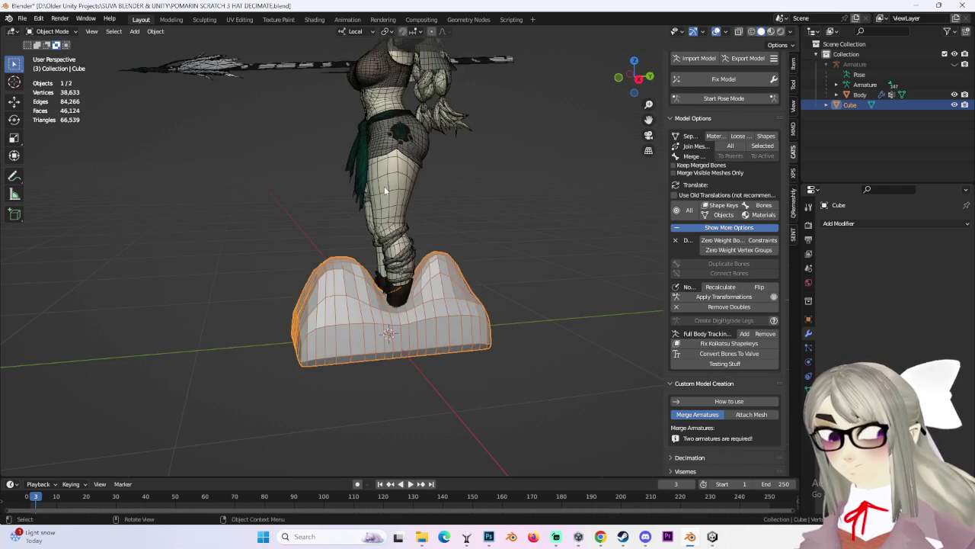
Duplicate the Body mesh and armature in place, hide the originals, and select Armature.001.
{"action": "left_click", "coordinate": [418, 182]}
{"action": "key", "text": "h"}
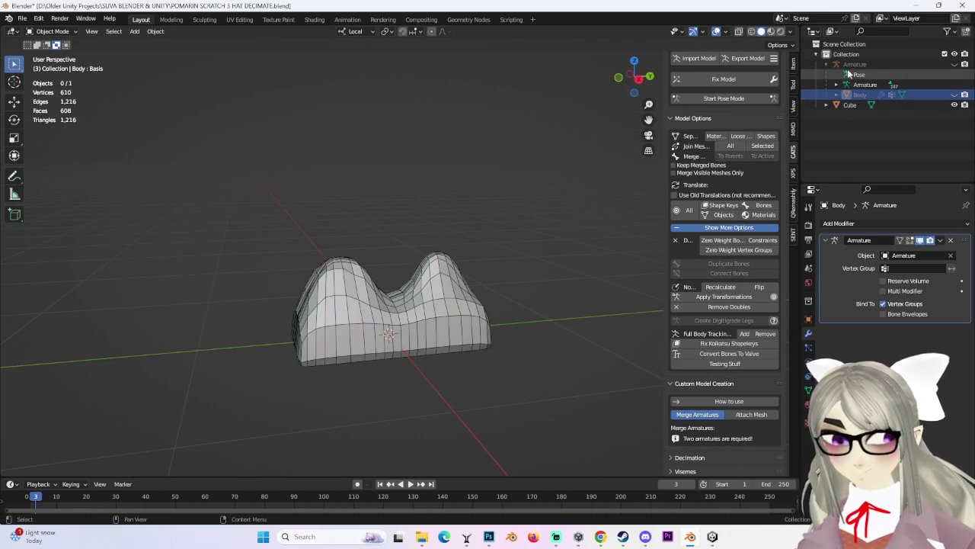
{"action": "left_click", "coordinate": [854, 64]}
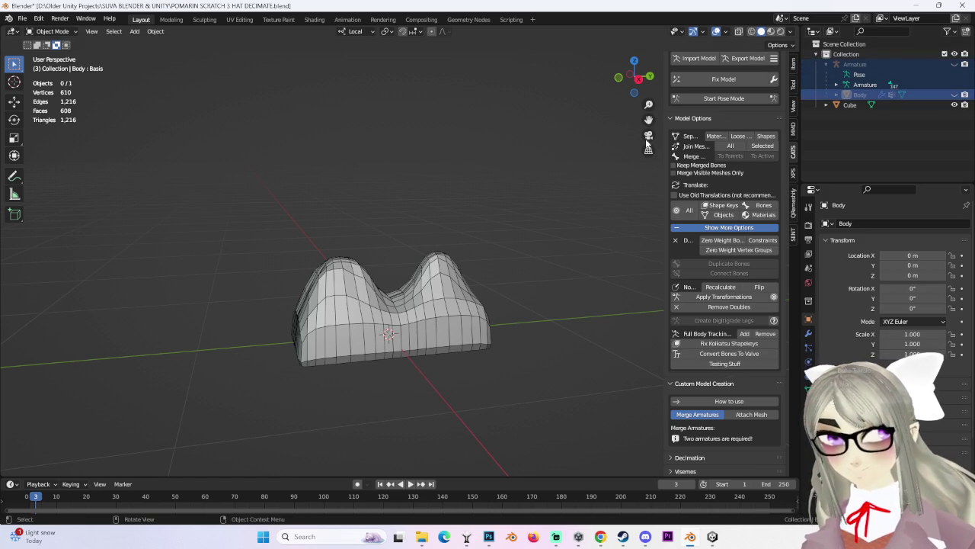
{"action": "key", "text": "alt+h"}
{"action": "left_click", "coordinate": [860, 95]}
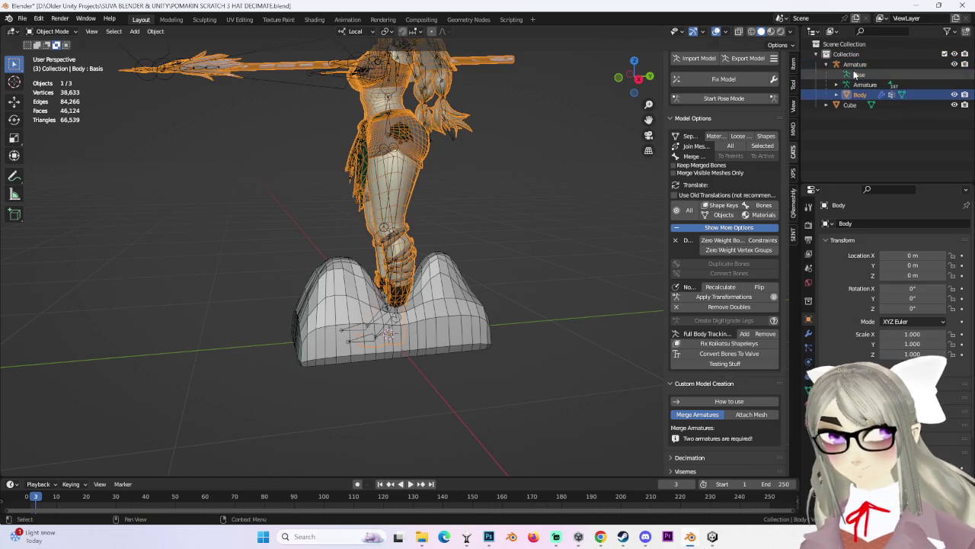
{"action": "left_click", "coordinate": [856, 65], "text": "ctrl"}
{"action": "key", "text": "shift+d"}
{"action": "key", "text": "Escape"}
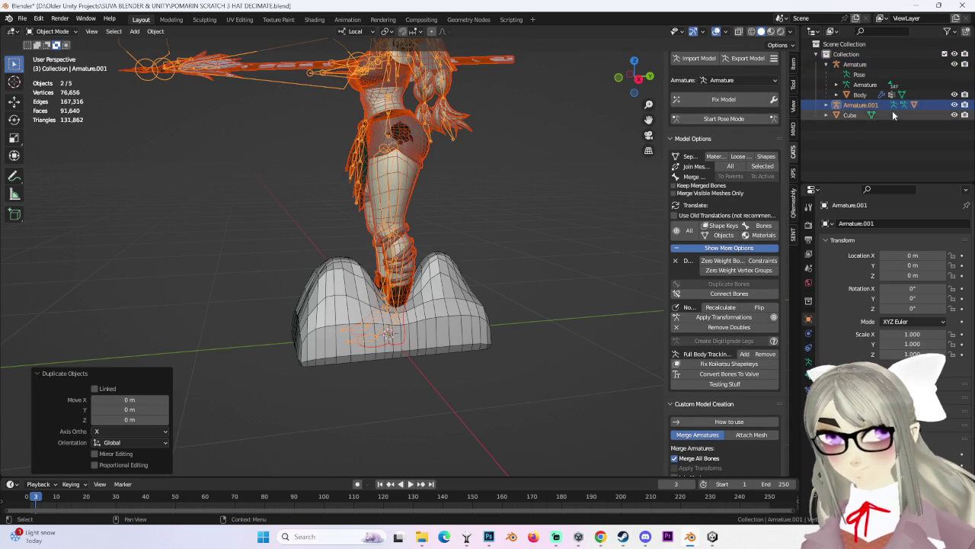
{"action": "key", "text": "h"}
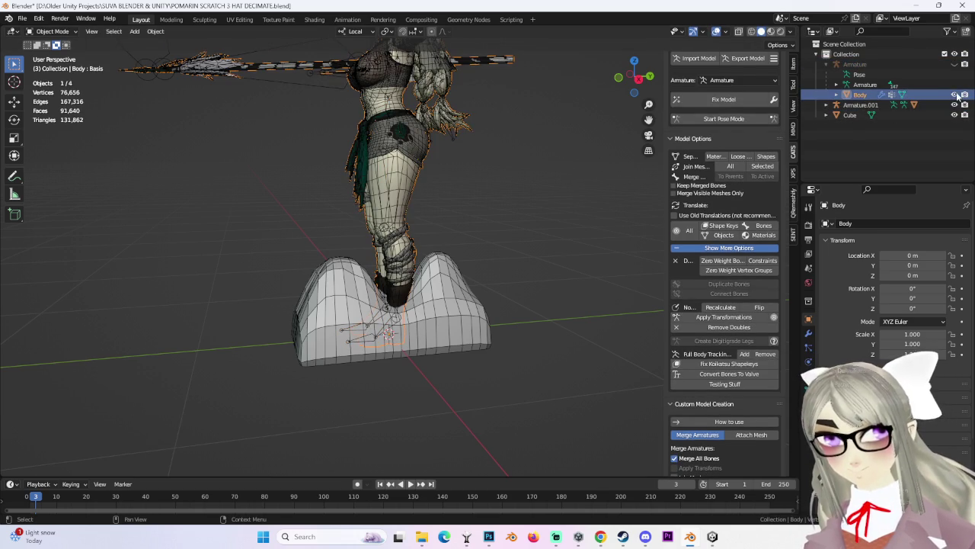
{"action": "left_click", "coordinate": [826, 106]}
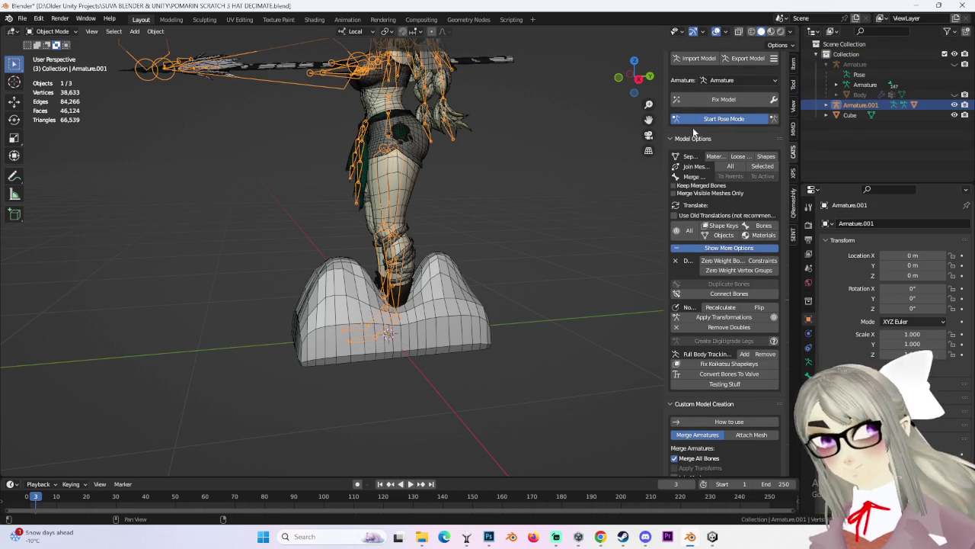
Pose Armature.001 by rotating its right leg bone up to horizontal.
{"action": "left_click", "coordinate": [720, 119]}
{"action": "left_click_drag", "start_coordinate": [371, 112], "coordinate": [427, 145]}
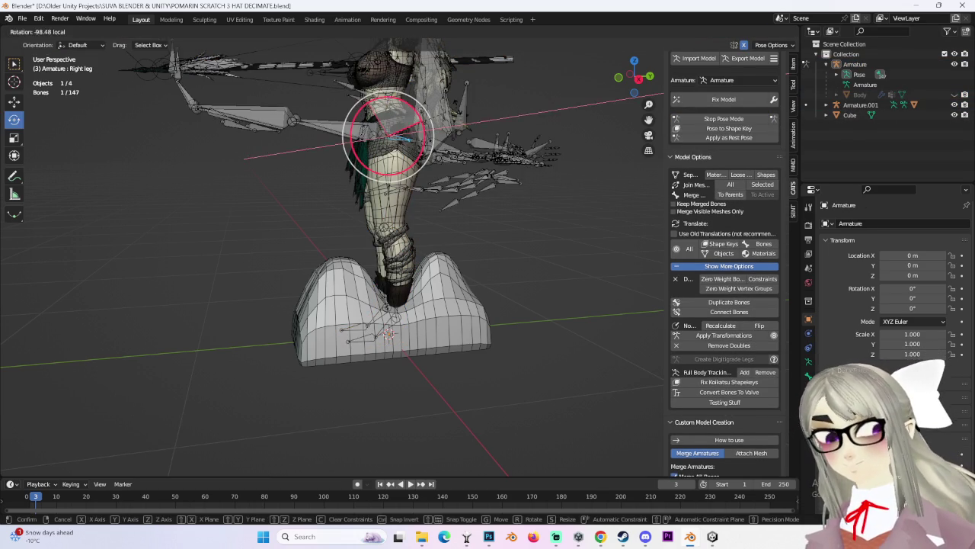
{"action": "key", "text": "ctrl+z"}
{"action": "left_click", "coordinate": [739, 80]}
{"action": "left_click", "coordinate": [727, 110]}
{"action": "scroll", "coordinate": [376, 217], "scroll_direction": "up", "scroll_amount": 2}
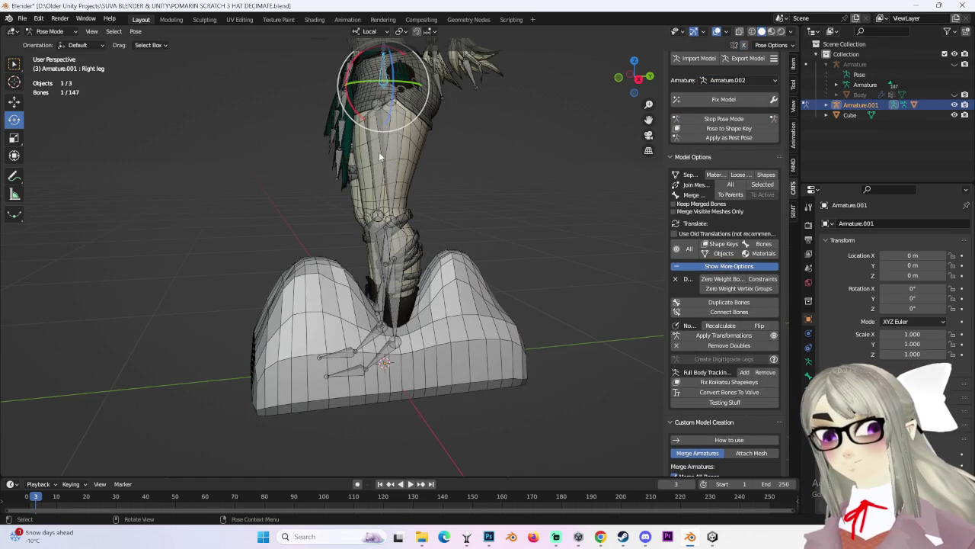
{"action": "left_click", "coordinate": [640, 78]}
{"action": "left_click_drag", "start_coordinate": [436, 105], "coordinate": [481, 76]}
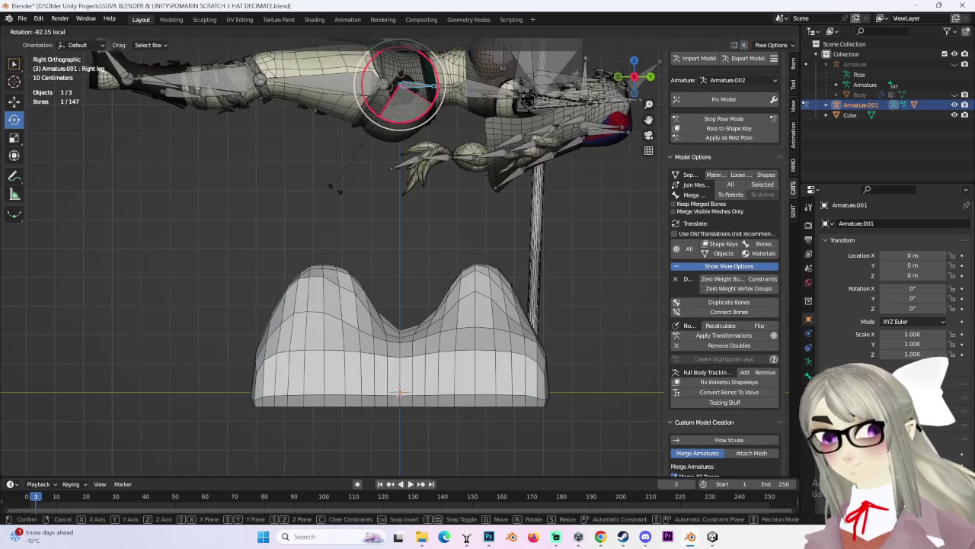
{"action": "key", "text": "w"}
{"action": "scroll", "coordinate": [408, 82], "scroll_direction": "down", "scroll_amount": 4}
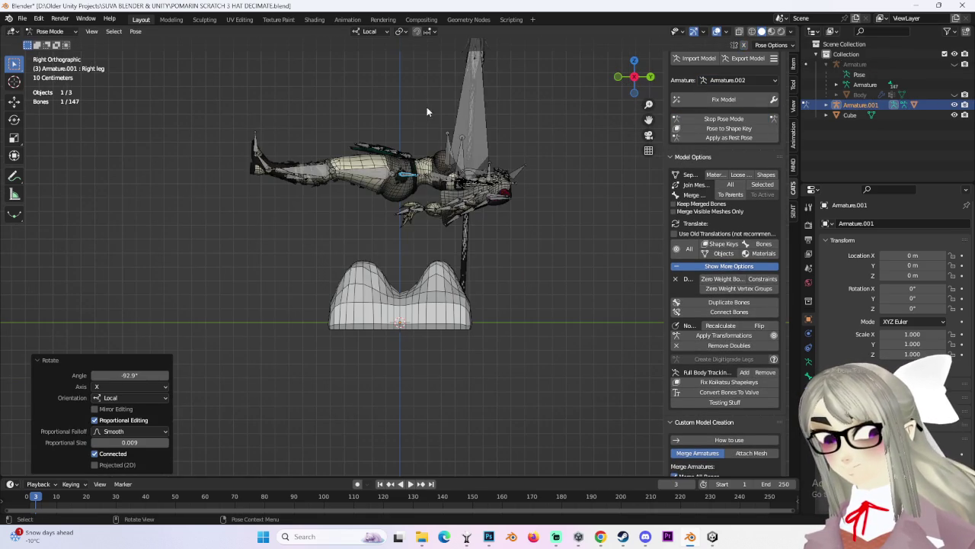
Lower the posed armature 0.86 m, clear bones, and return to Object Mode selecting the hat.
{"action": "key", "text": "g"}
{"action": "left_click", "coordinate": [430, 225]}
{"action": "scroll", "coordinate": [427, 216], "scroll_direction": "up", "scroll_amount": 3}
{"action": "mouse_move", "coordinate": [427, 216]}
{"action": "middle_mouse_down"}
{"action": "mouse_move", "coordinate": [454, 228]}
{"action": "mouse_move", "coordinate": [425, 287]}
{"action": "mouse_move", "coordinate": [181, 115]}
{"action": "middle_mouse_up"}
{"action": "key", "text": "alt+a"}
{"action": "left_click", "coordinate": [50, 31]}
{"action": "left_click", "coordinate": [46, 40]}
{"action": "mouse_move", "coordinate": [46, 40]}
{"action": "middle_mouse_down"}
{"action": "mouse_move", "coordinate": [356, 235]}
{"action": "mouse_move", "coordinate": [433, 193]}
{"action": "middle_mouse_up"}
{"action": "left_click", "coordinate": [357, 234]}
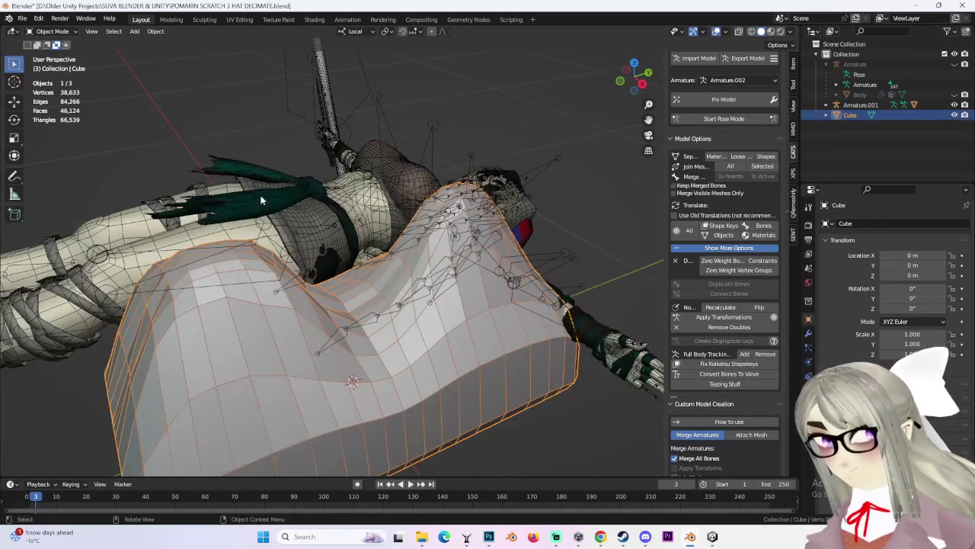
Apply Shade Smooth to the twin-peaked hat mesh.
{"action": "left_click", "coordinate": [155, 31]}
{"action": "left_click", "coordinate": [206, 251]}
{"action": "mouse_move", "coordinate": [206, 251]}
{"action": "middle_mouse_down"}
{"action": "mouse_move", "coordinate": [541, 133]}
{"action": "mouse_move", "coordinate": [469, 205]}
{"action": "middle_mouse_up"}
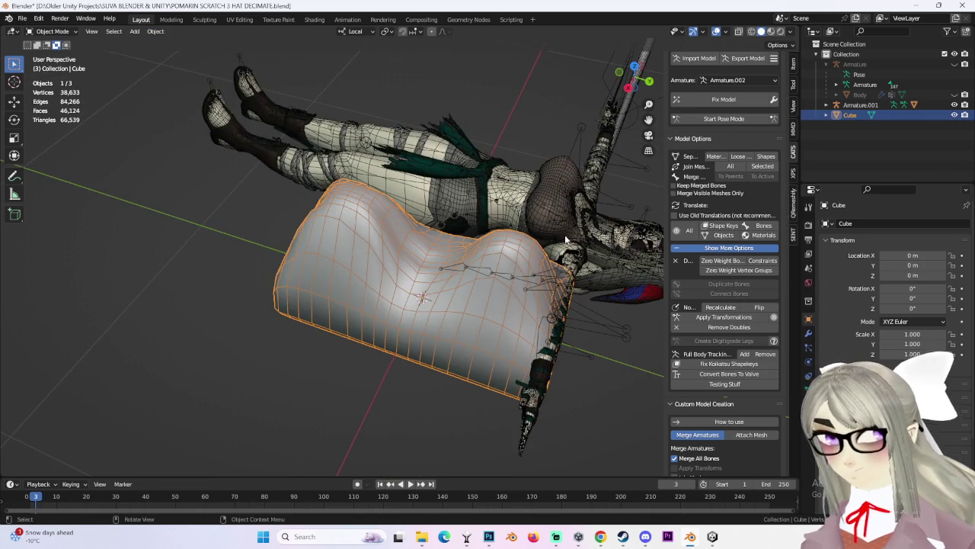
Try the SPEAR, SPEAR.001 and SPEAR.002 materials on the hat, undoing each one.
{"action": "left_click", "coordinate": [808, 404]}
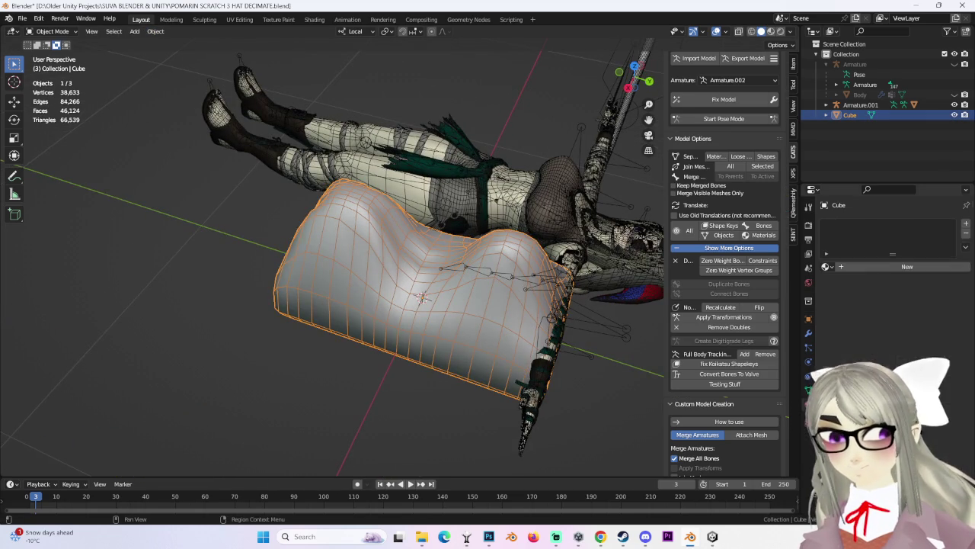
{"action": "left_click", "coordinate": [825, 266]}
{"action": "type", "text": "s"}
{"action": "left_click", "coordinate": [852, 282]}
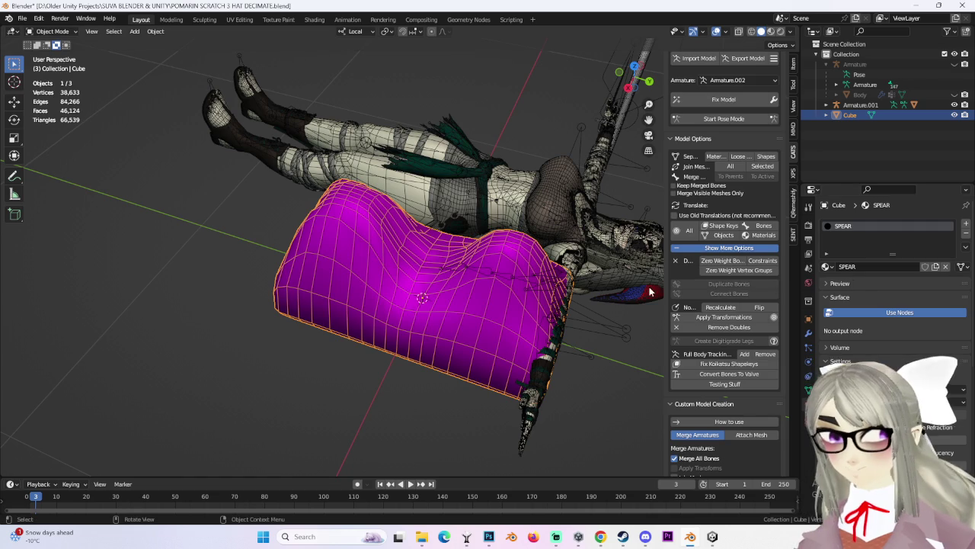
{"action": "key", "text": "ctrl+z"}
{"action": "left_click", "coordinate": [826, 267]}
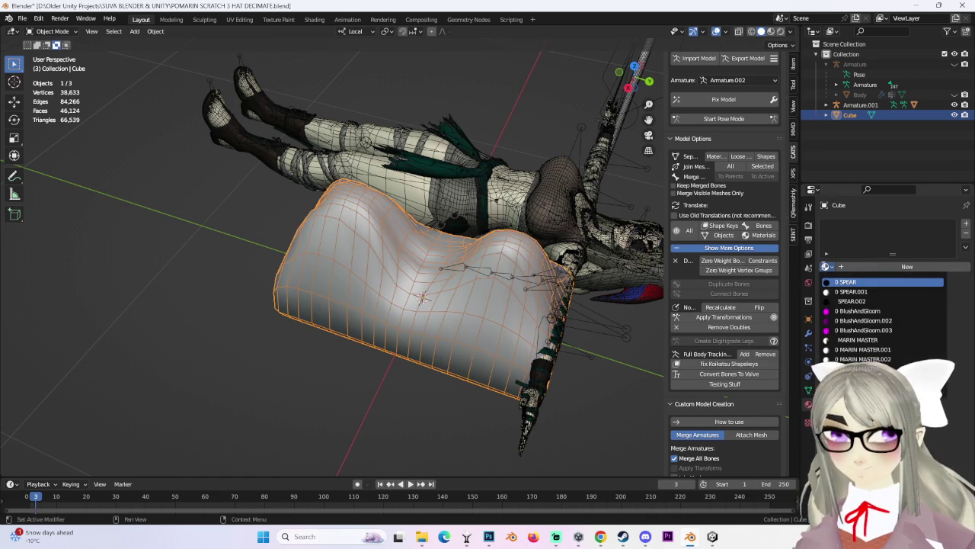
{"action": "left_click", "coordinate": [853, 292]}
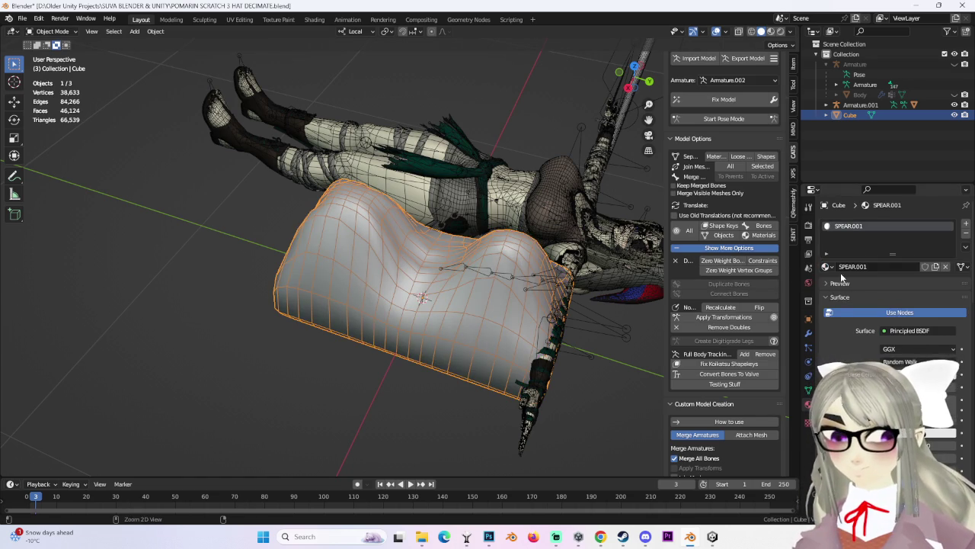
{"action": "key", "text": "ctrl+z"}
{"action": "left_click", "coordinate": [826, 267]}
{"action": "left_click", "coordinate": [851, 300]}
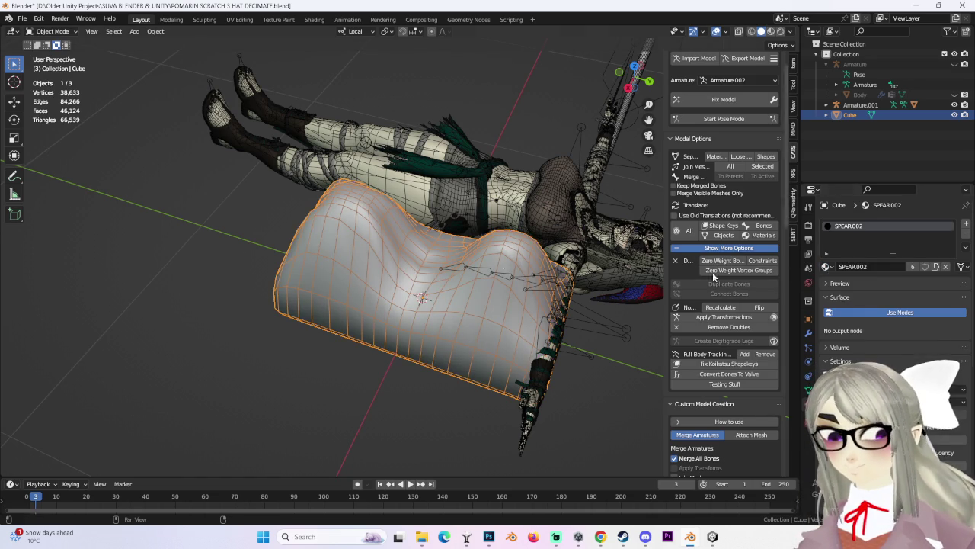
{"action": "middle_click_drag", "start_coordinate": [573, 256], "coordinate": [198, 58]}
{"action": "key", "text": "ctrl+z"}
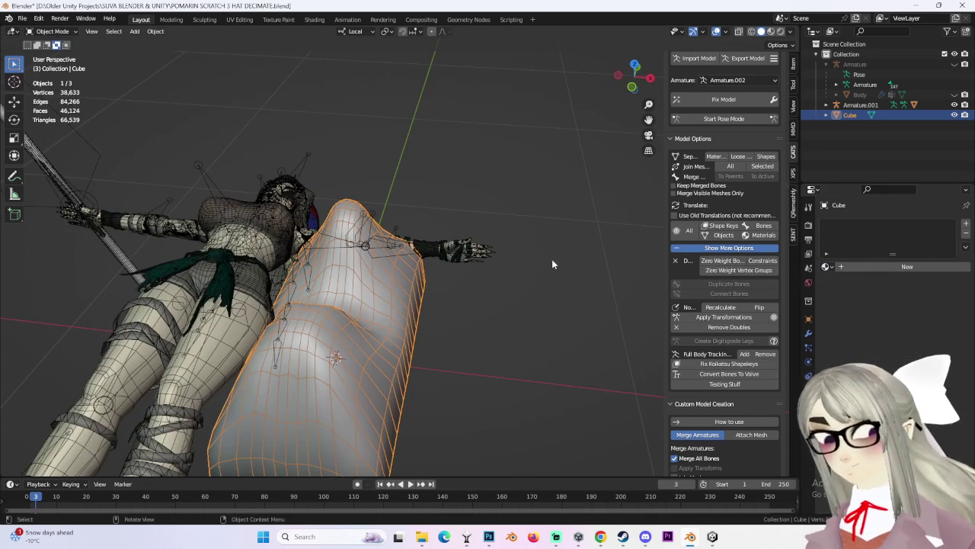
Select the avatar's Body.001 mesh and switch it into Edit Mode.
{"action": "middle_click_drag", "start_coordinate": [535, 249], "coordinate": [499, 244]}
{"action": "left_click", "coordinate": [645, 82]}
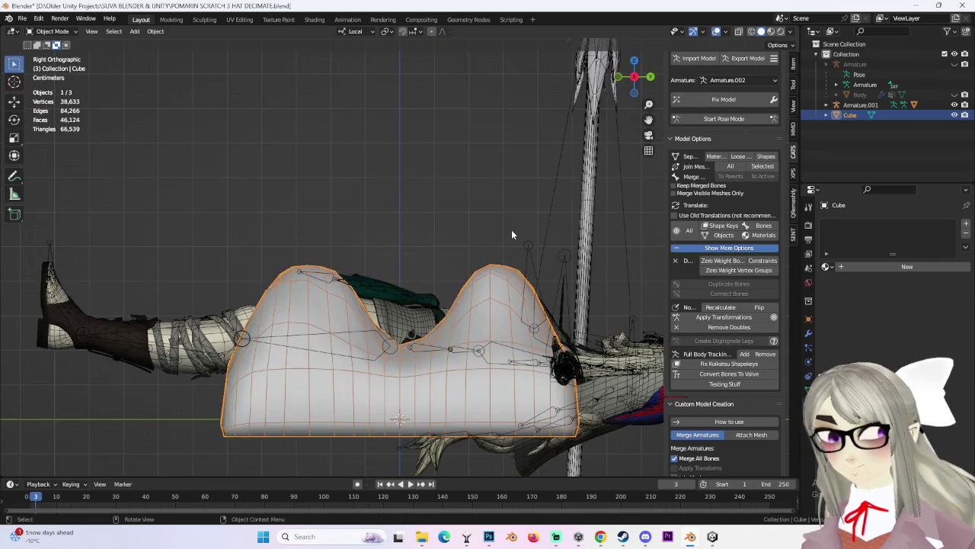
{"action": "scroll", "coordinate": [511, 240], "scroll_direction": "down", "scroll_amount": 2}
{"action": "left_click", "coordinate": [578, 352]}
{"action": "mouse_move", "coordinate": [577, 352]}
{"action": "middle_mouse_down"}
{"action": "mouse_move", "coordinate": [444, 341]}
{"action": "mouse_move", "coordinate": [524, 308]}
{"action": "mouse_move", "coordinate": [512, 277]}
{"action": "mouse_move", "coordinate": [439, 263]}
{"action": "mouse_move", "coordinate": [109, 17]}
{"action": "middle_mouse_up"}
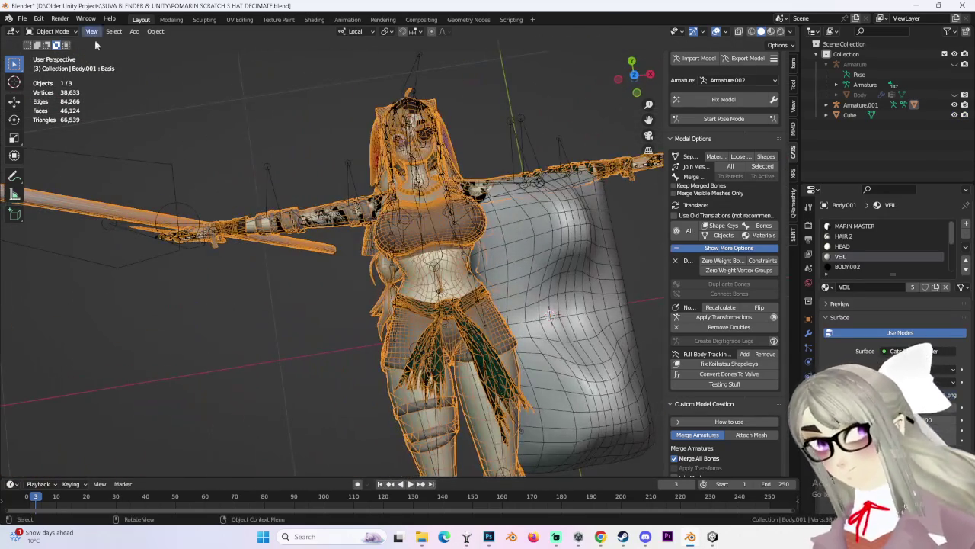
{"action": "left_click", "coordinate": [73, 35]}
{"action": "left_click", "coordinate": [49, 58]}
{"action": "left_click_drag", "start_coordinate": [648, 104], "coordinate": [650, 185]}
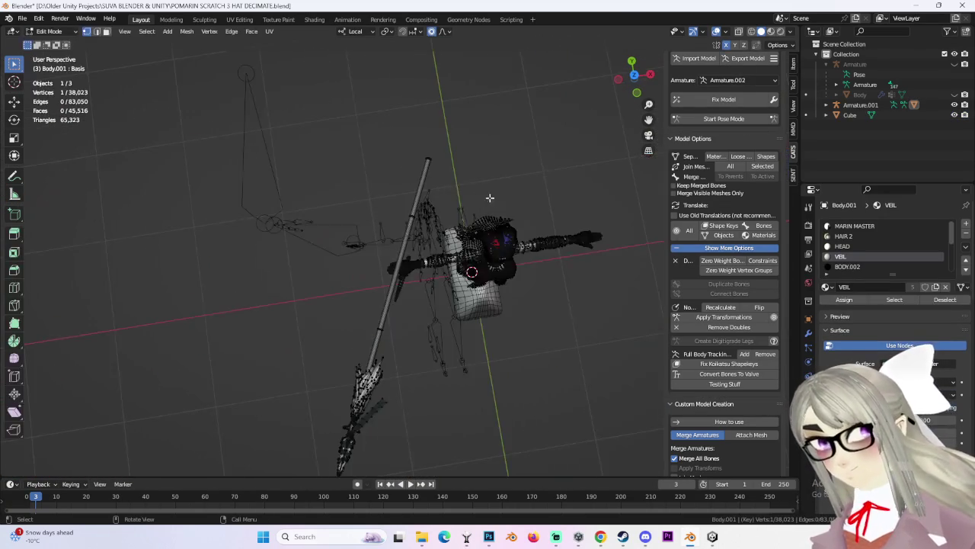
Tip the avatar flat via its Right leg bone in CATS pose mode, then stop posing and frame the hat.
{"action": "left_click", "coordinate": [724, 118]}
{"action": "middle_click_drag", "start_coordinate": [518, 228], "coordinate": [446, 197]}
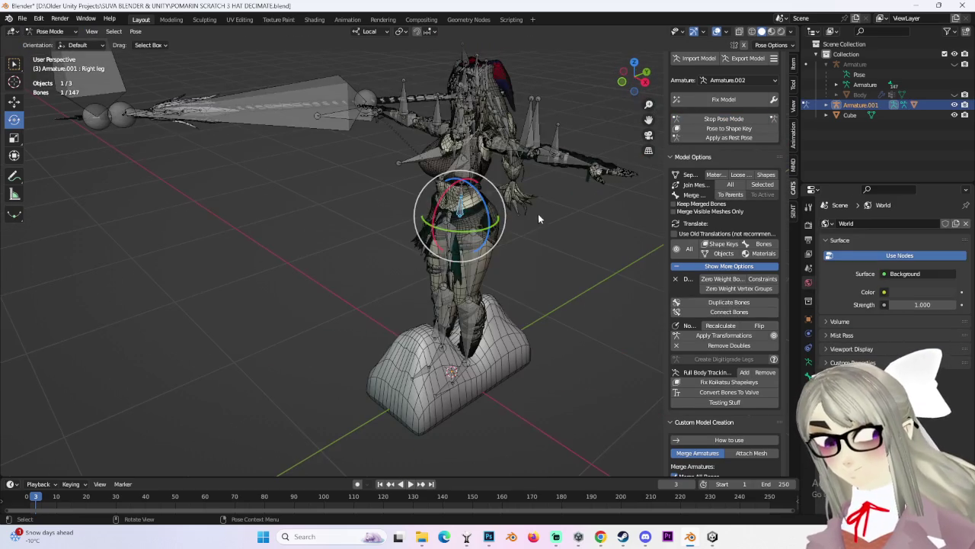
{"action": "left_click_drag", "start_coordinate": [446, 196], "coordinate": [532, 248]}
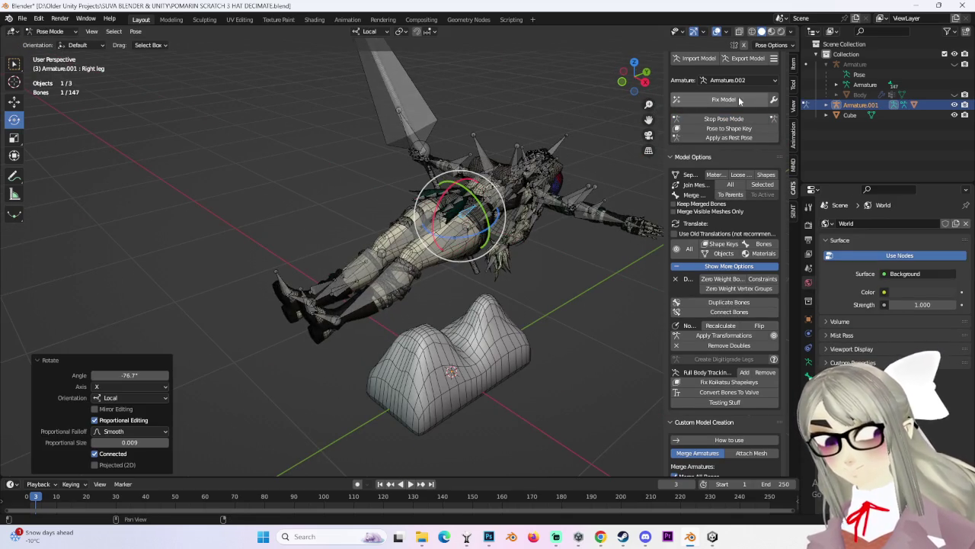
{"action": "left_click", "coordinate": [724, 118]}
{"action": "left_click", "coordinate": [850, 115]}
{"action": "key", "text": "KP_Decimal"}
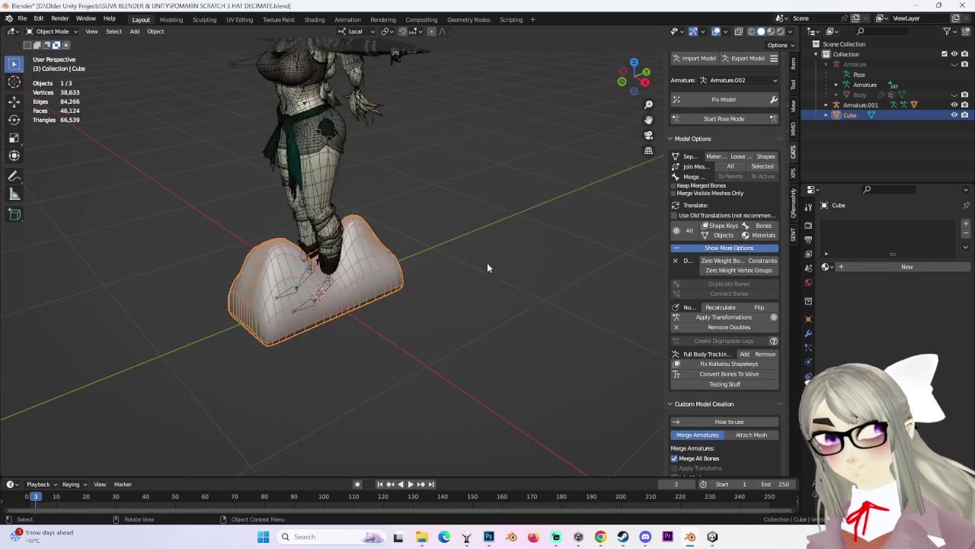
Shrink the hat mesh to 0.463 and move it along Y beside the avatar.
{"action": "middle_click_drag", "start_coordinate": [446, 249], "coordinate": [455, 264]}
{"action": "key", "text": "s"}
{"action": "left_click", "coordinate": [371, 258]}
{"action": "key", "text": "g"}
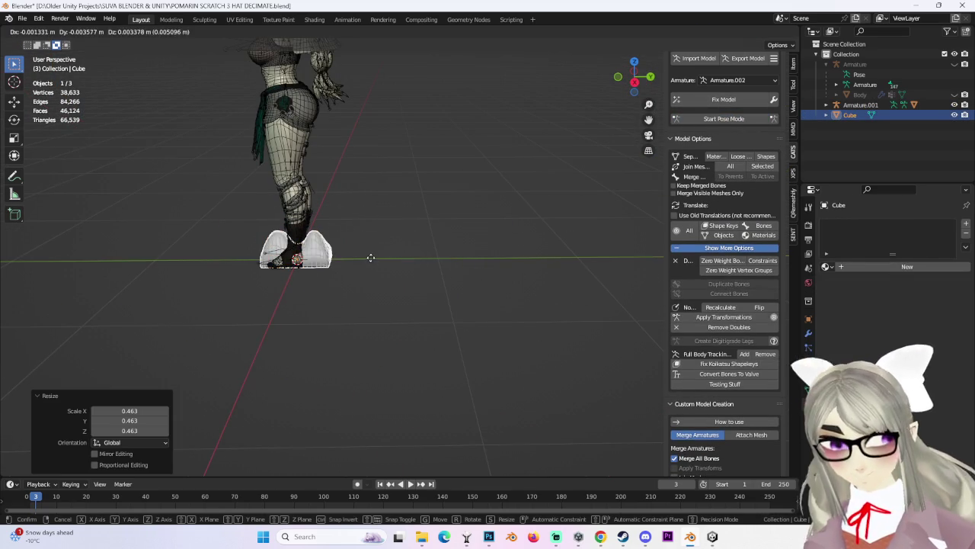
{"action": "key", "text": "y"}
{"action": "left_click", "coordinate": [499, 274]}
{"action": "mouse_move", "coordinate": [505, 277]}
{"action": "middle_mouse_down"}
{"action": "mouse_move", "coordinate": [514, 322]}
{"action": "mouse_move", "coordinate": [457, 331]}
{"action": "mouse_move", "coordinate": [419, 200]}
{"action": "mouse_move", "coordinate": [359, 181]}
{"action": "mouse_move", "coordinate": [396, 122]}
{"action": "middle_mouse_up"}
Briefly enter Pose Mode on the avatar, then return to Object Mode with the hat selected.
{"action": "left_click", "coordinate": [414, 107]}
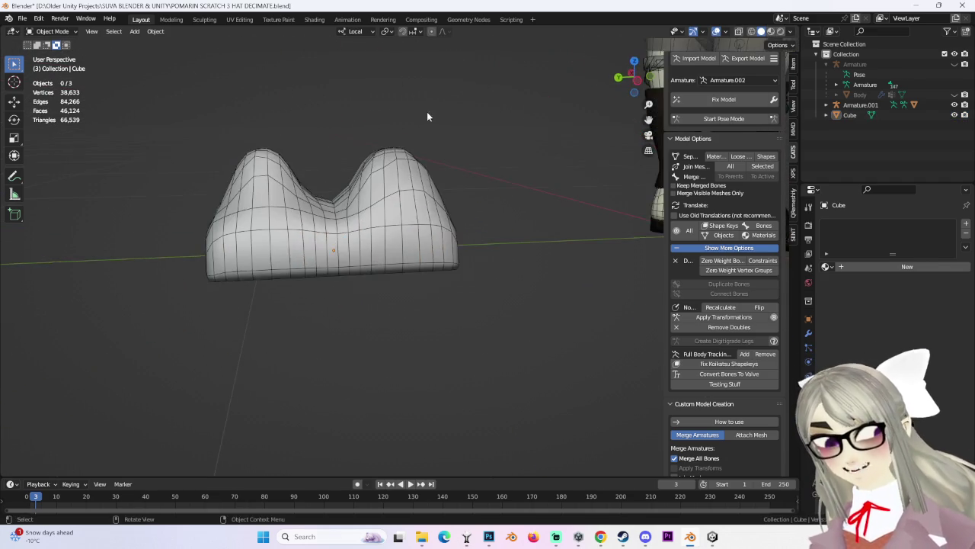
{"action": "scroll", "coordinate": [426, 114], "scroll_direction": "down", "scroll_amount": 3}
{"action": "scroll", "coordinate": [480, 152], "scroll_direction": "down", "scroll_amount": 2}
{"action": "left_click", "coordinate": [533, 168]}
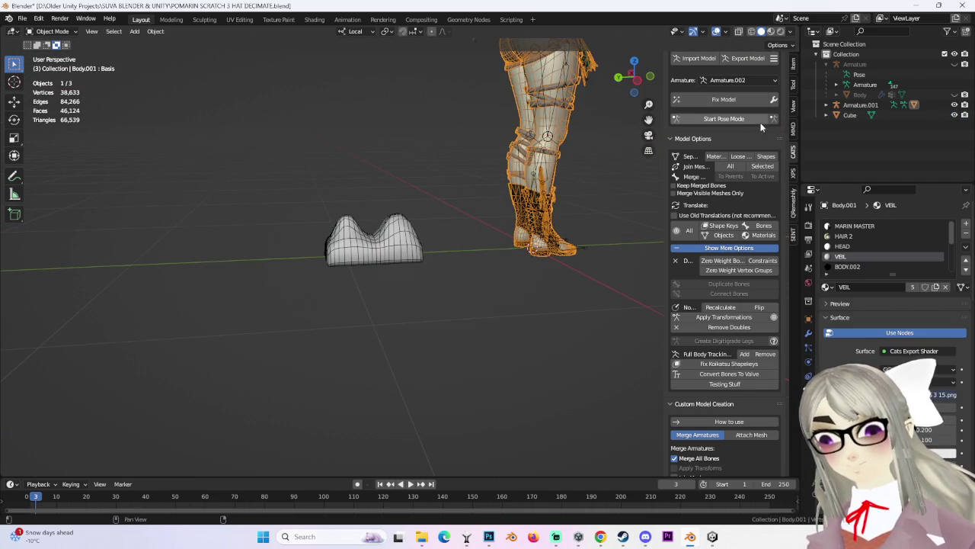
{"action": "left_click", "coordinate": [764, 122]}
{"action": "middle_click_drag", "start_coordinate": [609, 119], "coordinate": [502, 108]}
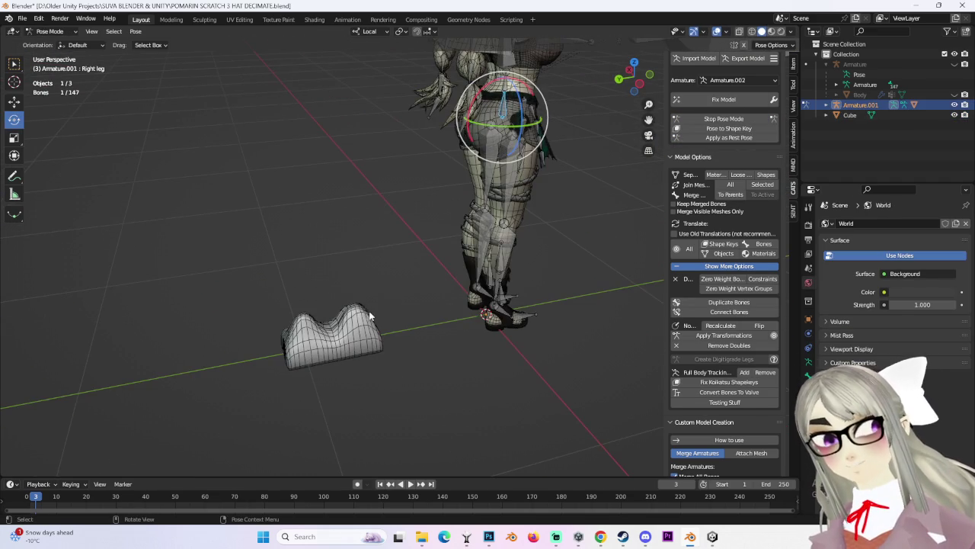
{"action": "left_click", "coordinate": [336, 197]}
{"action": "left_click", "coordinate": [44, 31]}
{"action": "left_click", "coordinate": [47, 44]}
Resize the hat once more, cancel a further resize, and select the avatar's armature.
{"action": "left_click", "coordinate": [331, 339]}
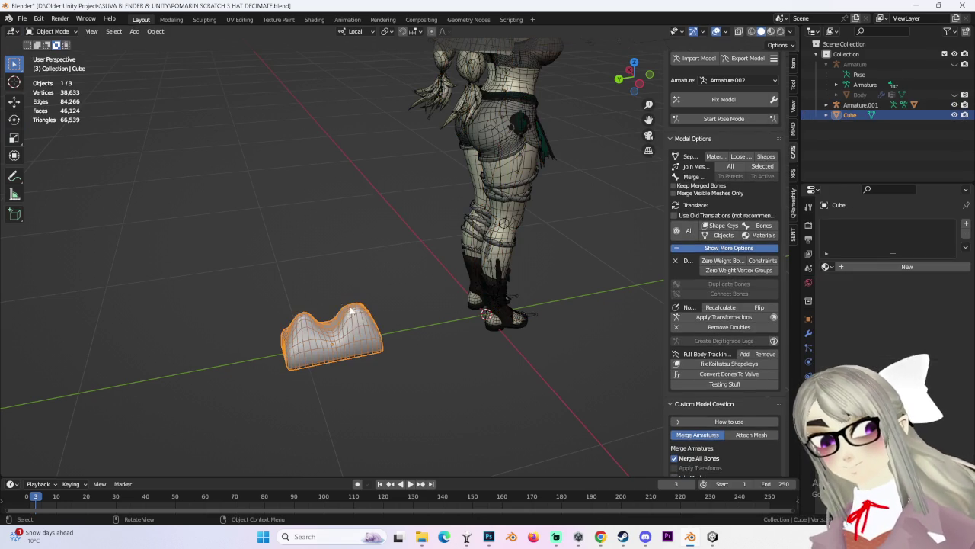
{"action": "key", "text": "s"}
{"action": "left_click", "coordinate": [355, 327]}
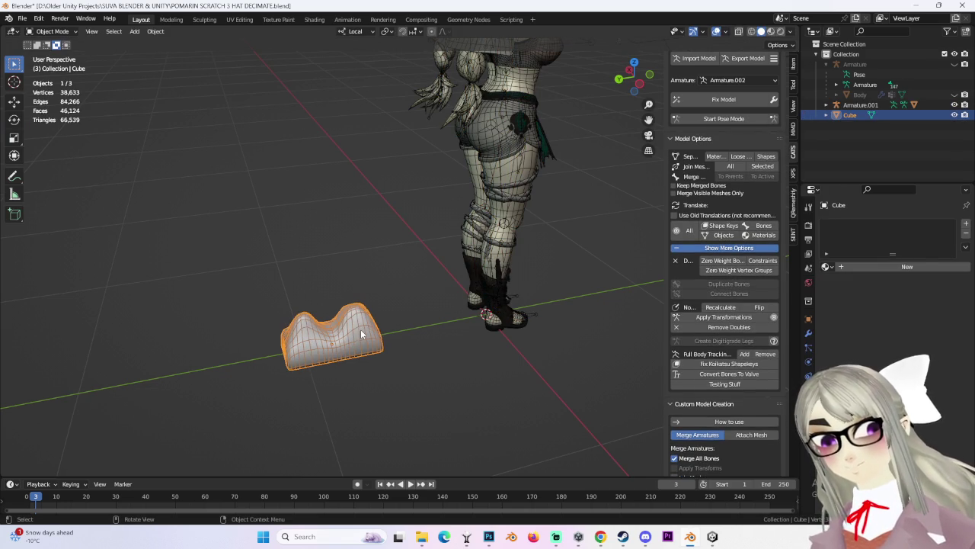
{"action": "key", "text": "s"}
{"action": "right_click", "coordinate": [419, 314]}
{"action": "left_click", "coordinate": [490, 202]}
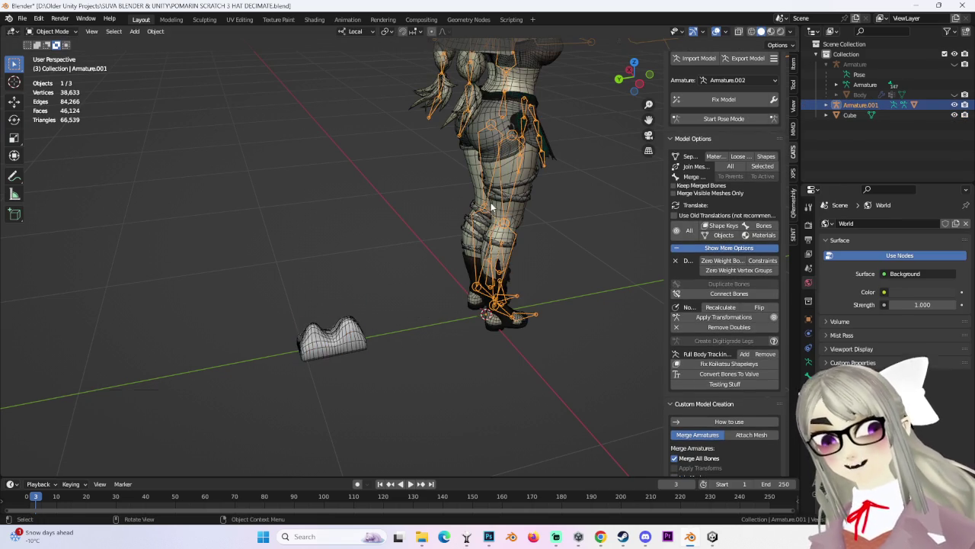
Tip Armature.001 onto its side by rotating the Right leg bone -81.6° on X.
{"action": "left_click", "coordinate": [706, 119]}
{"action": "mouse_move", "coordinate": [487, 97]}
{"action": "left_mouse_down"}
{"action": "mouse_move", "coordinate": [646, 88]}
{"action": "mouse_move", "coordinate": [355, 198]}
{"action": "left_mouse_up"}
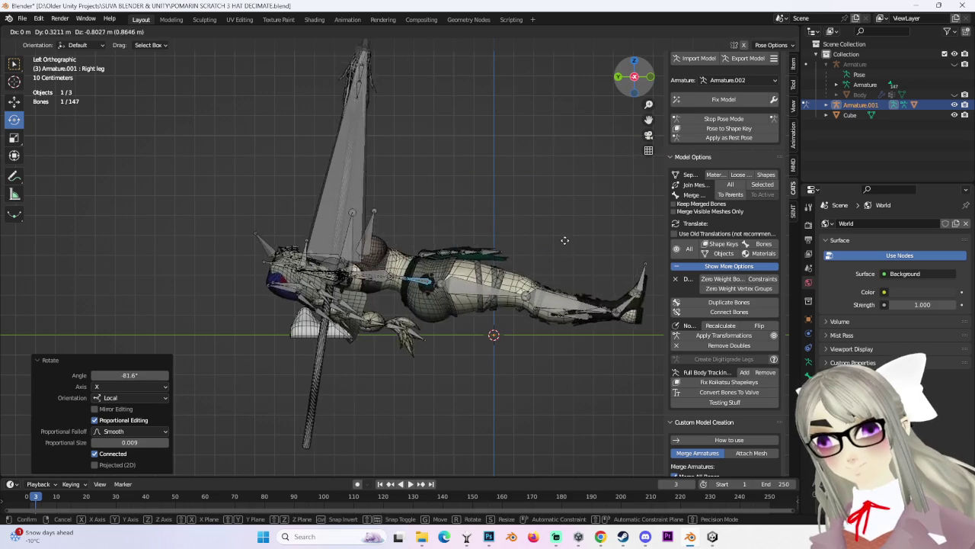
{"action": "mouse_move", "coordinate": [355, 199]}
{"action": "middle_mouse_down"}
{"action": "mouse_move", "coordinate": [488, 225]}
{"action": "mouse_move", "coordinate": [427, 252]}
{"action": "middle_mouse_up"}
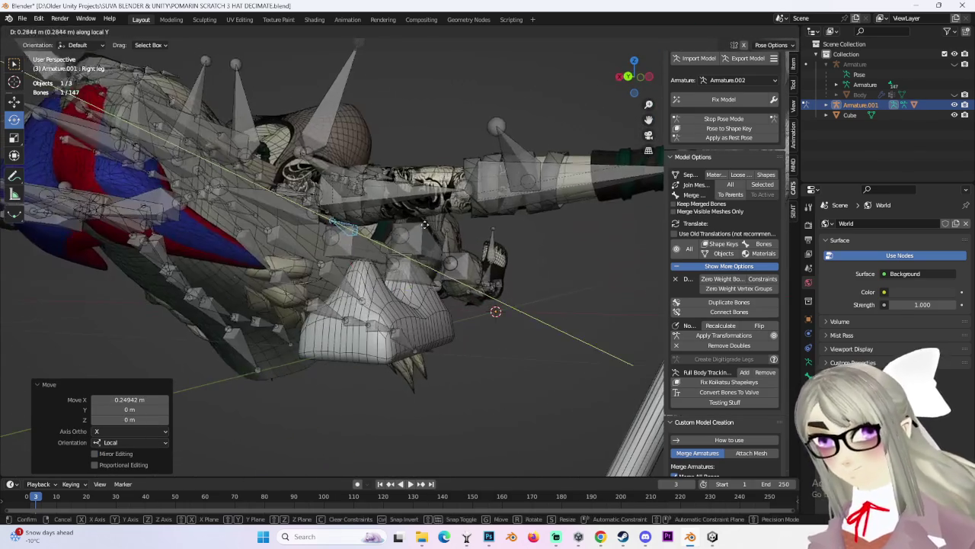
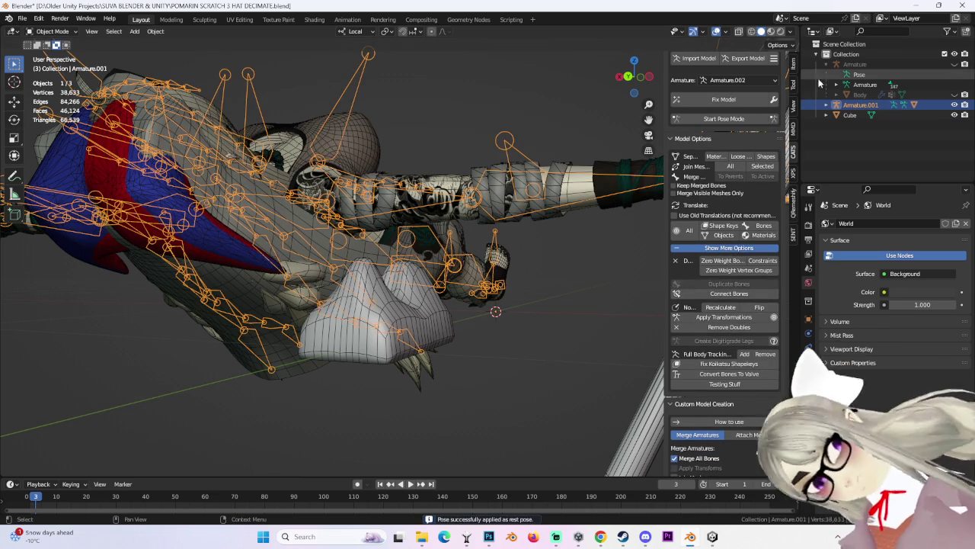
Hide the armature and scale the Cube down to about 0.66 of its size.
{"action": "key", "text": "h"}
{"action": "middle_click_drag", "start_coordinate": [480, 284], "coordinate": [350, 307]}
{"action": "left_click", "coordinate": [360, 311]}
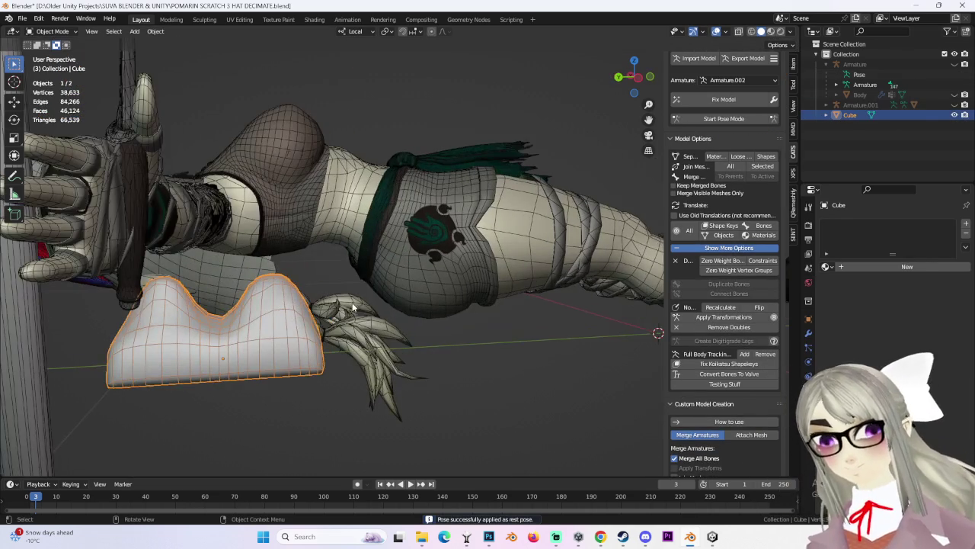
{"action": "left_click", "coordinate": [638, 77]}
{"action": "key", "text": "s"}
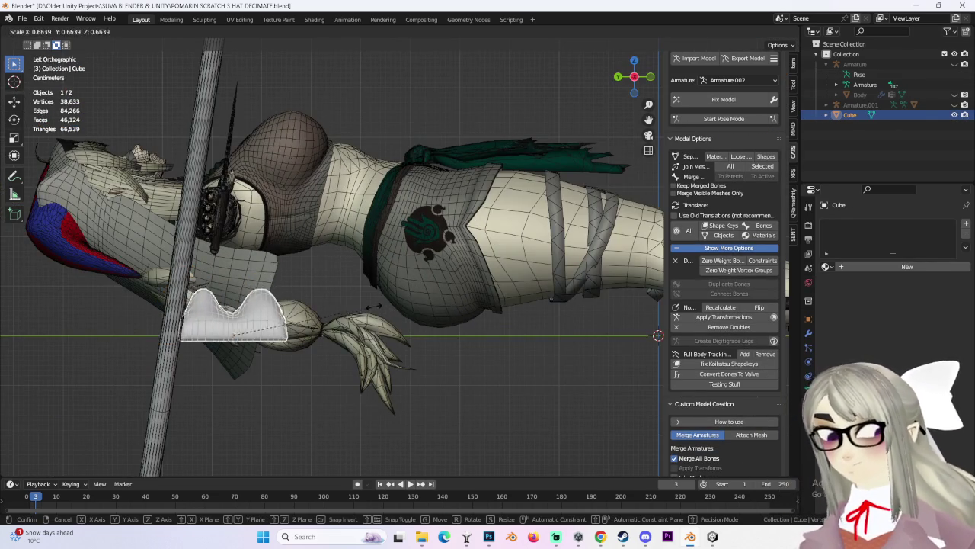
{"action": "left_click", "coordinate": [366, 308]}
Put Armature.001 in pose mode and move the Right leg bone -0.039149 m along local X.
{"action": "left_click", "coordinate": [366, 308]}
{"action": "mouse_move", "coordinate": [366, 308]}
{"action": "middle_mouse_down"}
{"action": "mouse_move", "coordinate": [457, 229]}
{"action": "mouse_move", "coordinate": [762, 99]}
{"action": "middle_mouse_up"}
{"action": "left_click", "coordinate": [724, 118]}
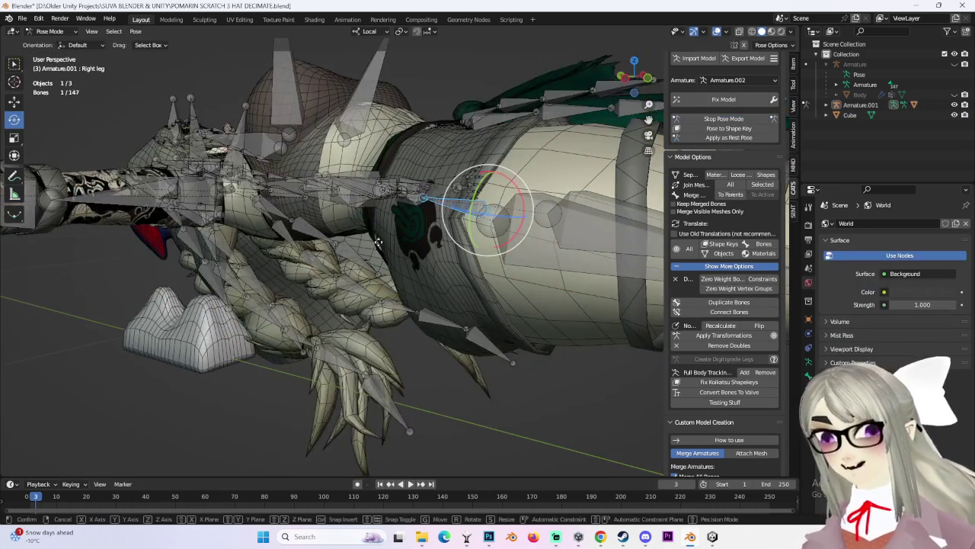
{"action": "key", "text": "g"}
{"action": "key", "text": "y"}
{"action": "key", "text": "x"}
{"action": "left_click", "coordinate": [339, 258]}
Shift another bone slightly along local X, then select the Left_Veil_2 bone.
{"action": "mouse_move", "coordinate": [338, 258]}
{"action": "middle_mouse_down"}
{"action": "mouse_move", "coordinate": [373, 248]}
{"action": "mouse_move", "coordinate": [389, 259]}
{"action": "mouse_move", "coordinate": [386, 282]}
{"action": "mouse_move", "coordinate": [413, 268]}
{"action": "mouse_move", "coordinate": [490, 262]}
{"action": "mouse_move", "coordinate": [421, 294]}
{"action": "mouse_move", "coordinate": [314, 284]}
{"action": "mouse_move", "coordinate": [399, 335]}
{"action": "mouse_move", "coordinate": [406, 285]}
{"action": "mouse_move", "coordinate": [487, 273]}
{"action": "middle_mouse_up"}
{"action": "scroll", "coordinate": [389, 242], "scroll_direction": "up", "scroll_amount": 3}
{"action": "key", "text": "g"}
{"action": "key", "text": "x"}
{"action": "left_click", "coordinate": [386, 288]}
{"action": "left_click", "coordinate": [488, 272]}
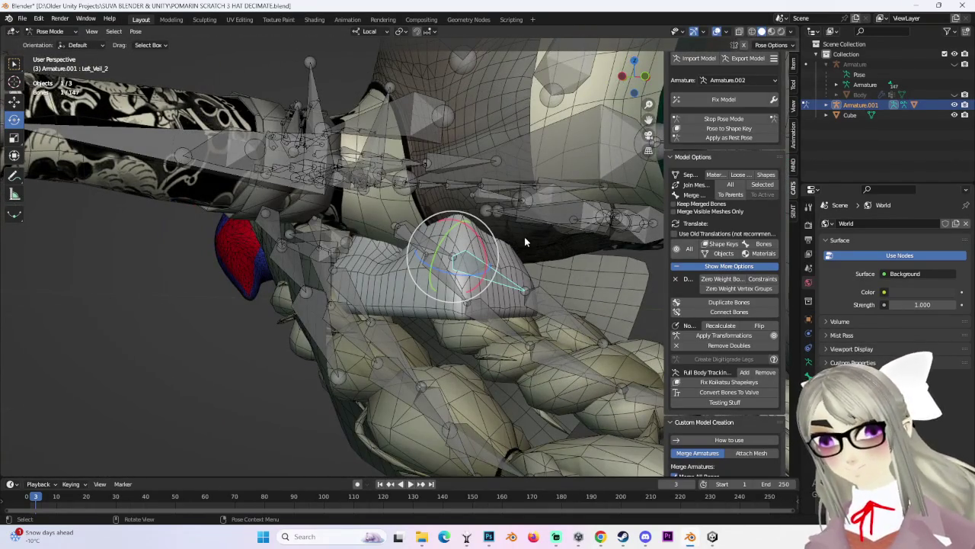
Return Armature.001 to object mode, then apply its current pose as the rest pose.
{"action": "left_click", "coordinate": [49, 31]}
{"action": "left_click", "coordinate": [53, 43]}
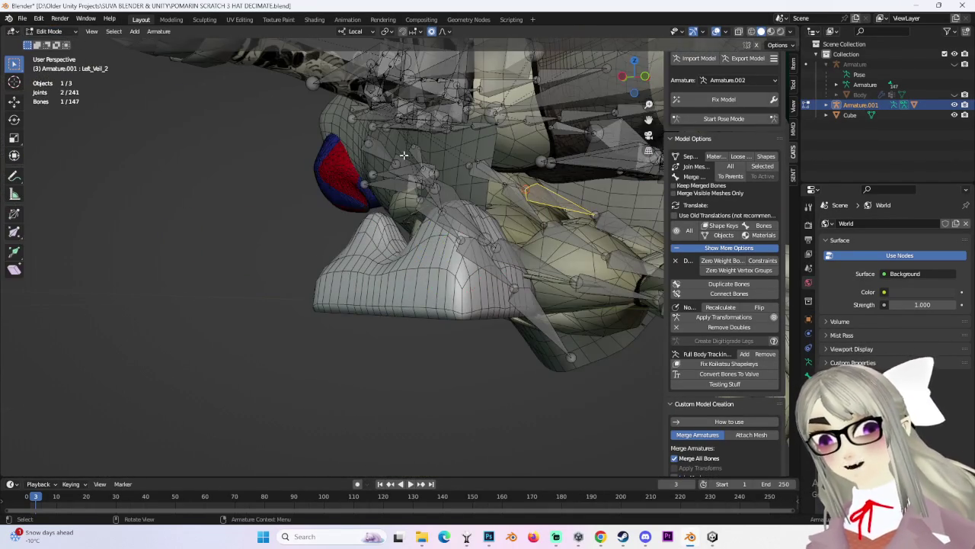
{"action": "scroll", "coordinate": [494, 158], "scroll_direction": "up", "scroll_amount": 3}
{"action": "middle_click_drag", "start_coordinate": [494, 158], "coordinate": [579, 182]}
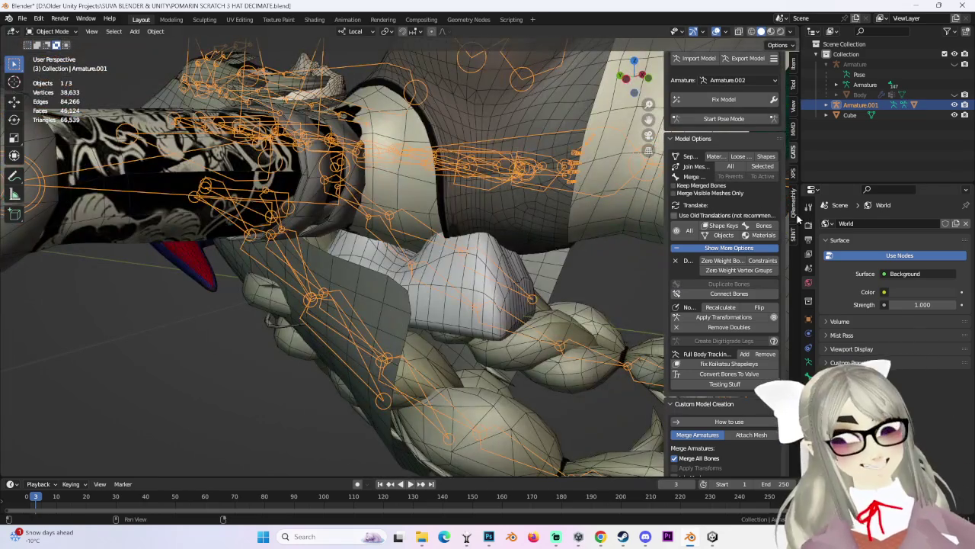
{"action": "left_click", "coordinate": [744, 120]}
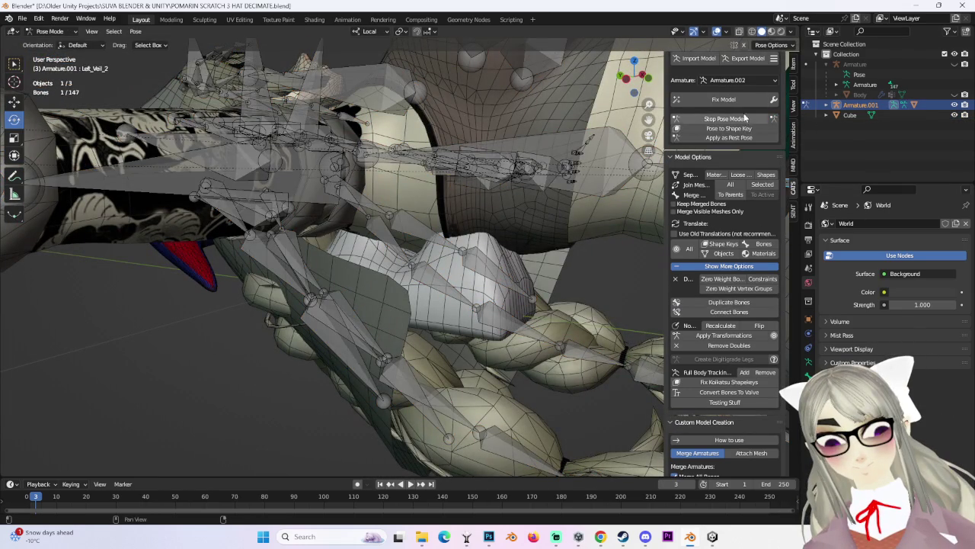
{"action": "left_click", "coordinate": [749, 137]}
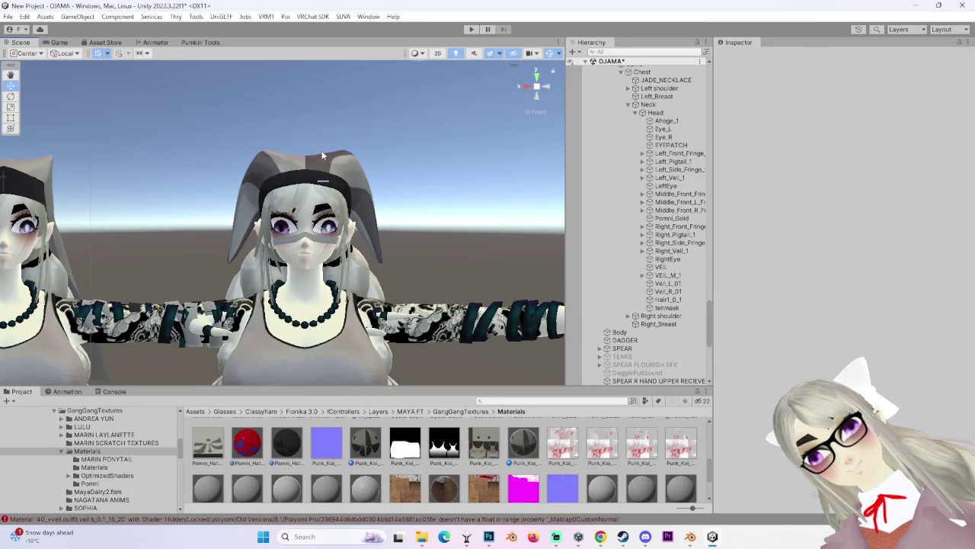
Glance at the avatars in Unity, then return to Blender and bring up the YouTube video.
{"action": "right_click_drag", "start_coordinate": [419, 159], "coordinate": [548, 191]}
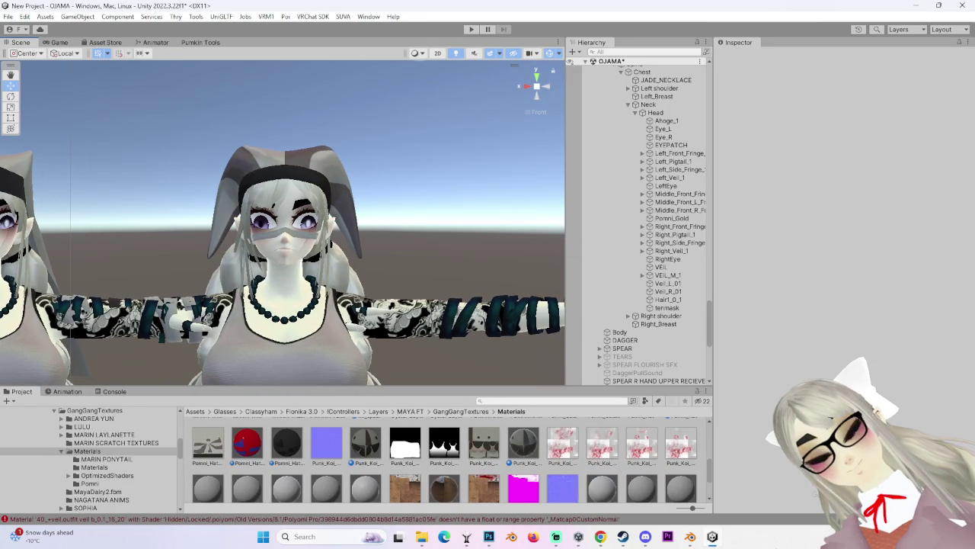
{"action": "left_click", "coordinate": [690, 535]}
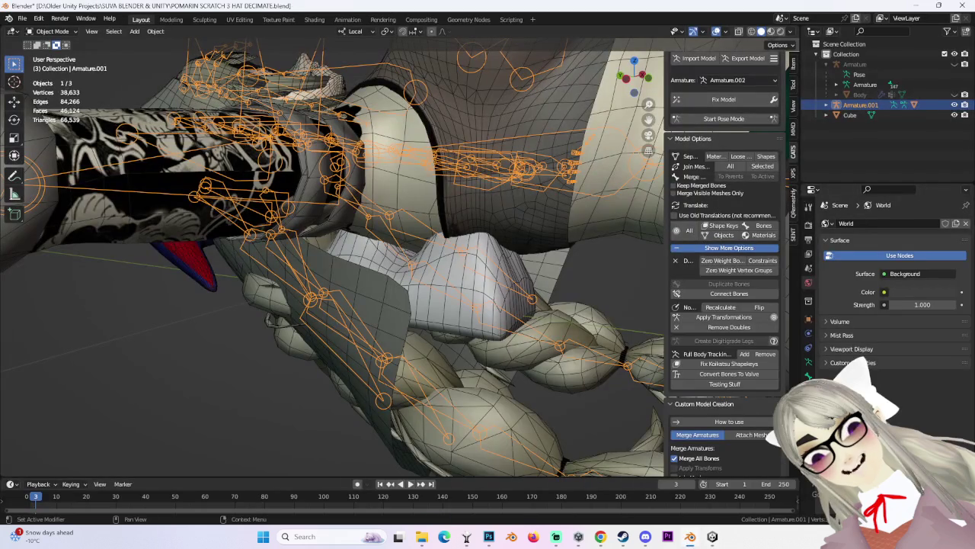
{"action": "left_click", "coordinate": [601, 535]}
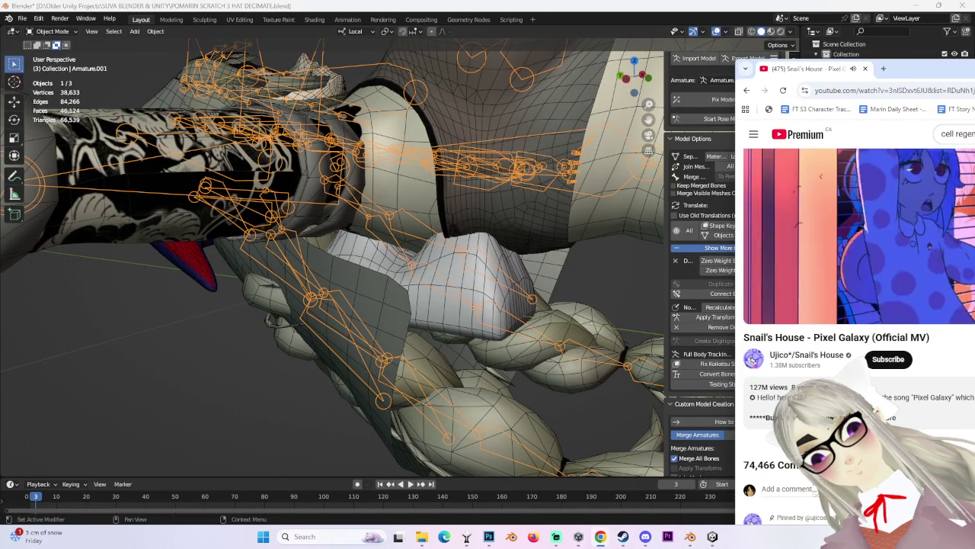
Scroll down the YouTube page, then bring the Blender window back in front of the browser.
{"action": "scroll", "coordinate": [853, 304], "scroll_direction": "down", "scroll_amount": 2}
{"action": "scroll", "coordinate": [854, 305], "scroll_direction": "down", "scroll_amount": 3}
{"action": "scroll", "coordinate": [853, 305], "scroll_direction": "down", "scroll_amount": 3}
{"action": "scroll", "coordinate": [853, 305], "scroll_direction": "down", "scroll_amount": 2}
{"action": "scroll", "coordinate": [853, 305], "scroll_direction": "down", "scroll_amount": 2}
{"action": "scroll", "coordinate": [853, 305], "scroll_direction": "down", "scroll_amount": 2}
{"action": "scroll", "coordinate": [853, 305], "scroll_direction": "down", "scroll_amount": 2}
{"action": "scroll", "coordinate": [853, 305], "scroll_direction": "down", "scroll_amount": 2}
{"action": "scroll", "coordinate": [853, 305], "scroll_direction": "down", "scroll_amount": 2}
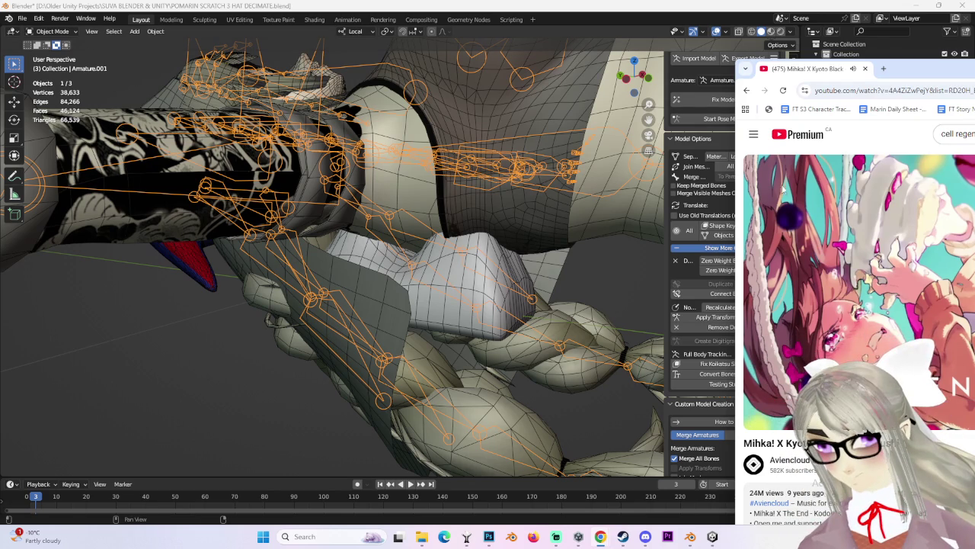
{"action": "left_click", "coordinate": [675, 212]}
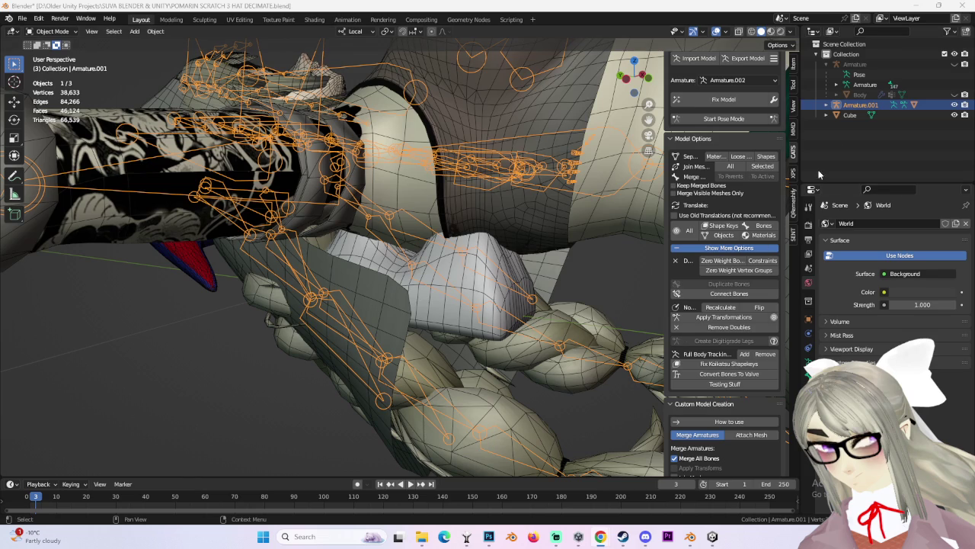
Delete Armature.001 and the leftover Cube from the outliner.
{"action": "right_click", "coordinate": [871, 104]}
{"action": "left_click", "coordinate": [875, 104]}
{"action": "right_click", "coordinate": [877, 104]}
{"action": "left_click", "coordinate": [857, 104]}
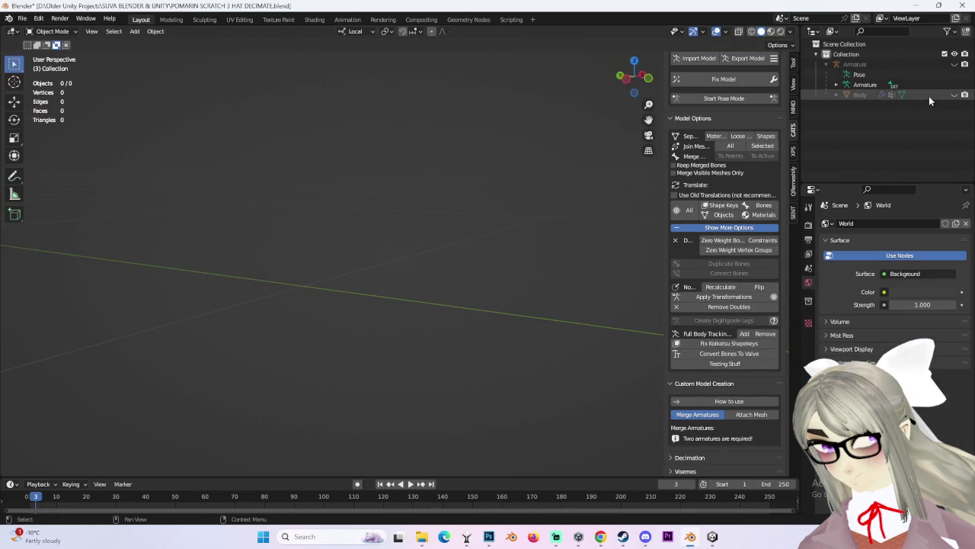
{"action": "middle_click_drag", "start_coordinate": [644, 130], "coordinate": [533, 304]}
{"action": "key", "text": "Home"}
{"action": "left_click", "coordinate": [633, 79]}
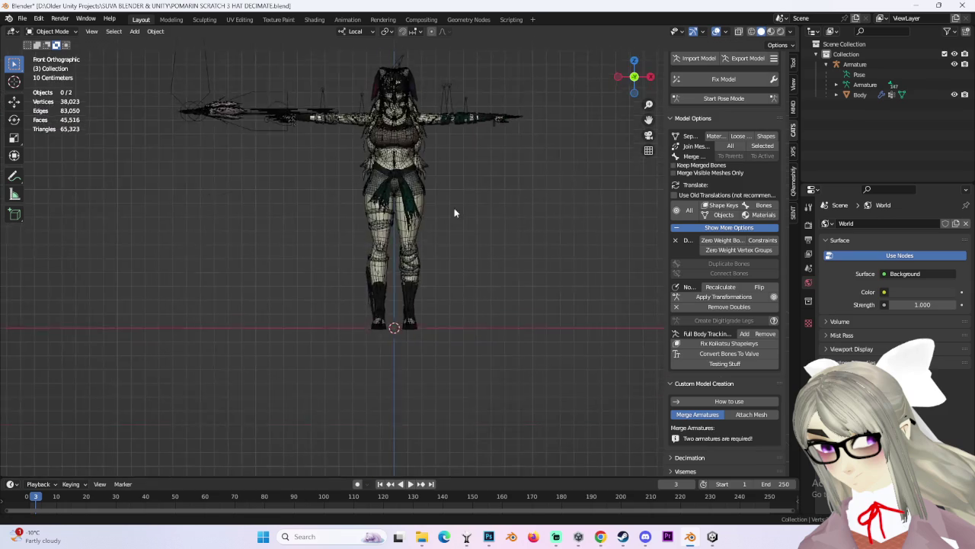
{"action": "scroll", "coordinate": [402, 257], "scroll_direction": "up", "scroll_amount": 4}
{"action": "scroll", "coordinate": [491, 194], "scroll_direction": "up", "scroll_amount": 4}
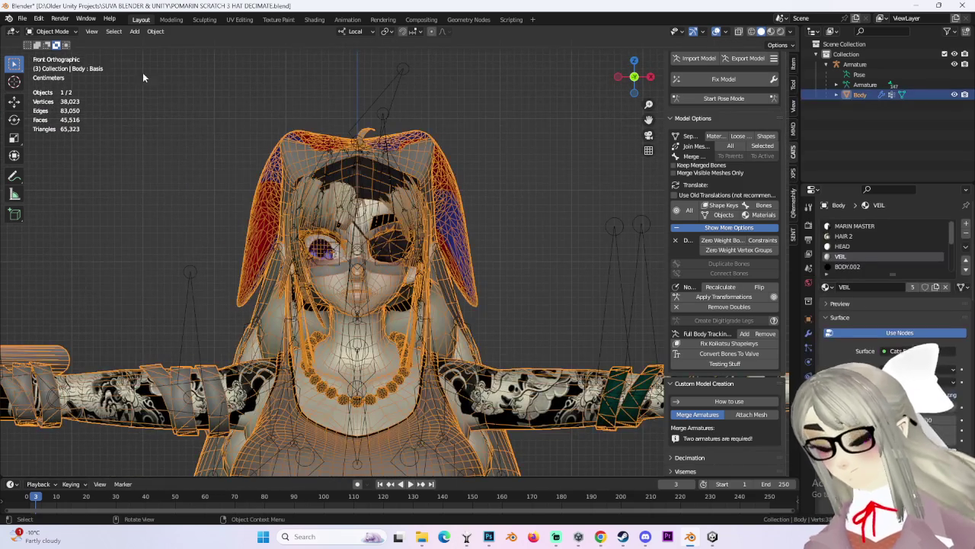
Separate the Body's VEIL material faces into a new Body.001 object and hide it.
{"action": "left_click", "coordinate": [52, 31]}
{"action": "left_click", "coordinate": [50, 53]}
{"action": "scroll", "coordinate": [507, 220], "scroll_direction": "up", "scroll_amount": 3}
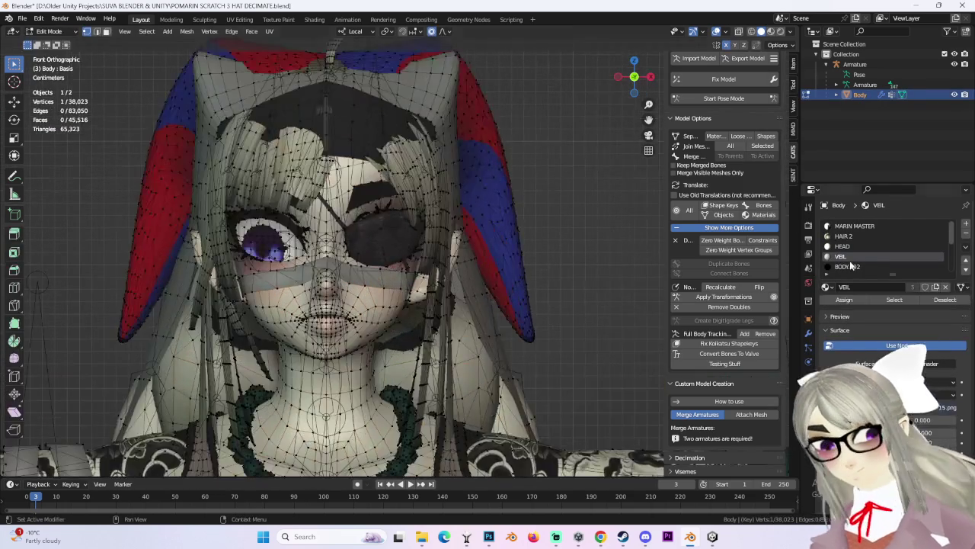
{"action": "left_click", "coordinate": [894, 300]}
{"action": "scroll", "coordinate": [564, 252], "scroll_direction": "down", "scroll_amount": 2}
{"action": "key", "text": "p"}
{"action": "left_click", "coordinate": [566, 252]}
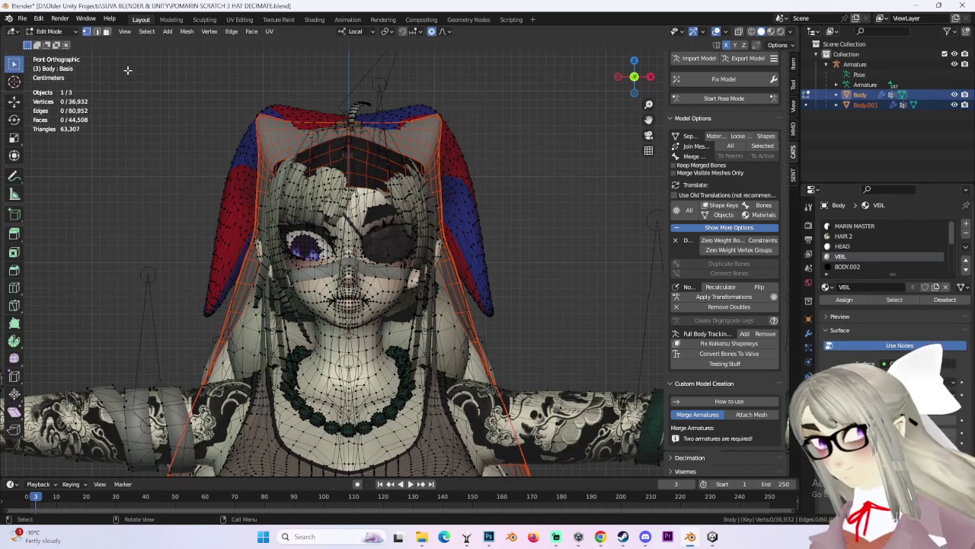
{"action": "key", "text": "Tab"}
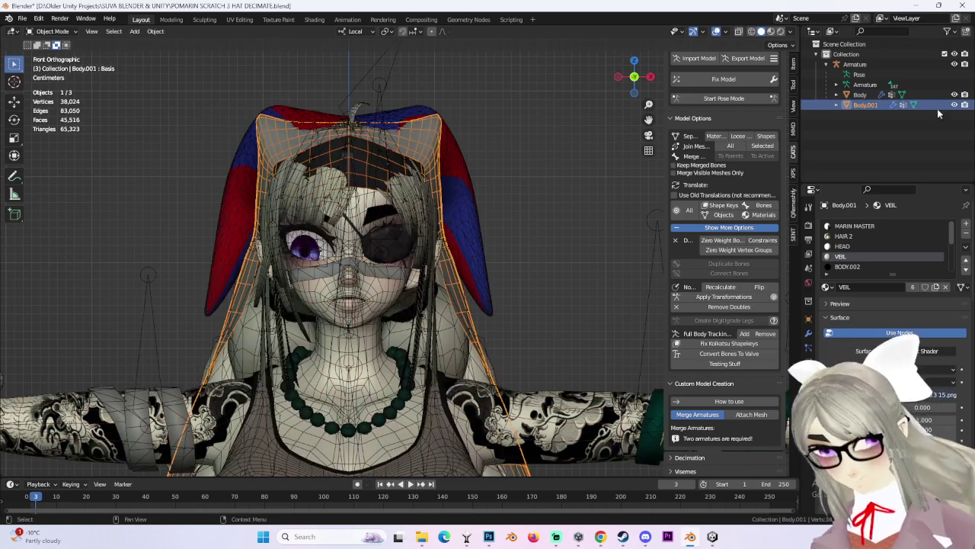
{"action": "key", "text": "h"}
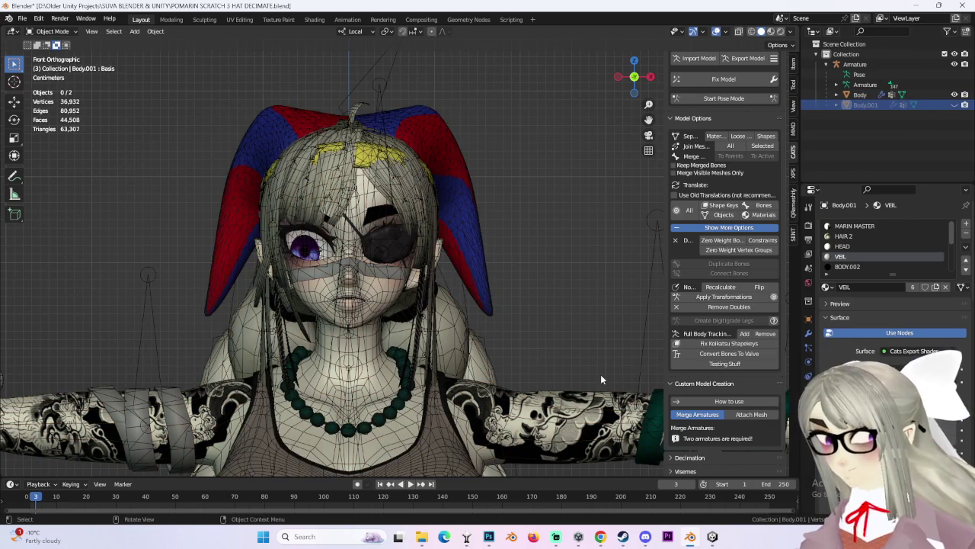
Check the avatar in Unity, then return to Blender.
{"action": "left_click", "coordinate": [713, 537]}
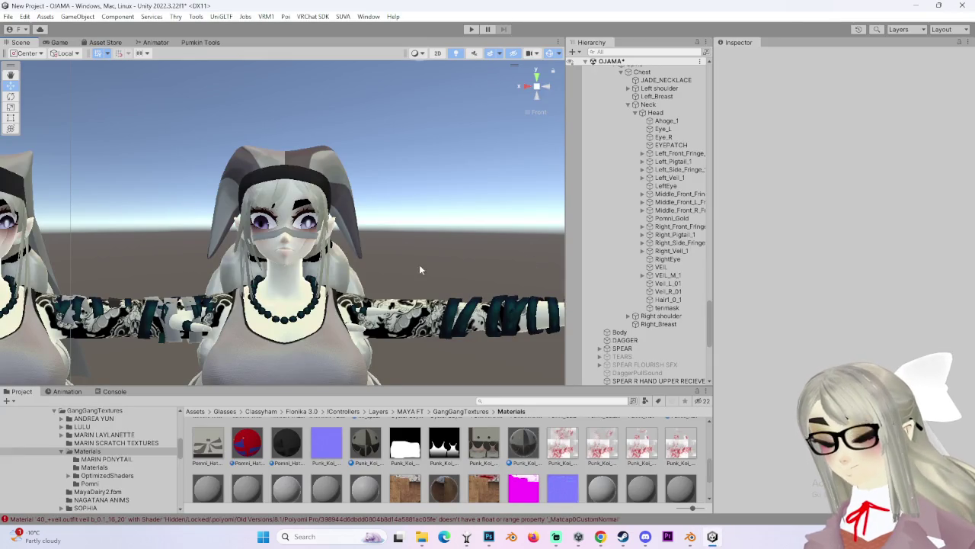
{"action": "scroll", "coordinate": [431, 254], "scroll_direction": "up", "scroll_amount": 1}
{"action": "left_click", "coordinate": [689, 537]}
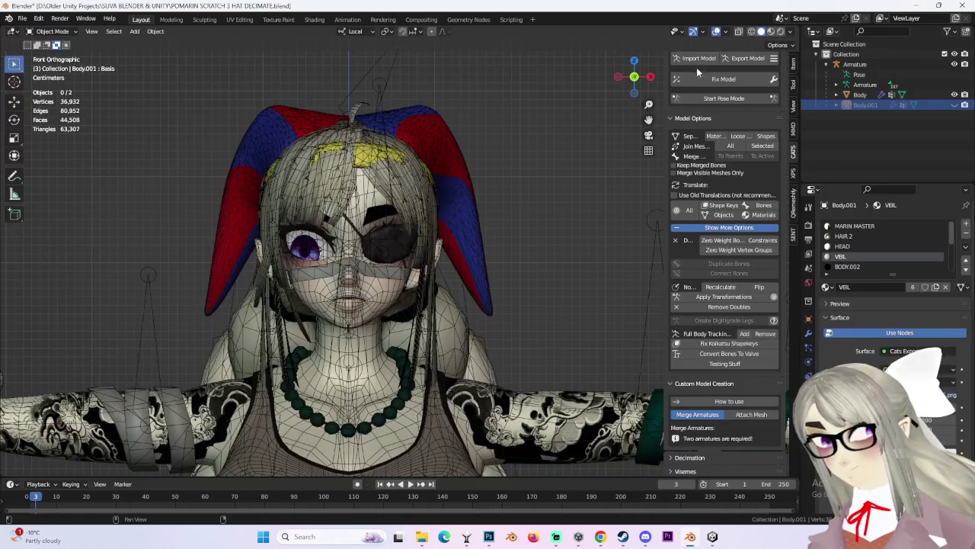
Import POMARIN 06.fbx, filtering the file list by 'oom' to find it.
{"action": "left_click", "coordinate": [697, 59]}
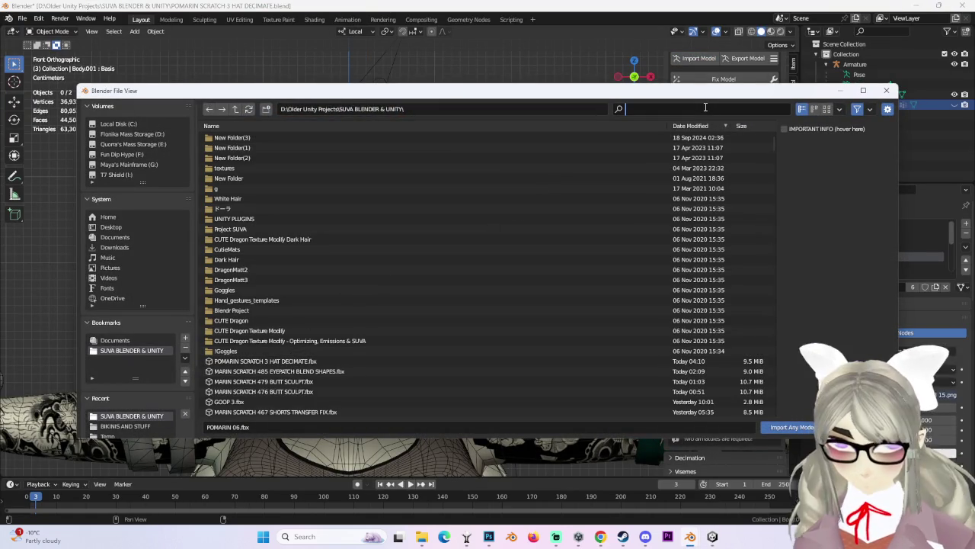
{"action": "type", "text": "o"}
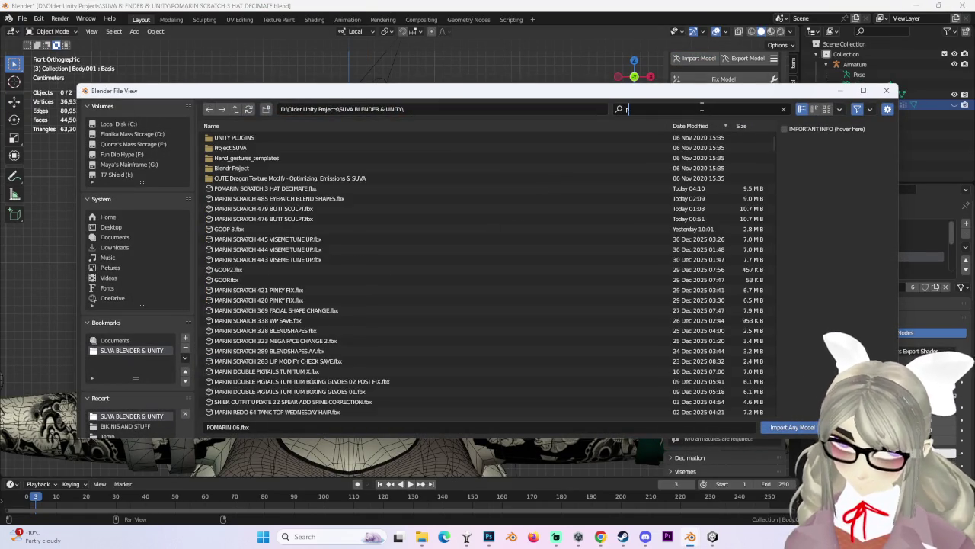
{"action": "type", "text": "om"}
{"action": "key", "text": "Return"}
{"action": "scroll", "coordinate": [304, 381], "scroll_direction": "down", "scroll_amount": 3}
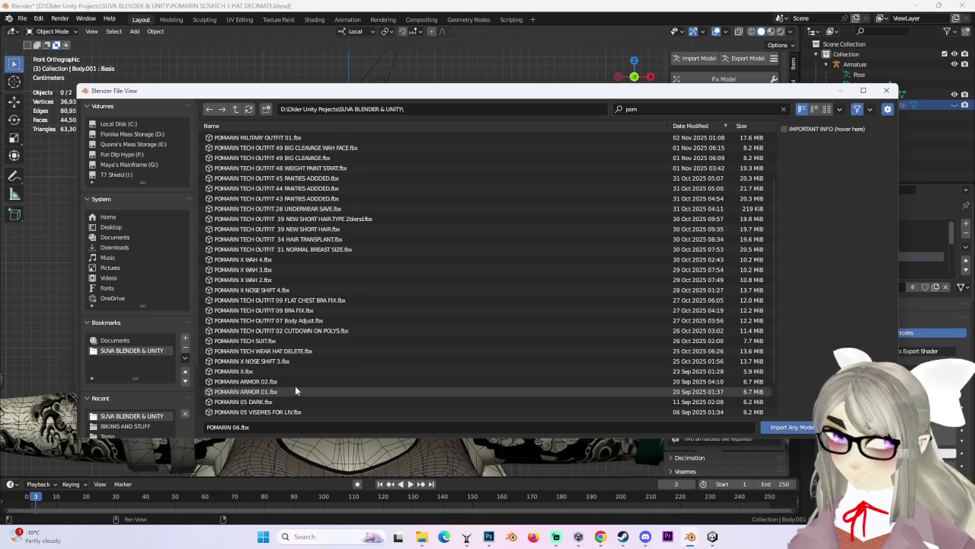
{"action": "scroll", "coordinate": [301, 385], "scroll_direction": "down", "scroll_amount": 2}
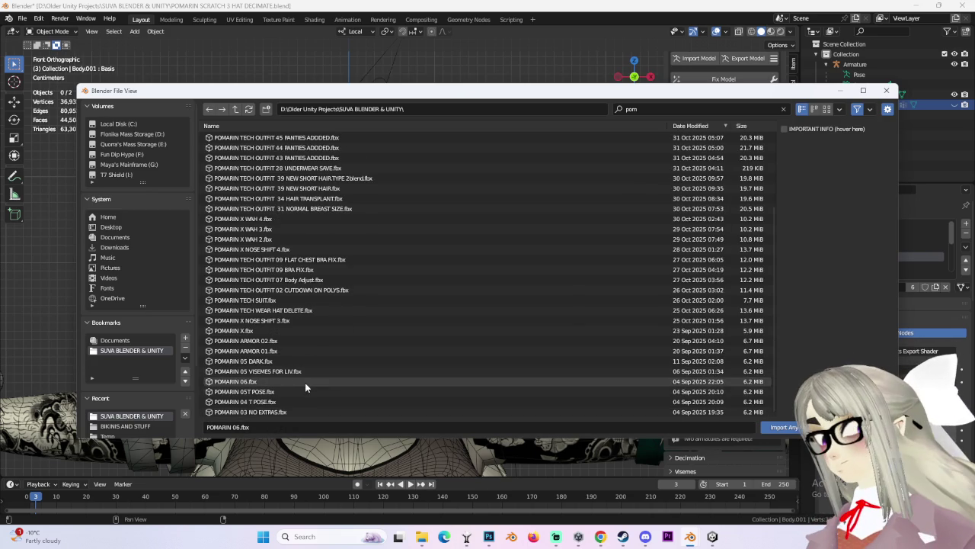
{"action": "double_click", "coordinate": [301, 375]}
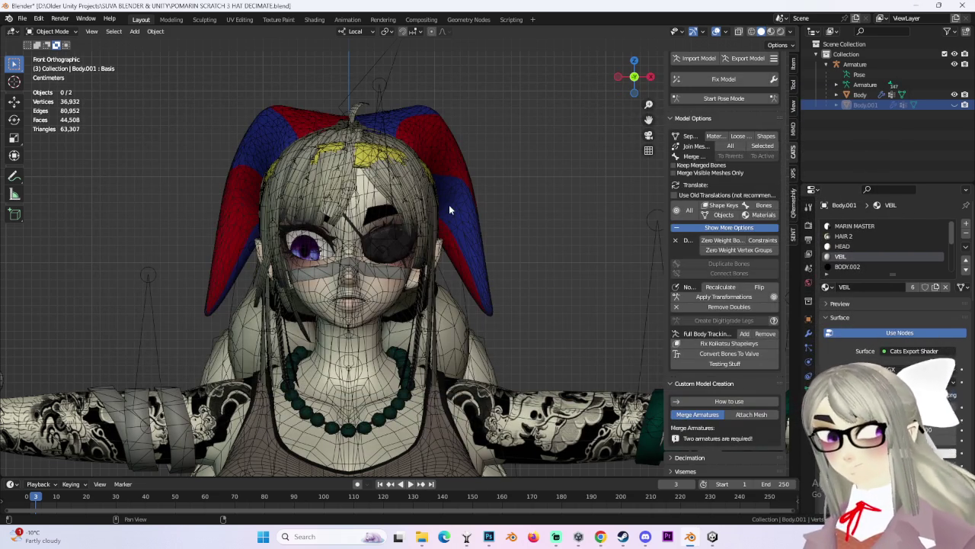
Move the imported model 0.24359 m along X to stand beside the original.
{"action": "scroll", "coordinate": [448, 236], "scroll_direction": "down", "scroll_amount": 5}
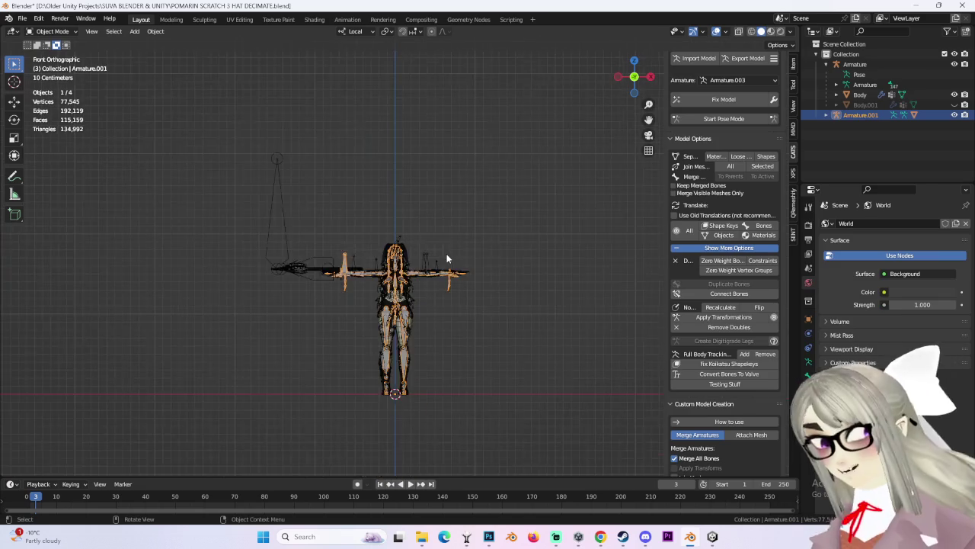
{"action": "scroll", "coordinate": [448, 253], "scroll_direction": "up", "scroll_amount": 5}
{"action": "key", "text": "g"}
{"action": "key", "text": "x"}
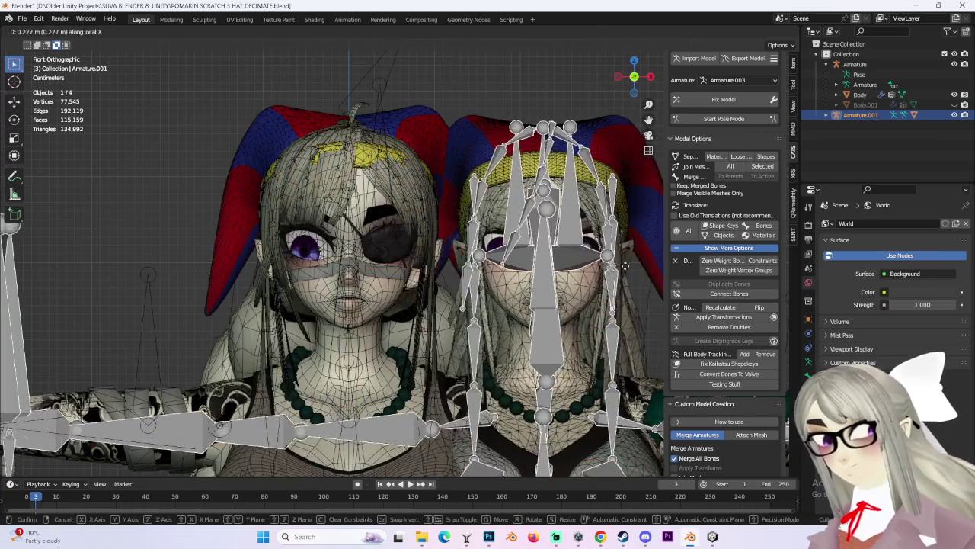
{"action": "key", "text": "Return"}
Hide the imported armature's bones and turn off the viewport overlays.
{"action": "left_click", "coordinate": [954, 114]}
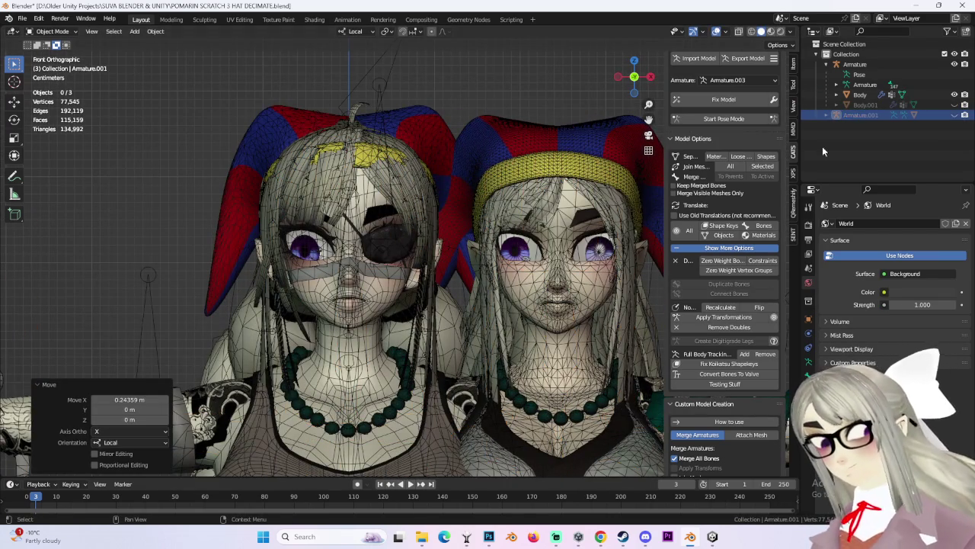
{"action": "left_click", "coordinate": [417, 139]}
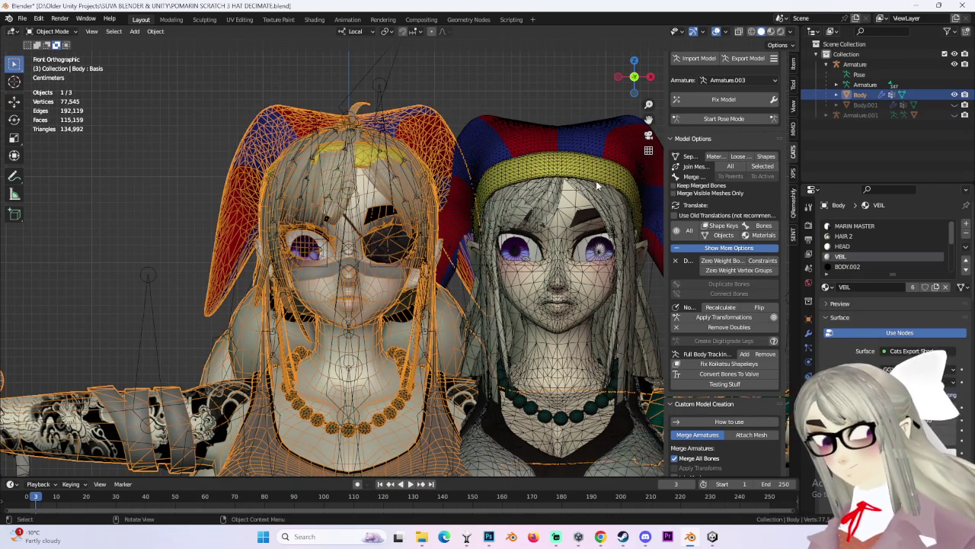
{"action": "left_click", "coordinate": [556, 81]}
{"action": "left_click", "coordinate": [716, 31]}
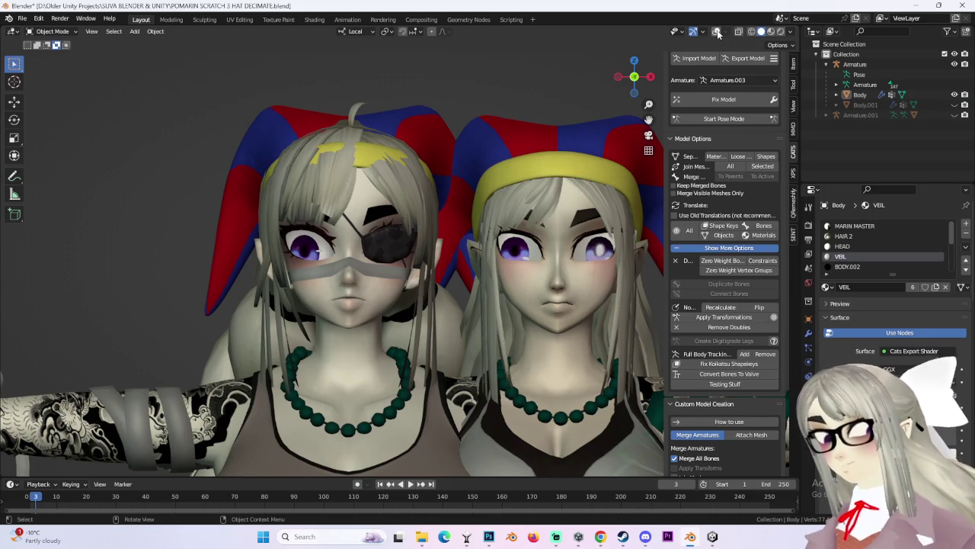
Show the overlays again and put the original character's Body mesh into Edit Mode.
{"action": "left_click", "coordinate": [717, 33]}
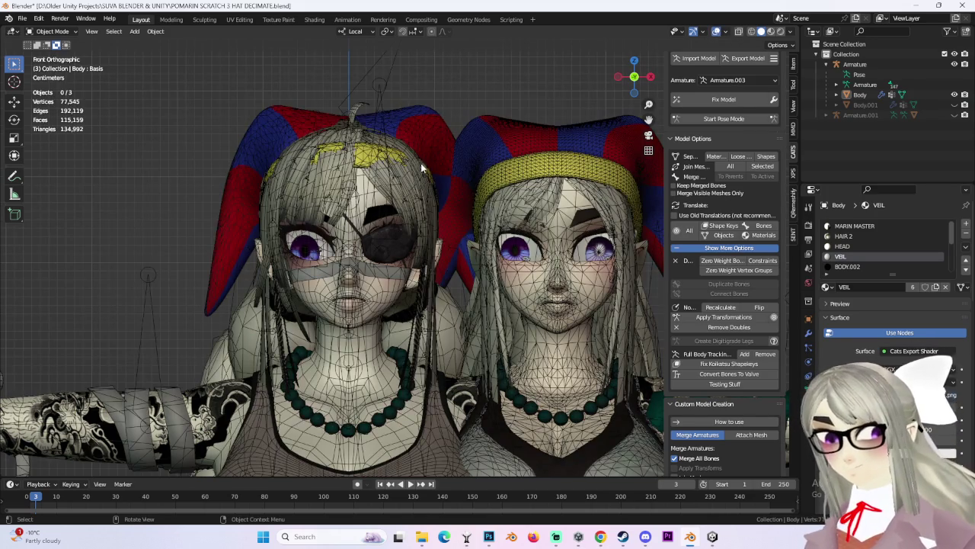
{"action": "left_click", "coordinate": [413, 136]}
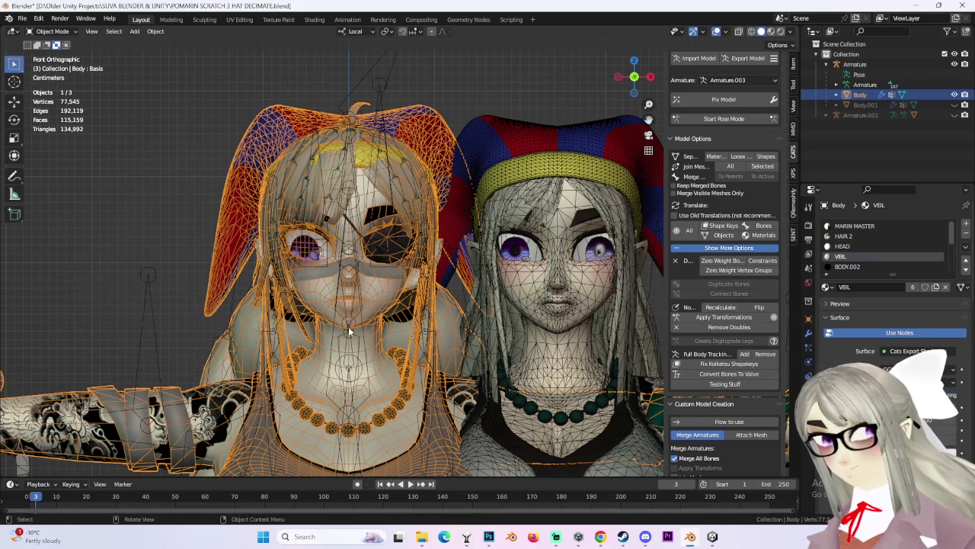
{"action": "left_click", "coordinate": [53, 31]}
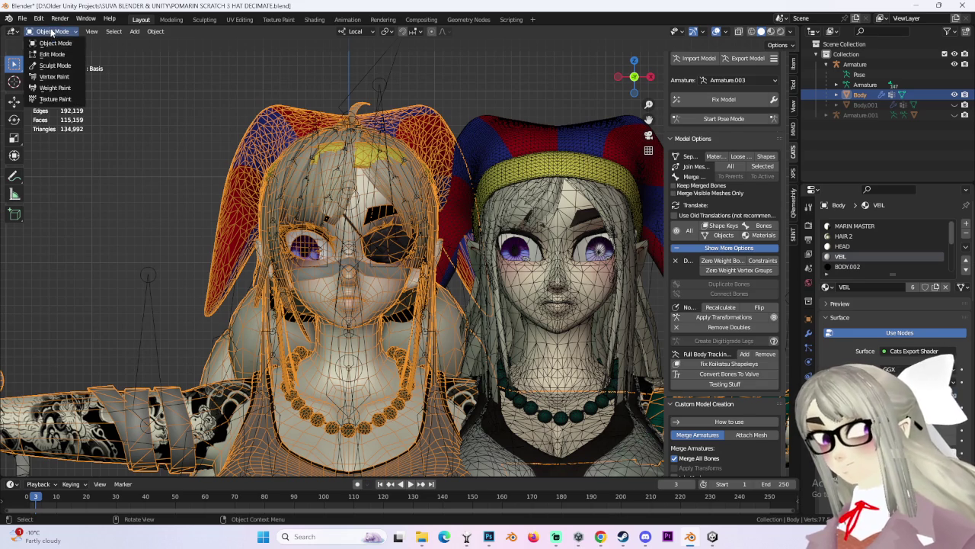
{"action": "left_click", "coordinate": [55, 42]}
{"action": "left_click", "coordinate": [59, 32]}
{"action": "left_click", "coordinate": [64, 55]}
{"action": "left_click", "coordinate": [49, 31]}
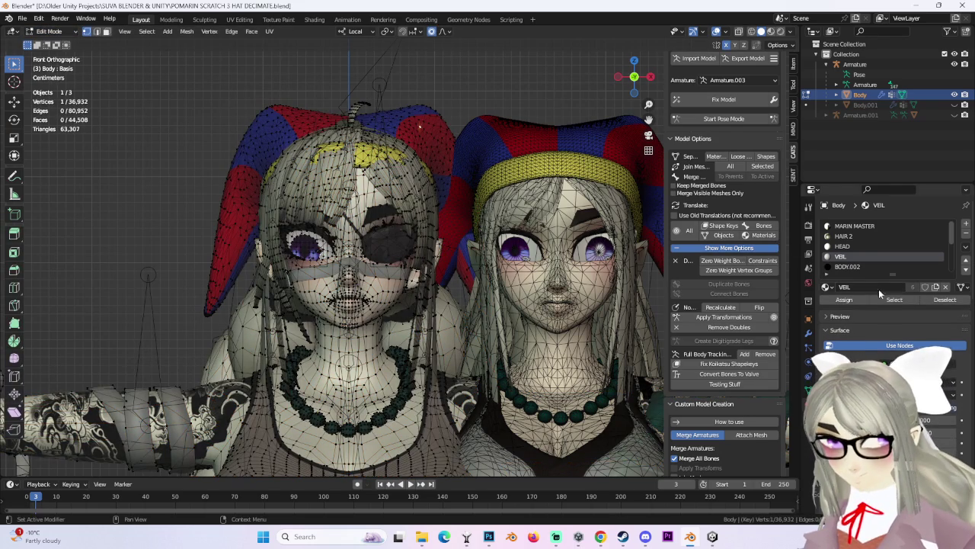
Select the faces using the Pomni_Hat material and separate them into a new object.
{"action": "scroll", "coordinate": [874, 247], "scroll_direction": "down", "scroll_amount": 3}
{"action": "left_click", "coordinate": [865, 266]}
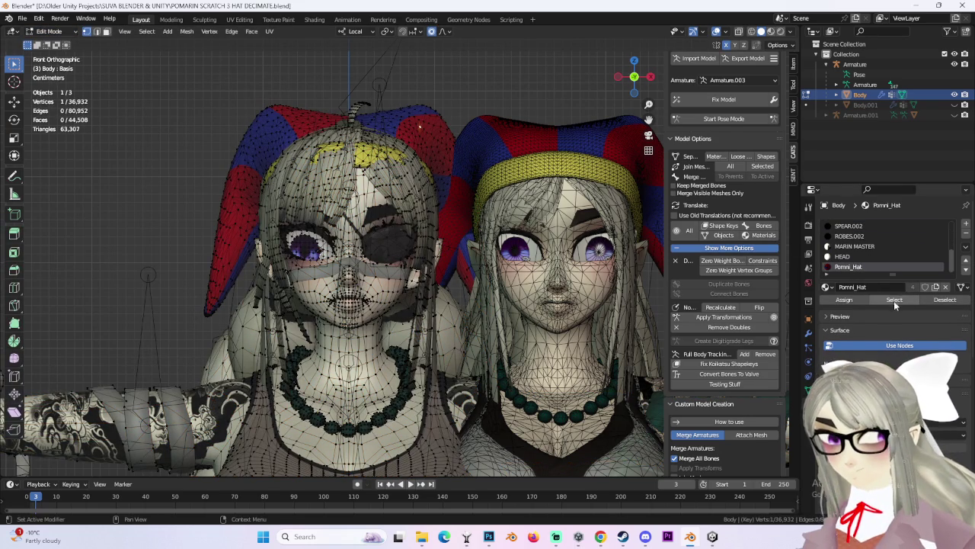
{"action": "left_click", "coordinate": [895, 300]}
{"action": "scroll", "coordinate": [417, 176], "scroll_direction": "up", "scroll_amount": 3}
{"action": "key", "text": "p"}
{"action": "left_click", "coordinate": [417, 177]}
Back in Object Mode, separate the new hat object by materials so it becomes Pomni_Hat.
{"action": "left_click", "coordinate": [54, 31]}
{"action": "left_click", "coordinate": [49, 42]}
{"action": "left_click", "coordinate": [843, 116]}
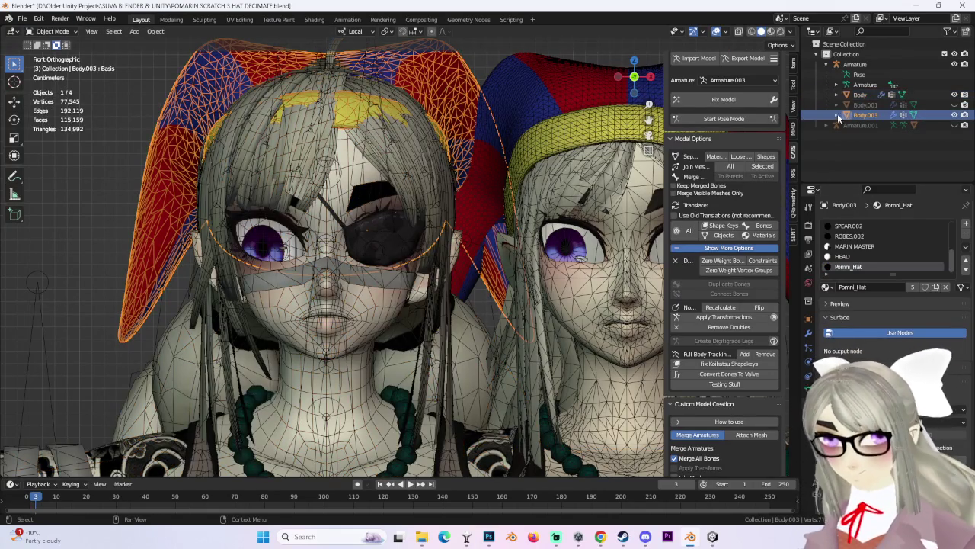
{"action": "left_click", "coordinate": [704, 157]}
{"action": "scroll", "coordinate": [413, 155], "scroll_direction": "down", "scroll_amount": 2}
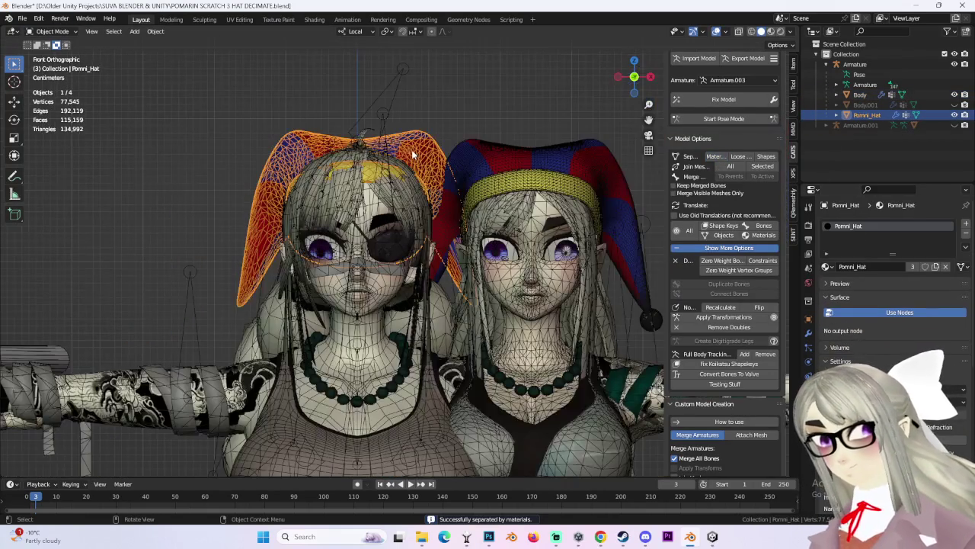
{"action": "left_click", "coordinate": [617, 76]}
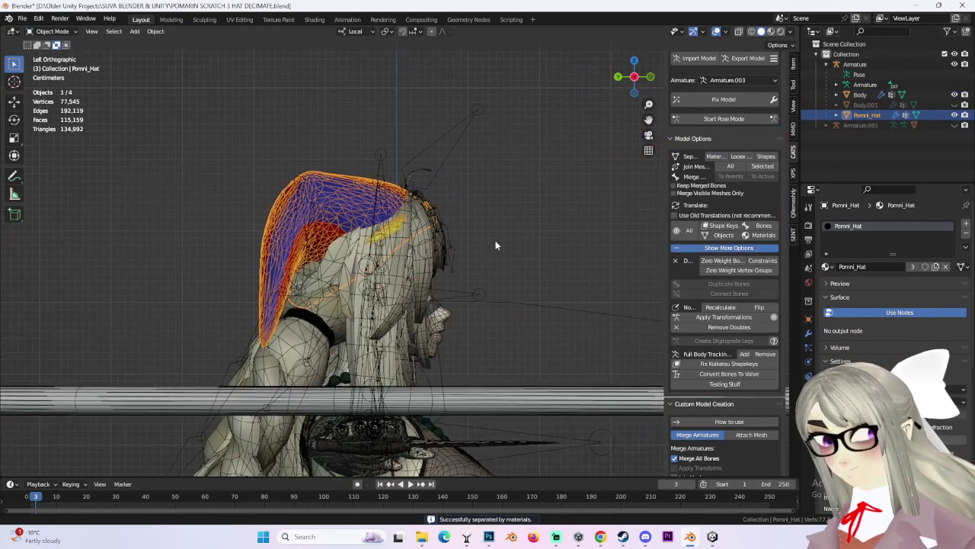
In wireframe view, lower Pomni_Hat along local Z, then shift it -0.001037 m along local Y.
{"action": "scroll", "coordinate": [492, 245], "scroll_direction": "up", "scroll_amount": 2}
{"action": "middle_click_drag", "start_coordinate": [492, 245], "coordinate": [678, 97], "text": "shift"}
{"action": "left_click", "coordinate": [751, 32]}
{"action": "scroll", "coordinate": [542, 161], "scroll_direction": "up", "scroll_amount": 3}
{"action": "key", "text": "g"}
{"action": "key", "text": "z"}
{"action": "key", "text": "z"}
{"action": "left_click", "coordinate": [533, 191]}
{"action": "scroll", "coordinate": [532, 190], "scroll_direction": "up", "scroll_amount": 3}
{"action": "key", "text": "g"}
{"action": "key", "text": "y"}
{"action": "key", "text": "y"}
{"action": "scroll", "coordinate": [523, 241], "scroll_direction": "down", "scroll_amount": 2}
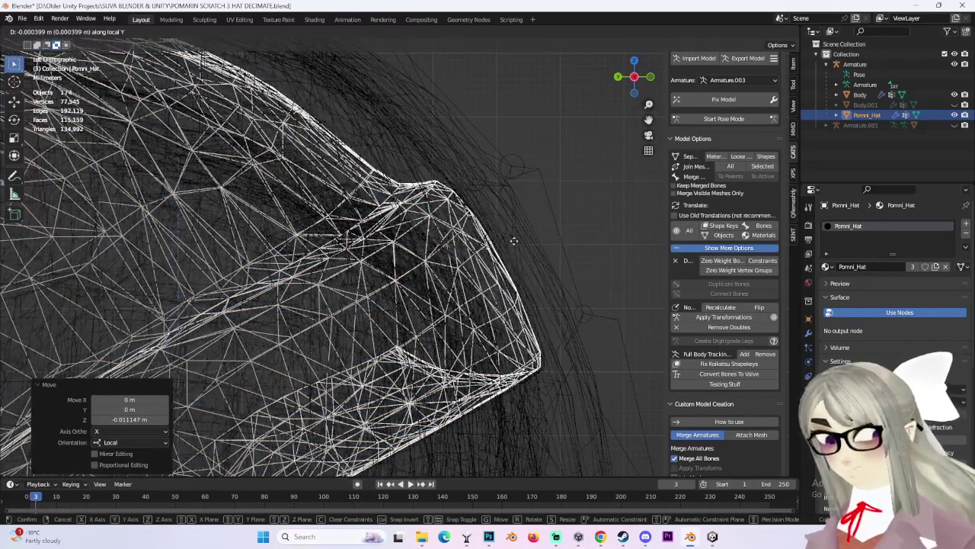
{"action": "left_click", "coordinate": [553, 325]}
Check the hat's fit on the head from the left and right side views.
{"action": "middle_click_drag", "start_coordinate": [553, 325], "coordinate": [558, 191], "text": "shift"}
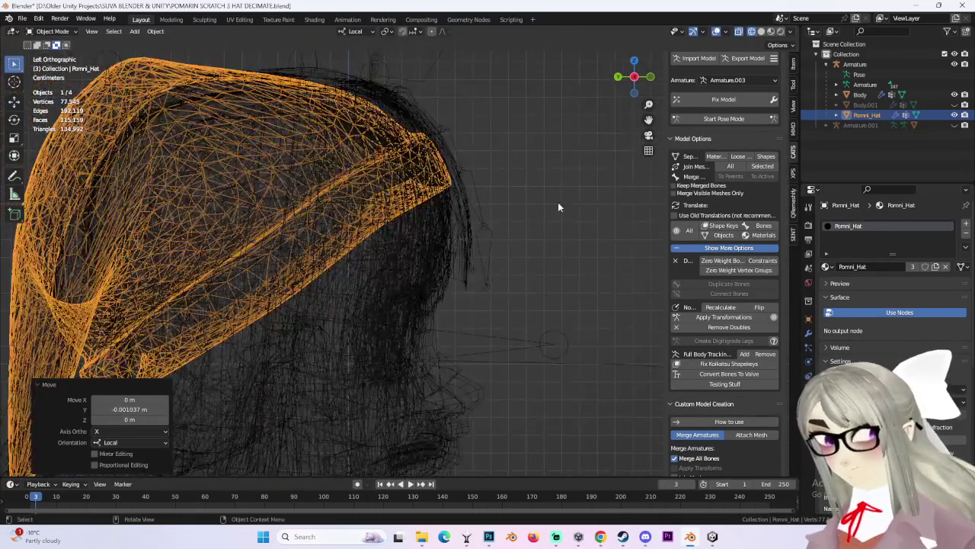
{"action": "scroll", "coordinate": [526, 221], "scroll_direction": "down", "scroll_amount": 2}
{"action": "scroll", "coordinate": [525, 219], "scroll_direction": "up", "scroll_amount": 4}
{"action": "mouse_move", "coordinate": [434, 239]}
{"action": "middle_mouse_down"}
{"action": "mouse_move", "coordinate": [464, 240]}
{"action": "mouse_move", "coordinate": [434, 254]}
{"action": "mouse_move", "coordinate": [466, 256]}
{"action": "middle_mouse_up"}
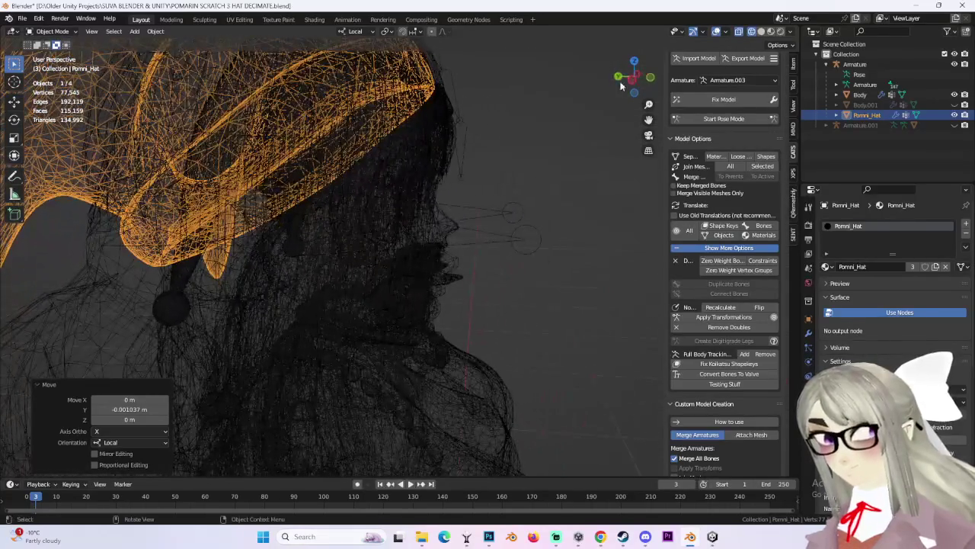
{"action": "left_click", "coordinate": [633, 81]}
{"action": "scroll", "coordinate": [471, 271], "scroll_direction": "up", "scroll_amount": 3}
{"action": "scroll", "coordinate": [474, 251], "scroll_direction": "down", "scroll_amount": 3}
{"action": "scroll", "coordinate": [472, 236], "scroll_direction": "up", "scroll_amount": 2}
{"action": "middle_click_drag", "start_coordinate": [483, 170], "coordinate": [484, 329], "text": "shift"}
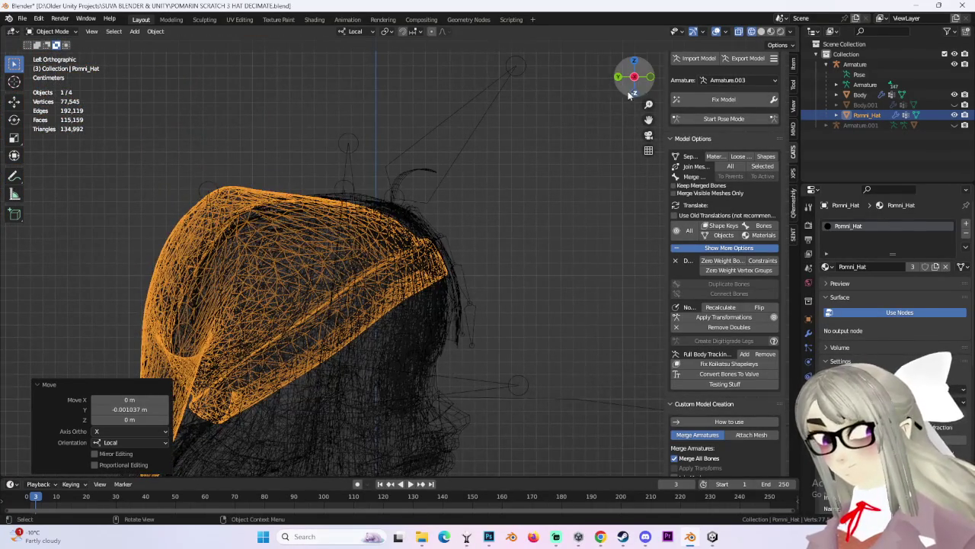
{"action": "left_click", "coordinate": [634, 78]}
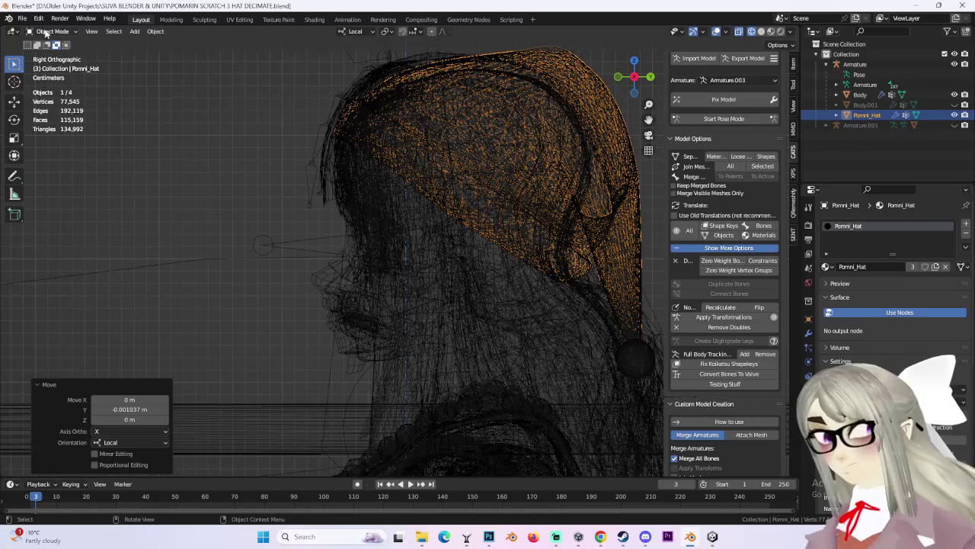
Expand Armature.001 in the outliner, select its Body.002 mesh, then select the armature.
{"action": "left_click", "coordinate": [836, 125]}
{"action": "left_click", "coordinate": [866, 155]}
{"action": "scroll", "coordinate": [398, 335], "scroll_direction": "up", "scroll_amount": 4}
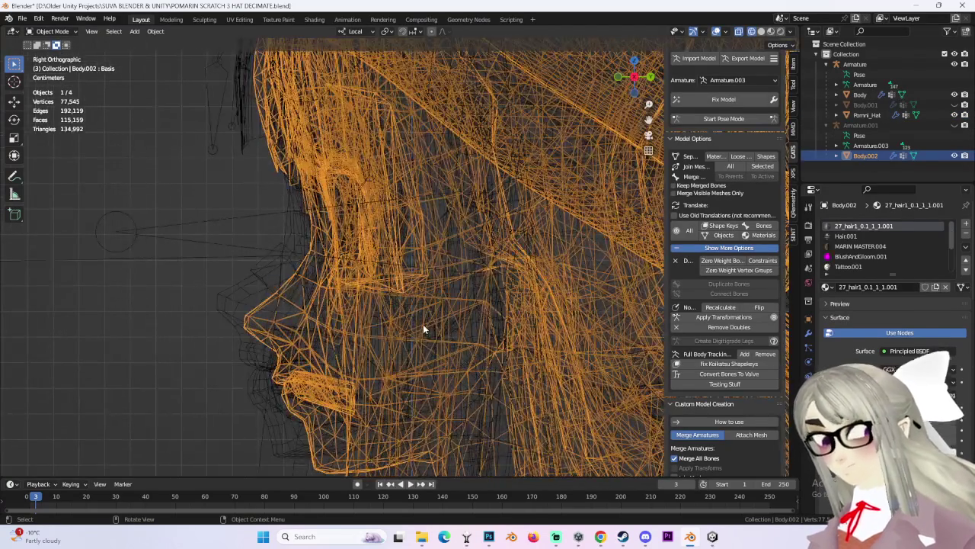
{"action": "left_click", "coordinate": [860, 125]}
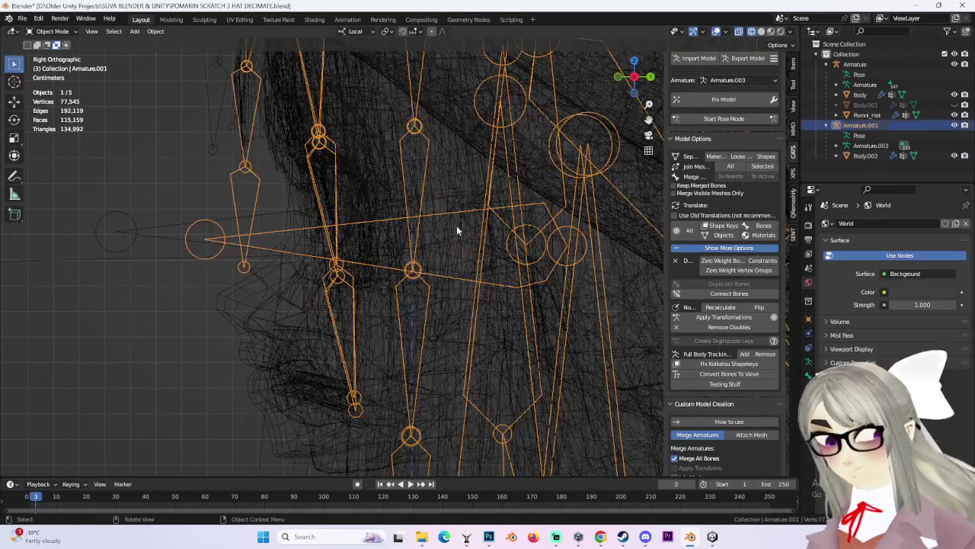
Reposition the imported armature with several moves, including a shift along local Y.
{"action": "key", "text": "g"}
{"action": "left_click", "coordinate": [412, 233]}
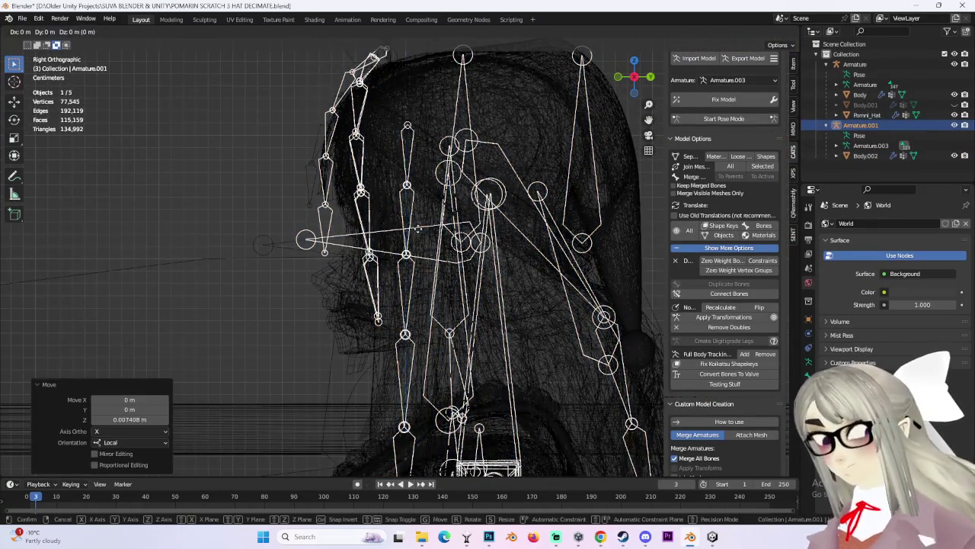
{"action": "key", "text": "g"}
{"action": "key", "text": "y"}
{"action": "left_click", "coordinate": [408, 231]}
{"action": "scroll", "coordinate": [407, 307], "scroll_direction": "up", "scroll_amount": 3}
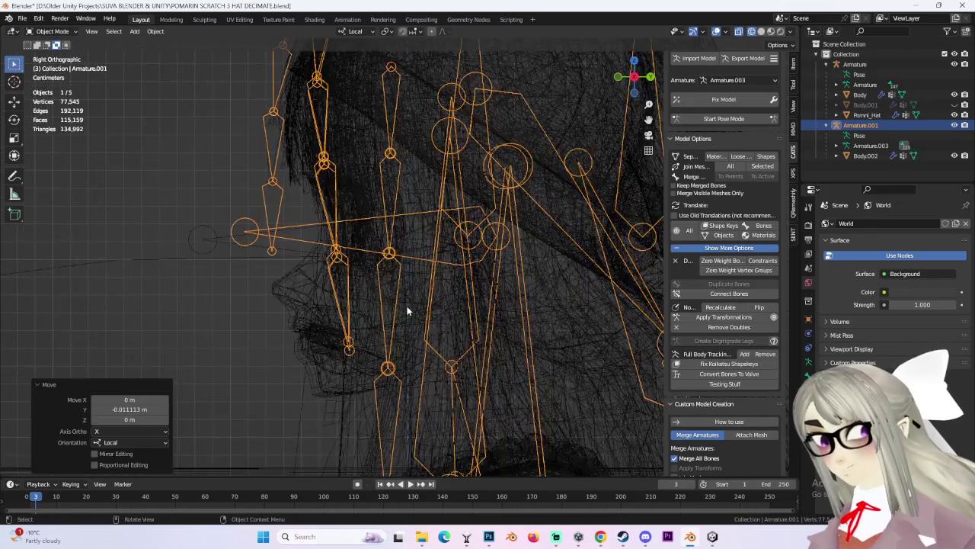
{"action": "scroll", "coordinate": [502, 221], "scroll_direction": "up", "scroll_amount": 3}
{"action": "scroll", "coordinate": [501, 221], "scroll_direction": "down", "scroll_amount": 3}
{"action": "key", "text": "g"}
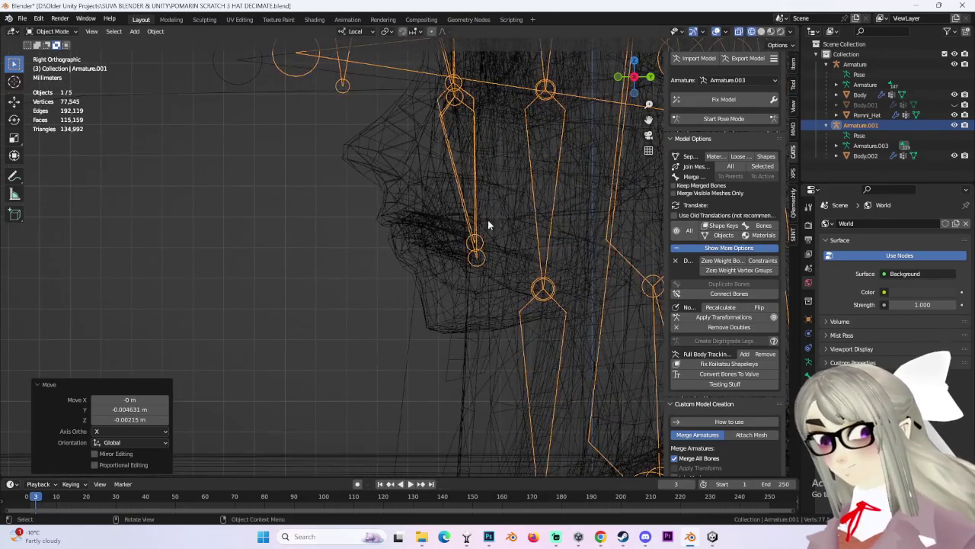
{"action": "left_click", "coordinate": [460, 199]}
Select Pomni_Hat and frame it using the front and left side views.
{"action": "left_click", "coordinate": [621, 78]}
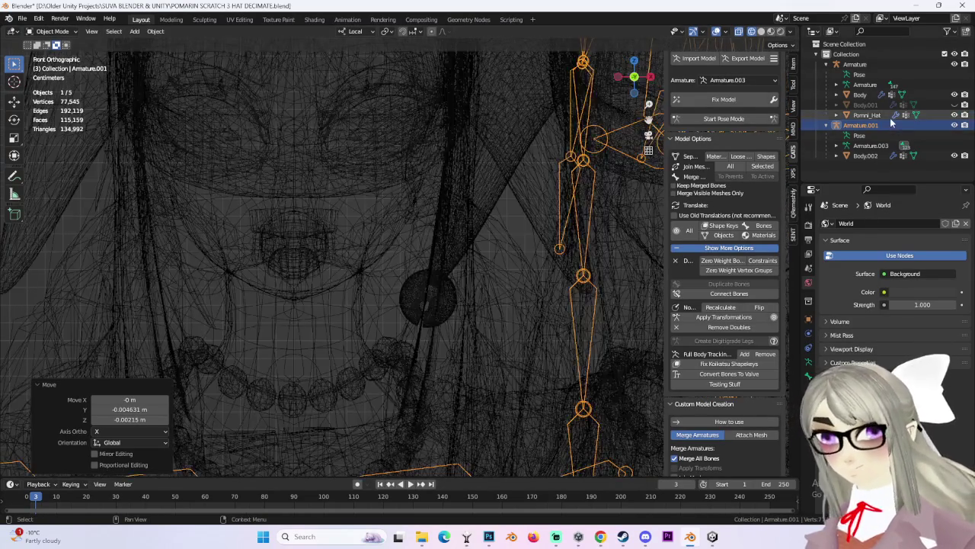
{"action": "left_click", "coordinate": [465, 224]}
{"action": "scroll", "coordinate": [466, 224], "scroll_direction": "down", "scroll_amount": 3}
{"action": "left_click", "coordinate": [619, 79]}
{"action": "scroll", "coordinate": [424, 191], "scroll_direction": "up", "scroll_amount": 3}
{"action": "scroll", "coordinate": [492, 253], "scroll_direction": "down", "scroll_amount": 2}
{"action": "scroll", "coordinate": [424, 269], "scroll_direction": "down", "scroll_amount": 1}
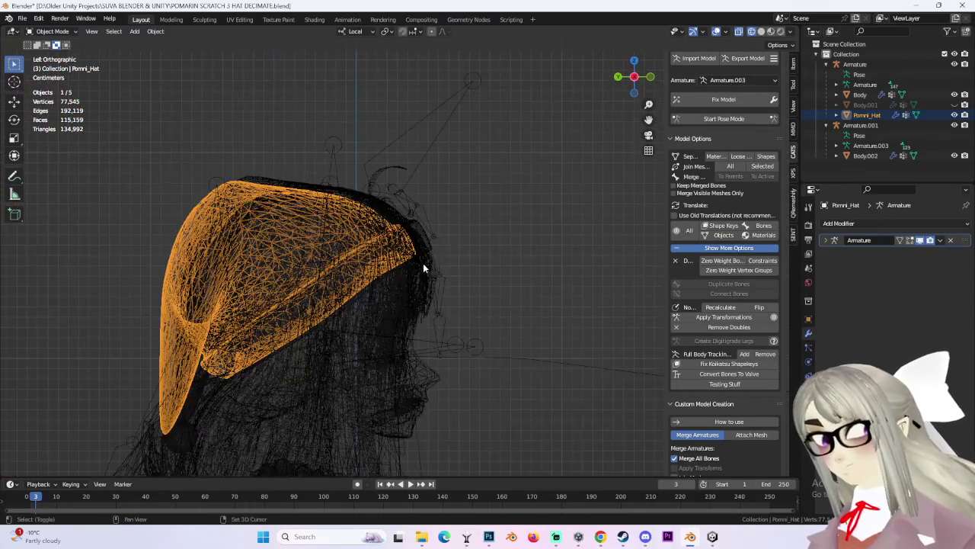
{"action": "middle_click_drag", "start_coordinate": [425, 269], "coordinate": [501, 203], "text": "shift"}
Shift Pomni_Hat along local Y, then raise it 0.004939 m along local Z.
{"action": "key", "text": "g"}
{"action": "key", "text": "y"}
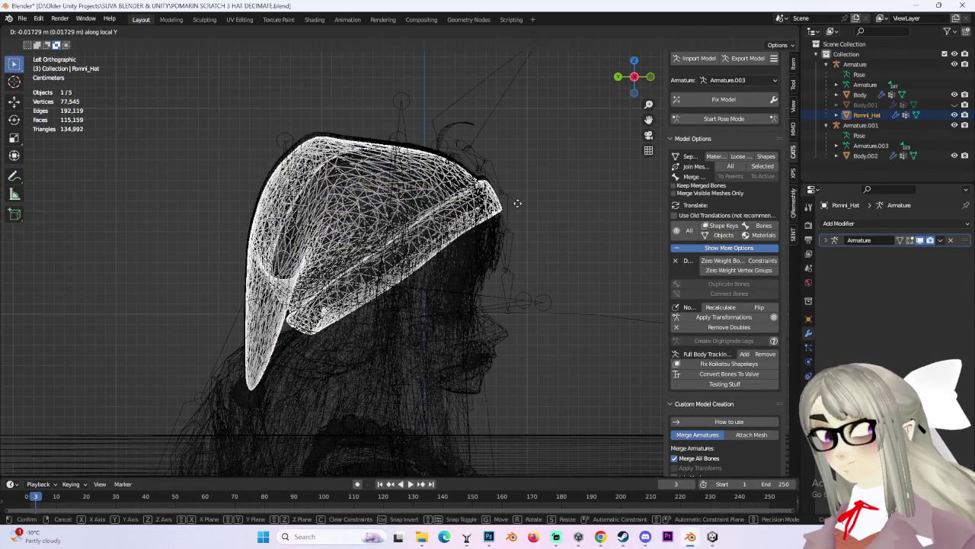
{"action": "left_click", "coordinate": [518, 200]}
{"action": "key", "text": "g"}
{"action": "key", "text": "z"}
{"action": "left_click", "coordinate": [518, 199]}
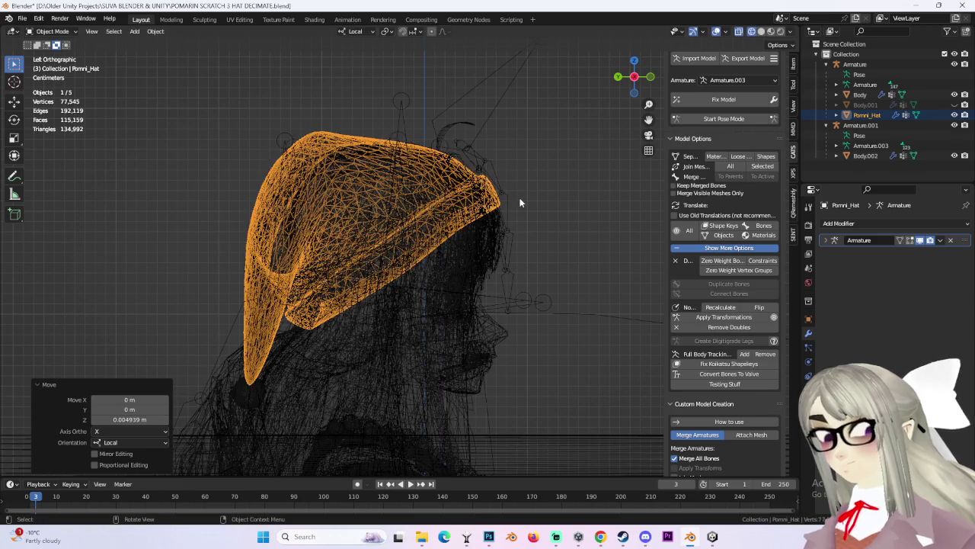
{"action": "middle_click_drag", "start_coordinate": [518, 199], "coordinate": [715, 50]}
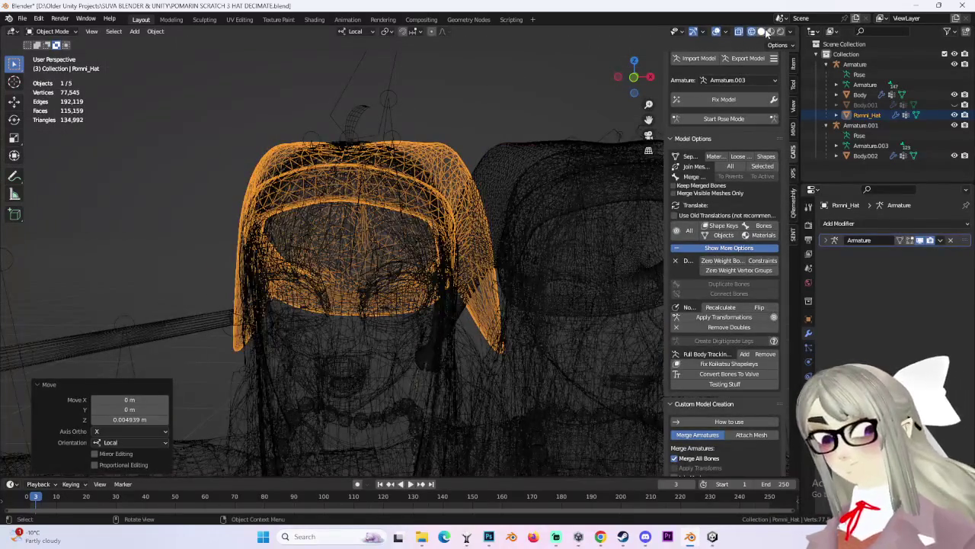
Switch to solid shading and frame both characters from the front.
{"action": "left_click", "coordinate": [761, 31]}
{"action": "left_click", "coordinate": [637, 79]}
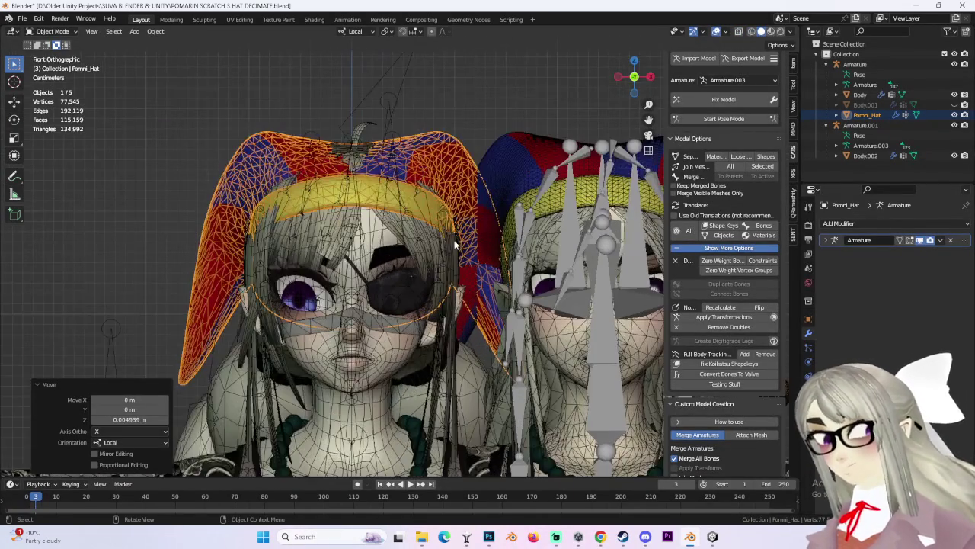
{"action": "left_click", "coordinate": [446, 242]}
{"action": "scroll", "coordinate": [427, 248], "scroll_direction": "down", "scroll_amount": 2}
{"action": "left_click", "coordinate": [407, 256]}
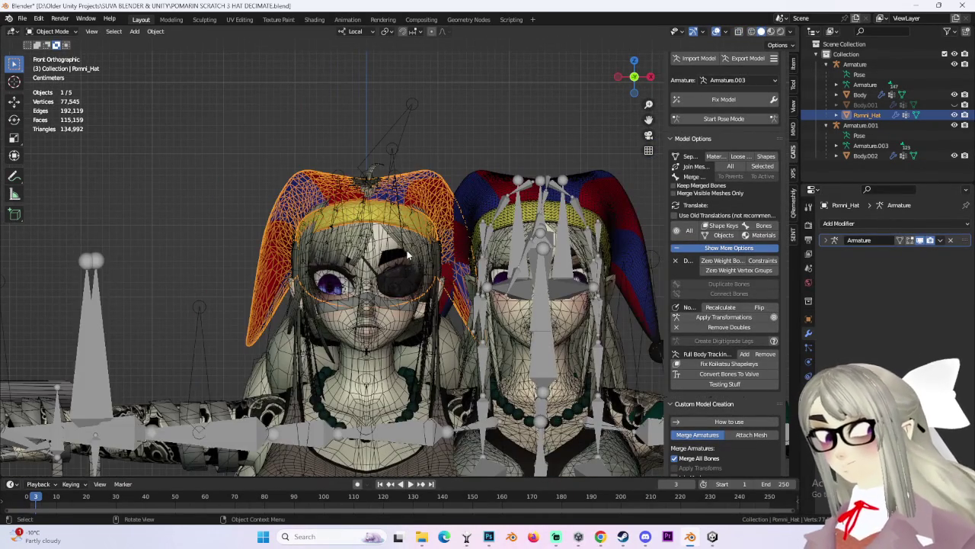
{"action": "middle_click_drag", "start_coordinate": [568, 238], "coordinate": [529, 235], "text": "shift"}
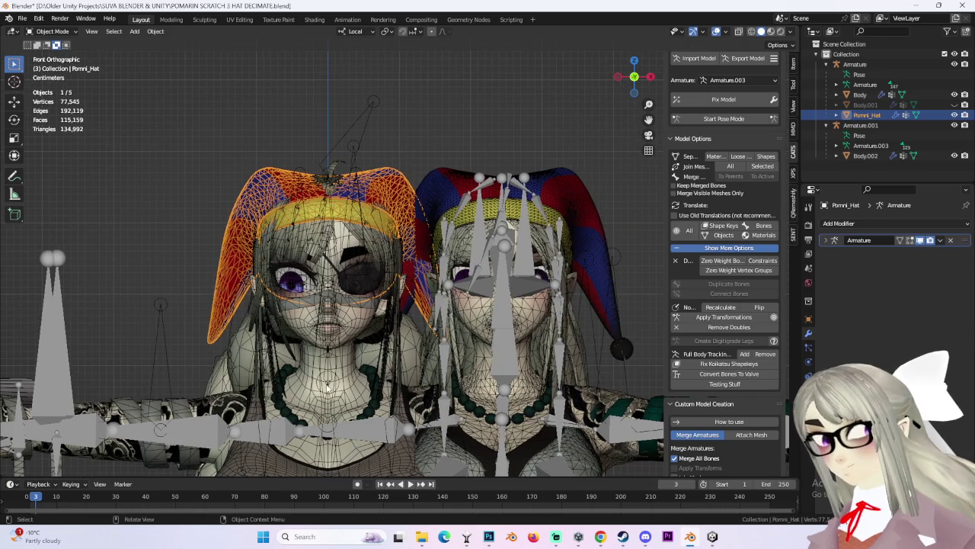
Hide both armatures in the outliner and turn off viewport overlays.
{"action": "left_click", "coordinate": [955, 64]}
{"action": "left_click", "coordinate": [955, 125]}
{"action": "middle_click_drag", "start_coordinate": [585, 213], "coordinate": [534, 217]}
{"action": "left_click", "coordinate": [716, 32]}
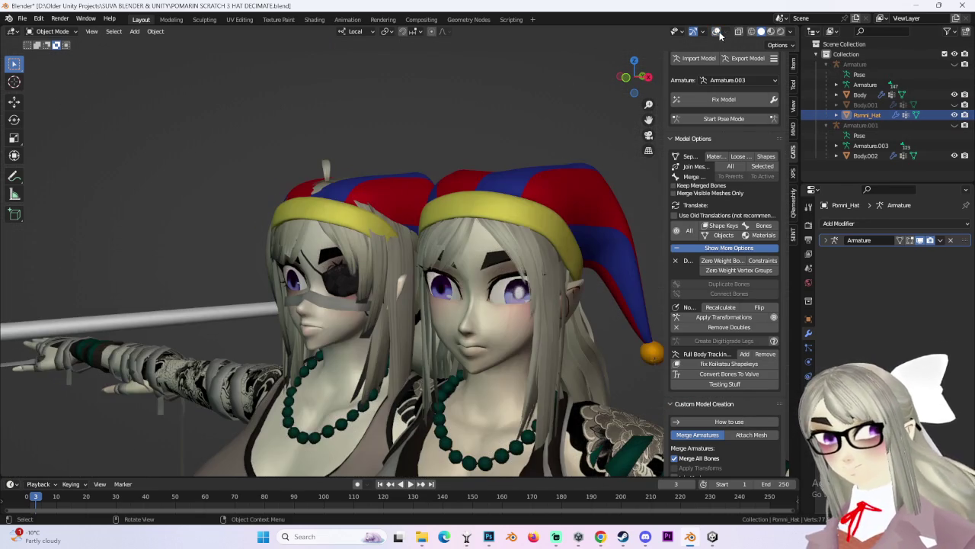
{"action": "left_click", "coordinate": [633, 94]}
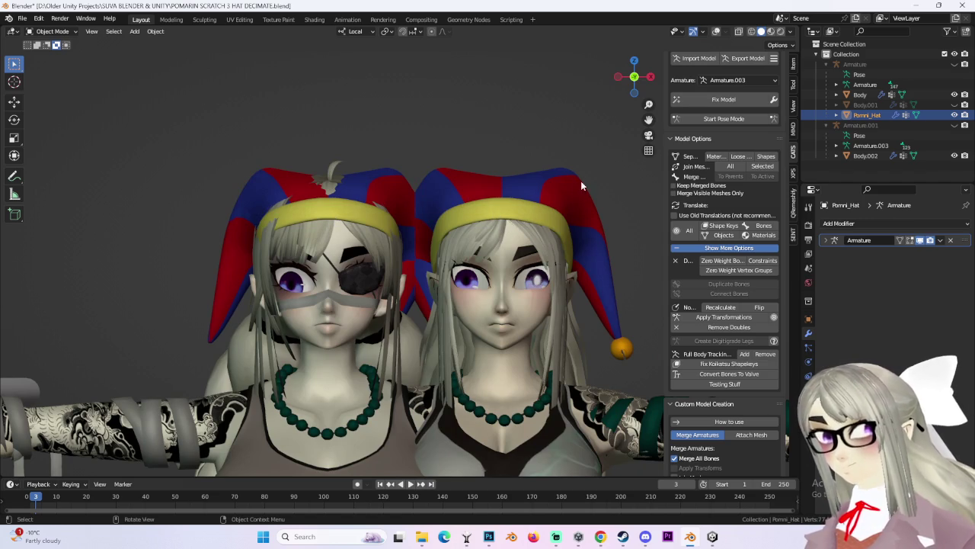
Hide the second character and delete Armature.001's whole hierarchy.
{"action": "left_click", "coordinate": [861, 125]}
{"action": "key", "text": "h"}
{"action": "right_click", "coordinate": [862, 156]}
{"action": "left_click", "coordinate": [864, 157]}
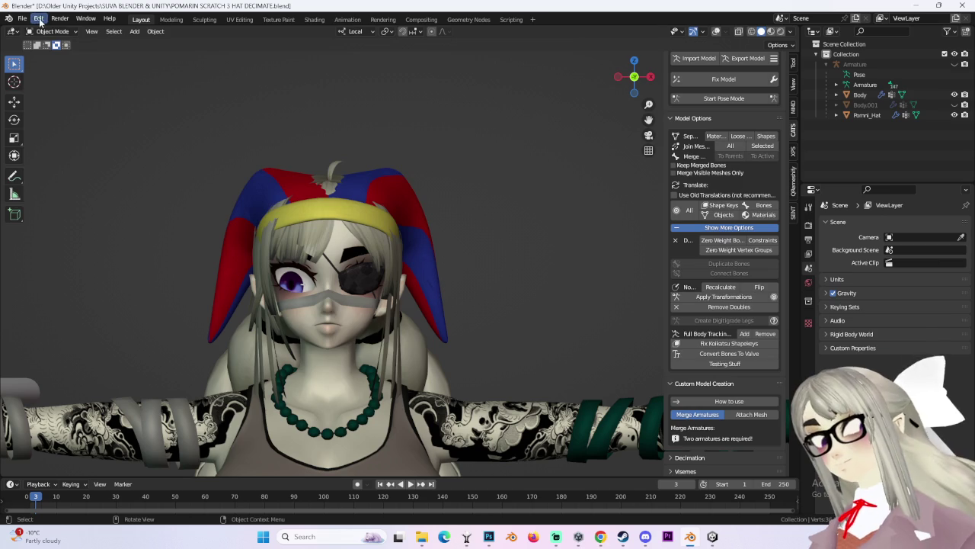
Save As a new file, changing the name's ending to '4 HAT HEIGHT ADJUST'.
{"action": "left_click", "coordinate": [22, 18]}
{"action": "left_click", "coordinate": [38, 99]}
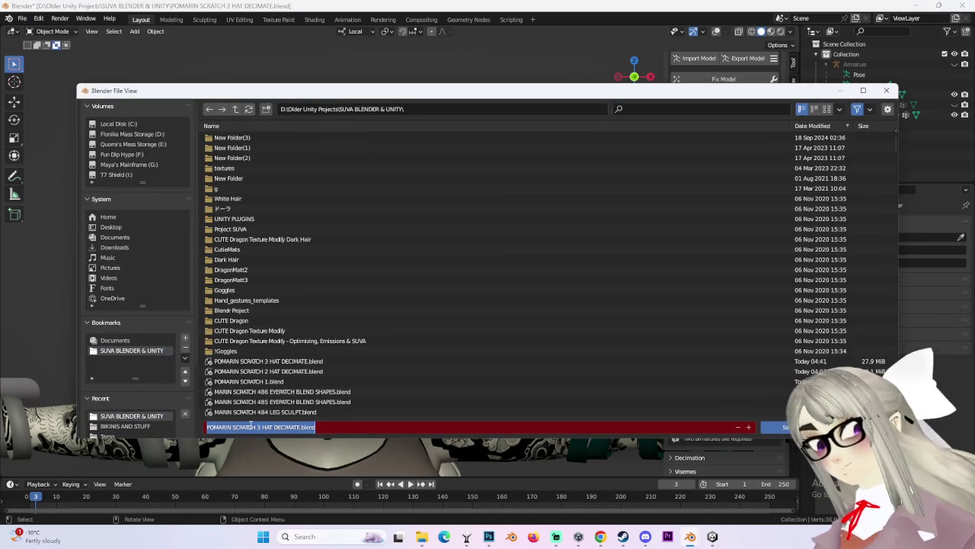
{"action": "left_click", "coordinate": [314, 427]}
{"action": "key", "text": "BackSpace"}
{"action": "key", "text": "BackSpace"}
{"action": "key", "text": "BackSpace"}
{"action": "type", "text": "4"}
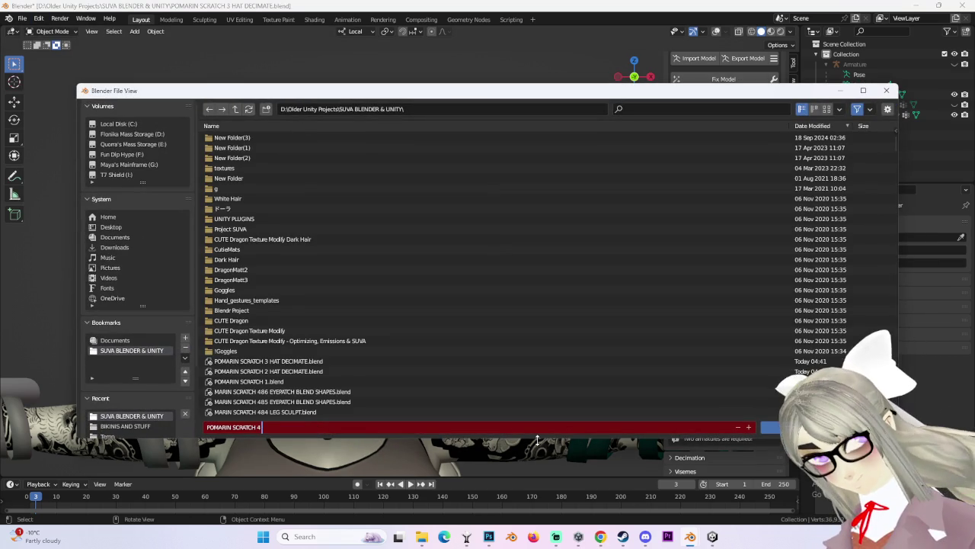
{"action": "type", "text": " HAT HEIGHT A"}
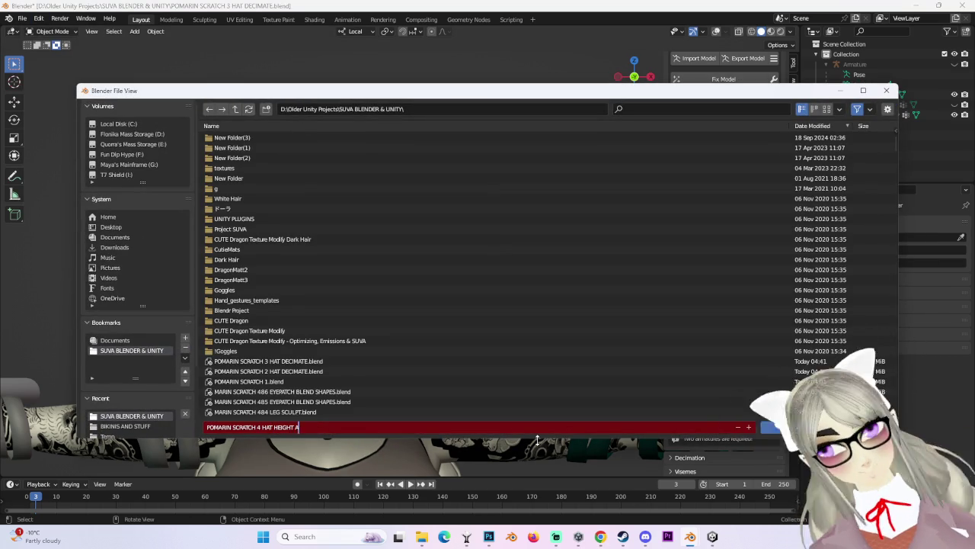
{"action": "type", "text": "DJUST"}
{"action": "key", "text": "Return"}
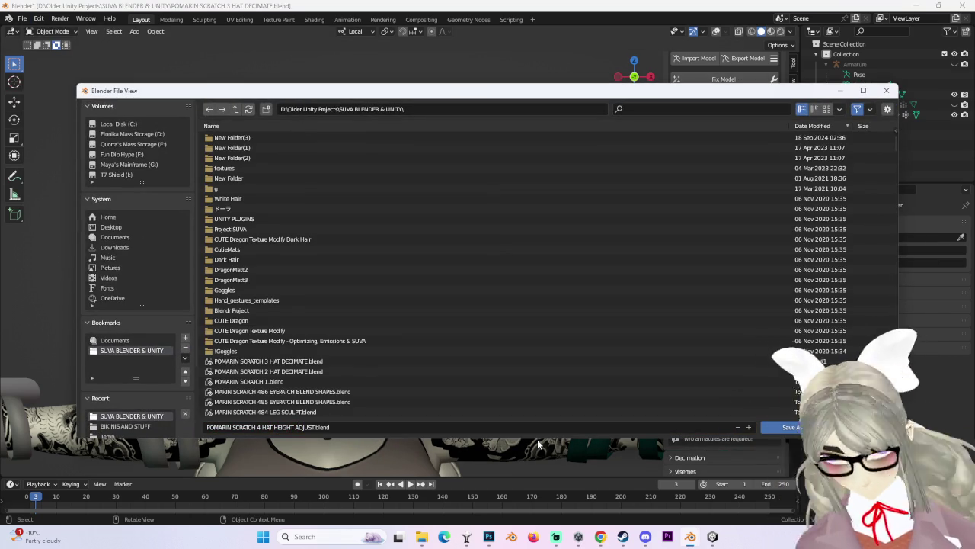
{"action": "left_click", "coordinate": [766, 427]}
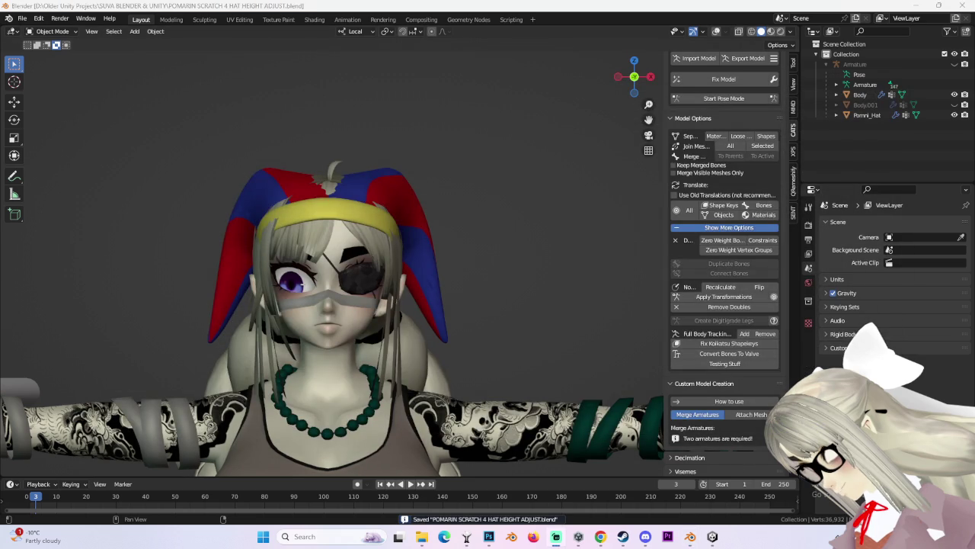
Select Pomni_Hat and enter Edit Mode, inspecting the hat from several angles.
{"action": "middle_click_drag", "start_coordinate": [427, 141], "coordinate": [420, 145]}
{"action": "left_click", "coordinate": [397, 175]}
{"action": "middle_click_drag", "start_coordinate": [398, 176], "coordinate": [372, 152]}
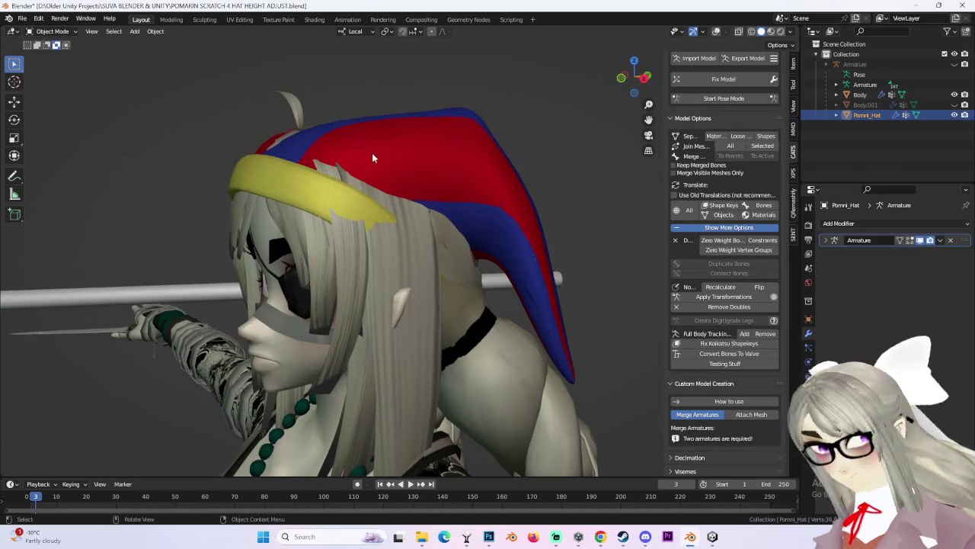
{"action": "left_click", "coordinate": [50, 31]}
{"action": "left_click", "coordinate": [35, 44]}
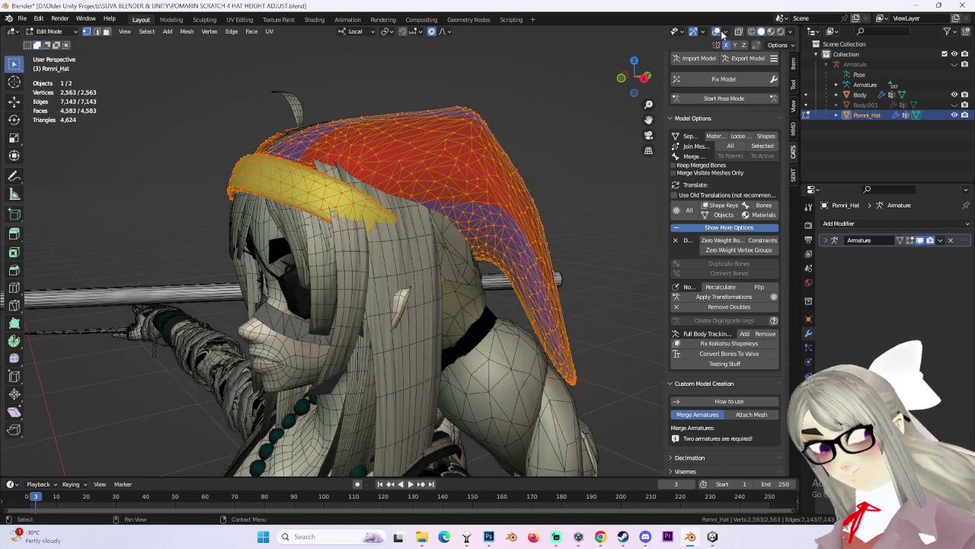
{"action": "middle_click_drag", "start_coordinate": [320, 152], "coordinate": [431, 147]}
{"action": "left_click", "coordinate": [431, 146]}
{"action": "scroll", "coordinate": [497, 188], "scroll_direction": "down", "scroll_amount": 2}
{"action": "mouse_move", "coordinate": [497, 187]}
{"action": "middle_mouse_down"}
{"action": "mouse_move", "coordinate": [483, 195]}
{"action": "mouse_move", "coordinate": [464, 176]}
{"action": "middle_mouse_up"}
{"action": "left_click_drag", "start_coordinate": [646, 102], "coordinate": [646, 76]}
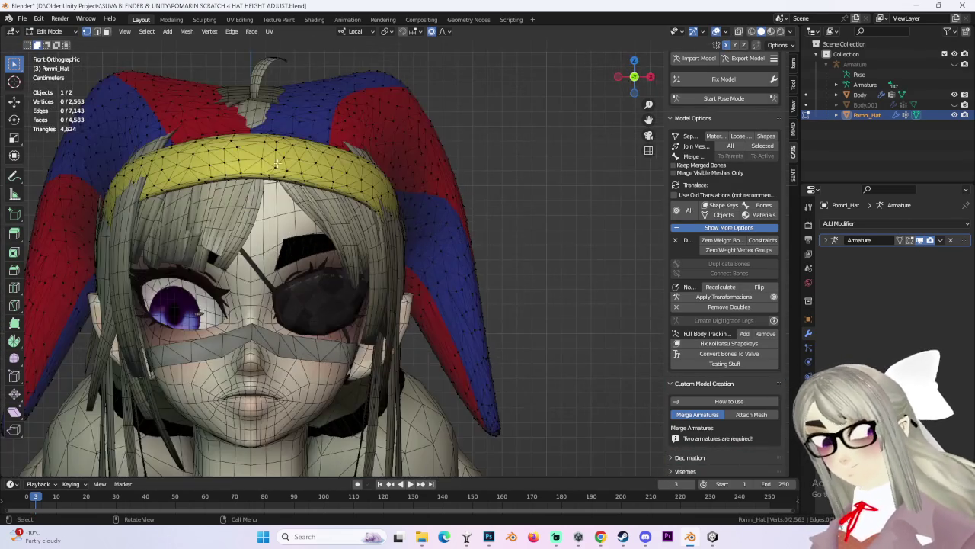
{"action": "middle_click_drag", "start_coordinate": [458, 190], "coordinate": [396, 180]}
{"action": "mouse_move", "coordinate": [476, 175]}
{"action": "middle_mouse_down"}
{"action": "mouse_move", "coordinate": [381, 196]}
{"action": "mouse_move", "coordinate": [432, 175]}
{"action": "mouse_move", "coordinate": [390, 236]}
{"action": "mouse_move", "coordinate": [416, 221]}
{"action": "mouse_move", "coordinate": [381, 220]}
{"action": "mouse_move", "coordinate": [297, 315]}
{"action": "middle_mouse_up"}
Select all hat vertices and shift them 0.012962 m along local Y with proportional editing.
{"action": "key", "text": "a"}
{"action": "key", "text": "g"}
{"action": "key", "text": "y"}
{"action": "left_click", "coordinate": [350, 255]}
{"action": "key", "text": "g"}
{"action": "key", "text": "y"}
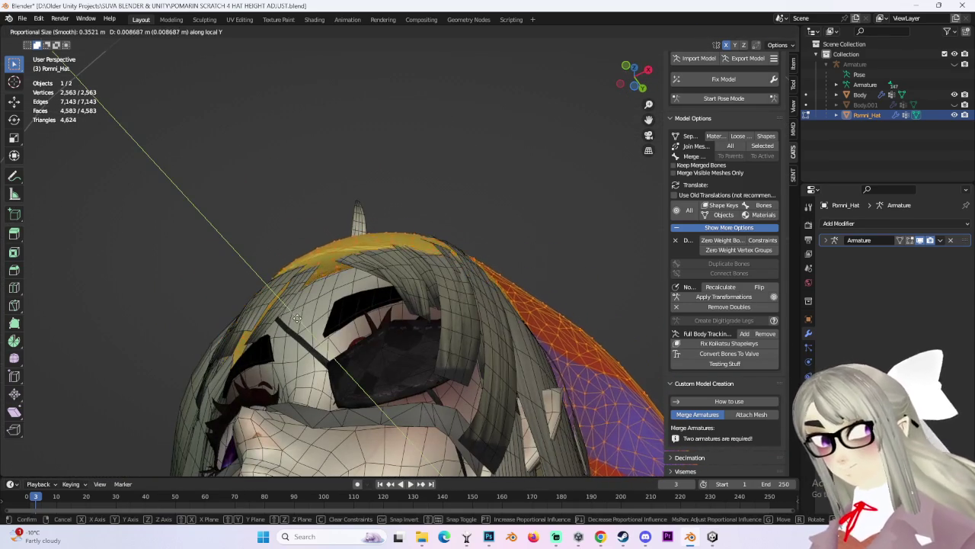
{"action": "left_click", "coordinate": [326, 305]}
Select the hat's side flaps, then return to Object Mode and select Body.
{"action": "middle_click_drag", "start_coordinate": [325, 305], "coordinate": [356, 381]}
{"action": "left_click", "coordinate": [523, 335]}
{"action": "scroll", "coordinate": [518, 370], "scroll_direction": "up", "scroll_amount": 4}
{"action": "mouse_move", "coordinate": [518, 370]}
{"action": "middle_mouse_down"}
{"action": "mouse_move", "coordinate": [498, 288]}
{"action": "mouse_move", "coordinate": [244, 83]}
{"action": "middle_mouse_up"}
{"action": "key", "text": "l"}
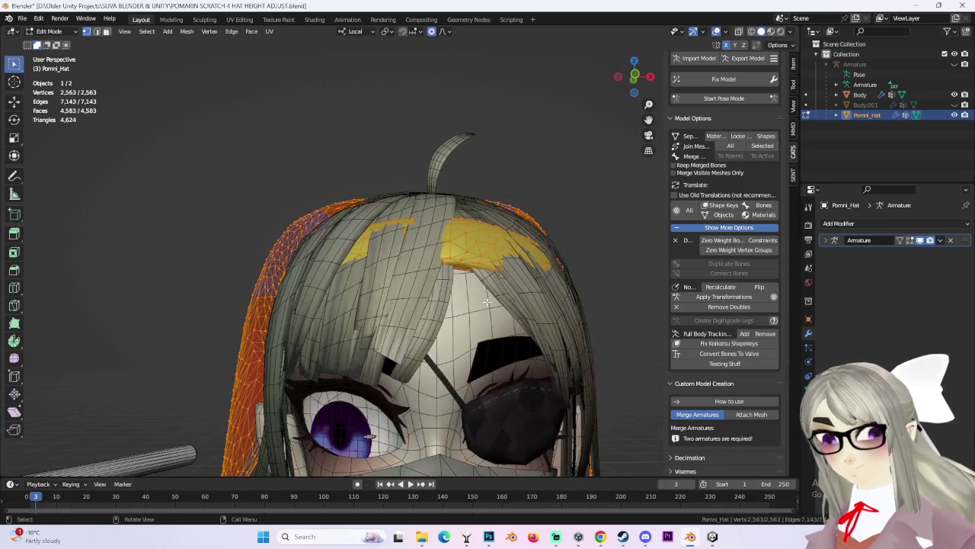
{"action": "left_click", "coordinate": [49, 31]}
{"action": "left_click", "coordinate": [46, 44]}
{"action": "left_click", "coordinate": [500, 252]}
{"action": "mouse_move", "coordinate": [500, 252]}
{"action": "middle_mouse_down"}
{"action": "mouse_move", "coordinate": [496, 306]}
{"action": "mouse_move", "coordinate": [347, 209]}
{"action": "middle_mouse_up"}
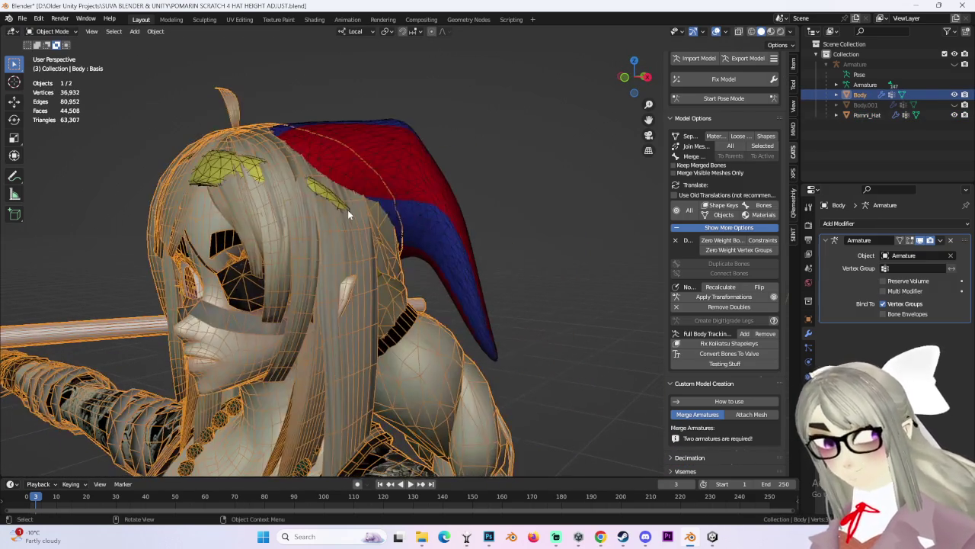
Separate Body's hair-material faces into their own object and hide that object.
{"action": "left_click", "coordinate": [51, 32]}
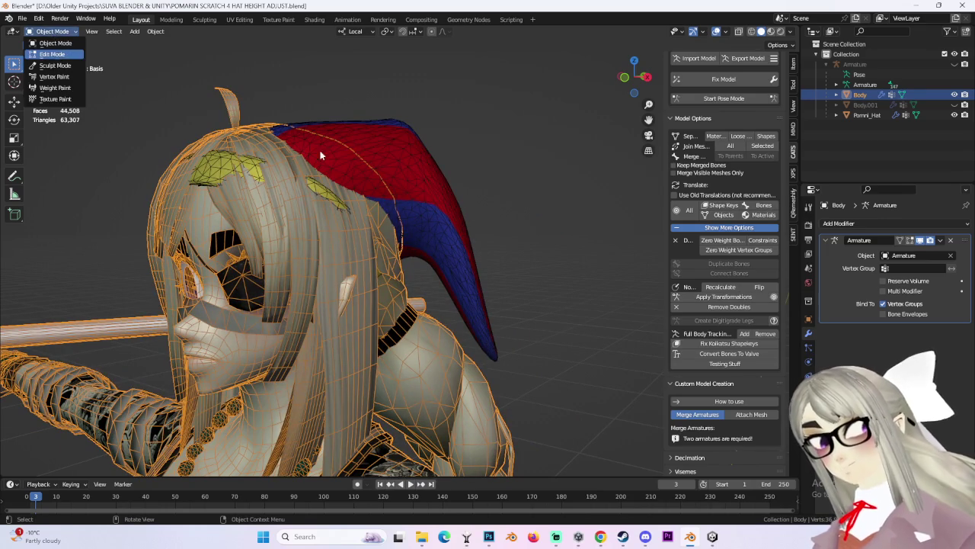
{"action": "left_click", "coordinate": [53, 57]}
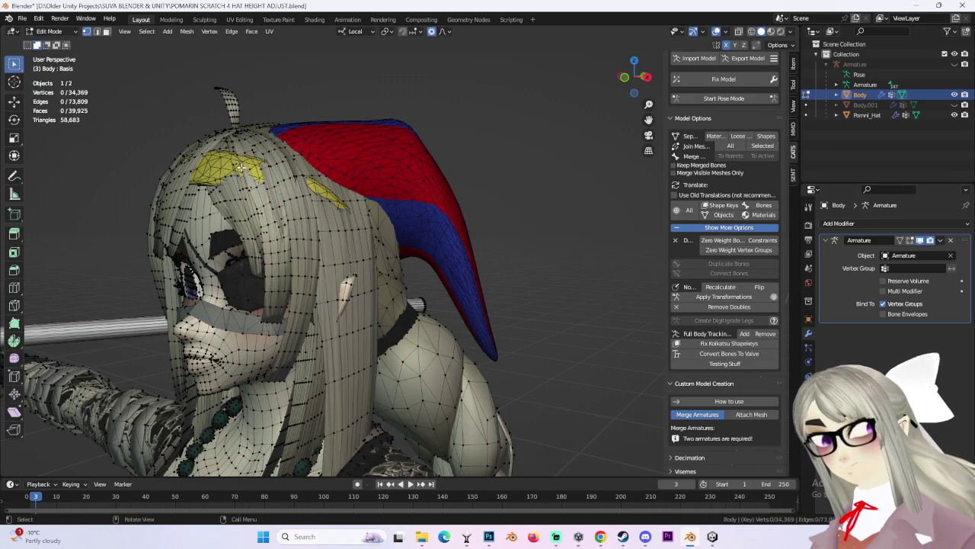
{"action": "left_click", "coordinate": [105, 34]}
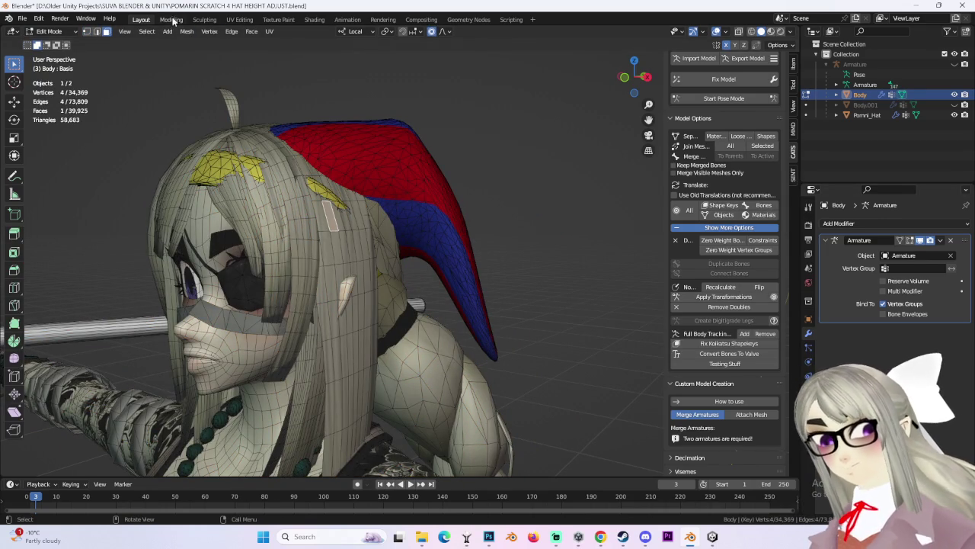
{"action": "left_click", "coordinate": [146, 32]}
{"action": "left_click", "coordinate": [297, 154]}
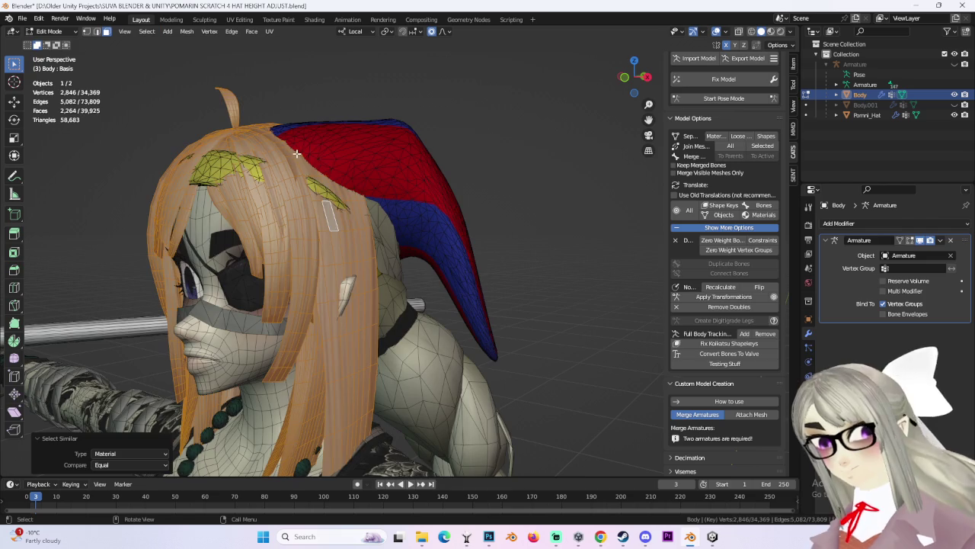
{"action": "middle_click_drag", "start_coordinate": [297, 154], "coordinate": [478, 265]}
{"action": "key", "text": "p"}
{"action": "left_click", "coordinate": [479, 265]}
{"action": "left_click", "coordinate": [51, 32]}
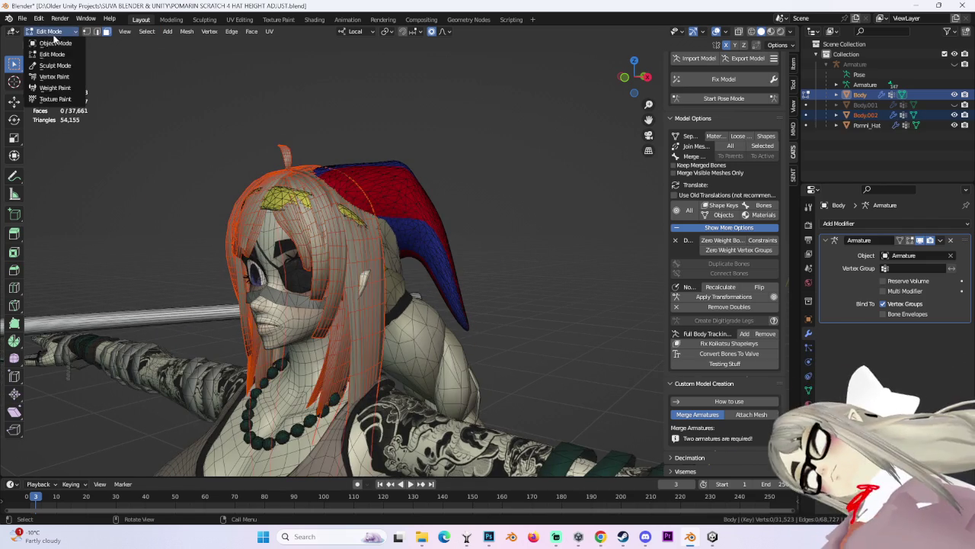
{"action": "left_click", "coordinate": [55, 42]}
{"action": "left_click", "coordinate": [352, 248]}
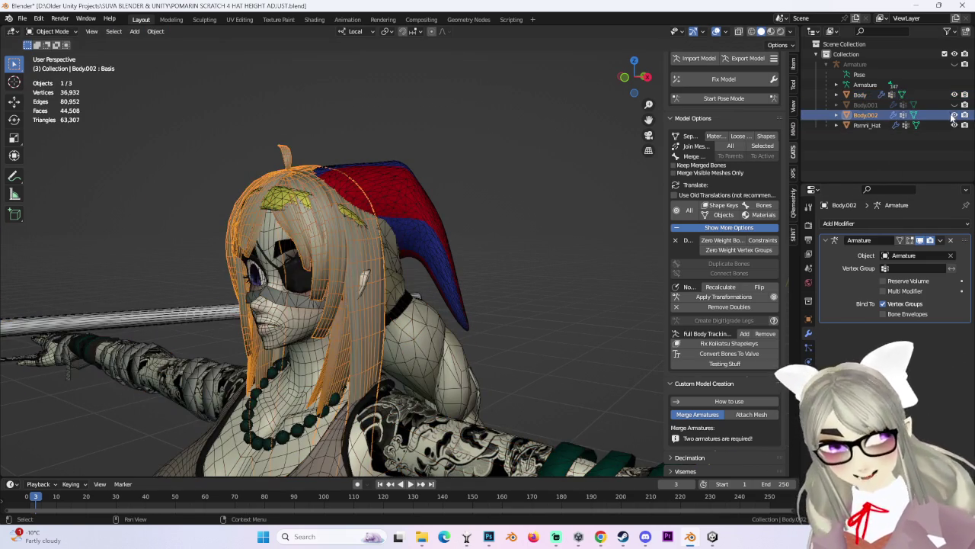
{"action": "key", "text": "h"}
Reselect Body, select its remaining hair-material faces in Edit Mode and separate them.
{"action": "left_click", "coordinate": [399, 271]}
{"action": "middle_click_drag", "start_coordinate": [400, 271], "coordinate": [412, 239]}
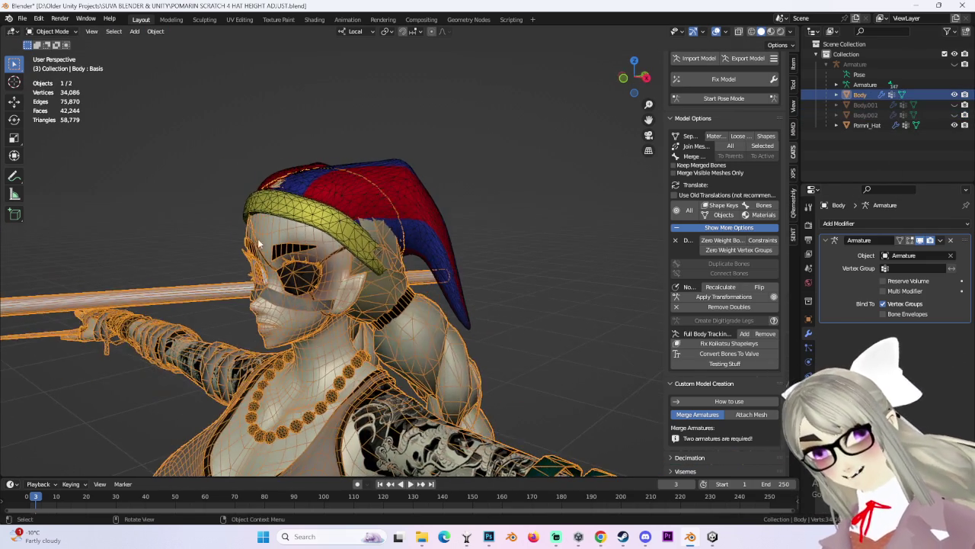
{"action": "scroll", "coordinate": [400, 237], "scroll_direction": "up", "scroll_amount": 5}
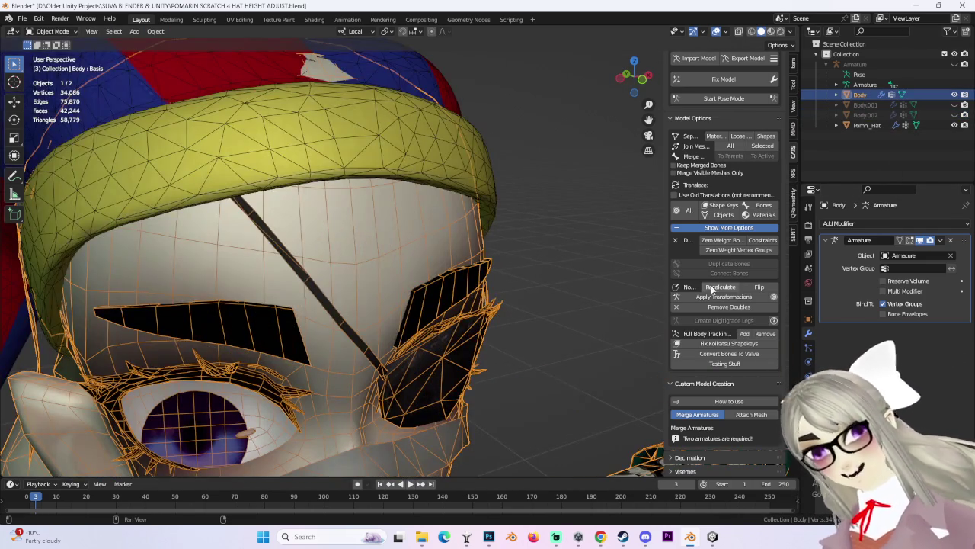
{"action": "scroll", "coordinate": [154, 64], "scroll_direction": "down", "scroll_amount": 5}
{"action": "left_click", "coordinate": [67, 36]}
{"action": "left_click", "coordinate": [53, 57]}
{"action": "middle_click_drag", "start_coordinate": [470, 145], "coordinate": [376, 240]}
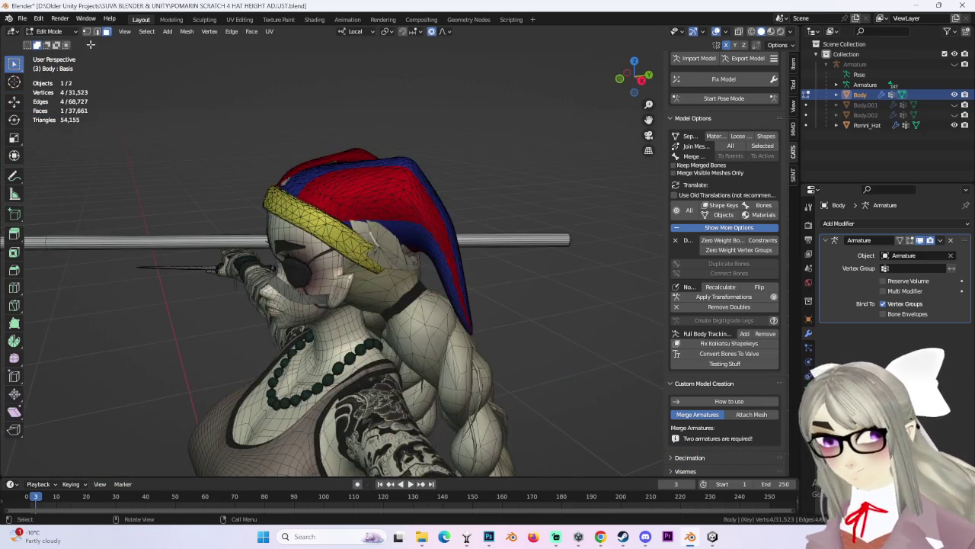
{"action": "left_click", "coordinate": [152, 31]}
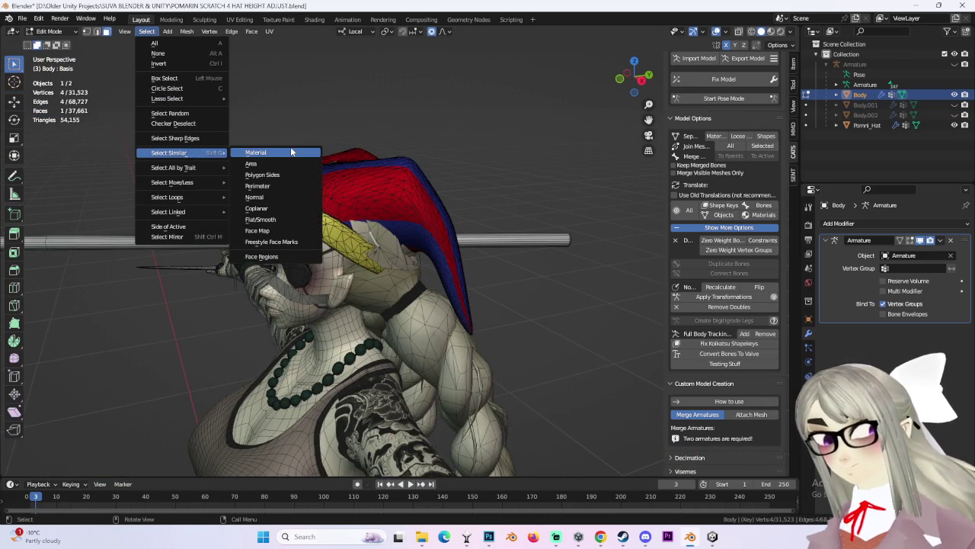
{"action": "left_click", "coordinate": [278, 153]}
{"action": "middle_click_drag", "start_coordinate": [320, 205], "coordinate": [508, 224]}
{"action": "scroll", "coordinate": [508, 224], "scroll_direction": "up", "scroll_amount": 2}
{"action": "key", "text": "p"}
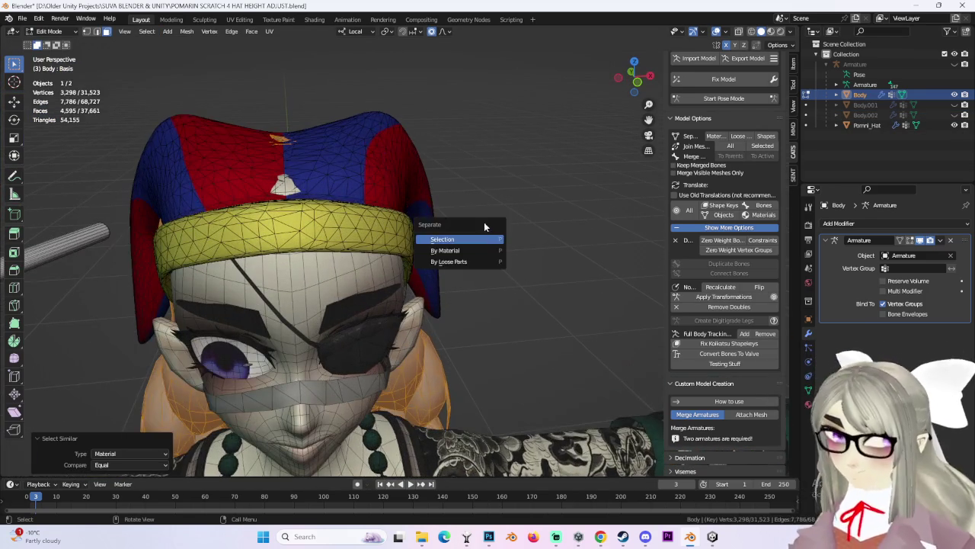
{"action": "left_click", "coordinate": [491, 236]}
Return to Object Mode, select the new Body.003 and hide it.
{"action": "left_click", "coordinate": [64, 30]}
{"action": "left_click", "coordinate": [53, 46]}
{"action": "middle_click_drag", "start_coordinate": [474, 254], "coordinate": [549, 244]}
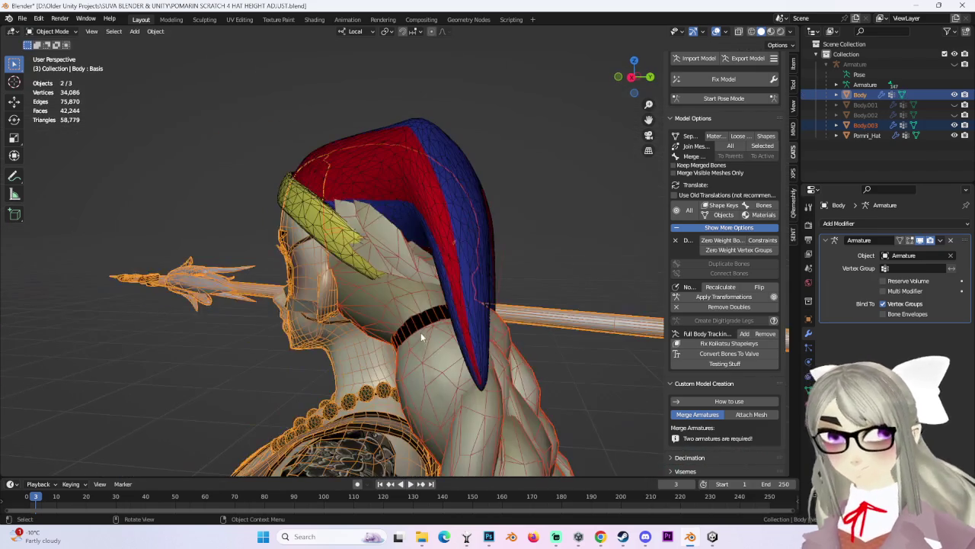
{"action": "left_click", "coordinate": [427, 182]}
{"action": "left_click", "coordinate": [632, 77]}
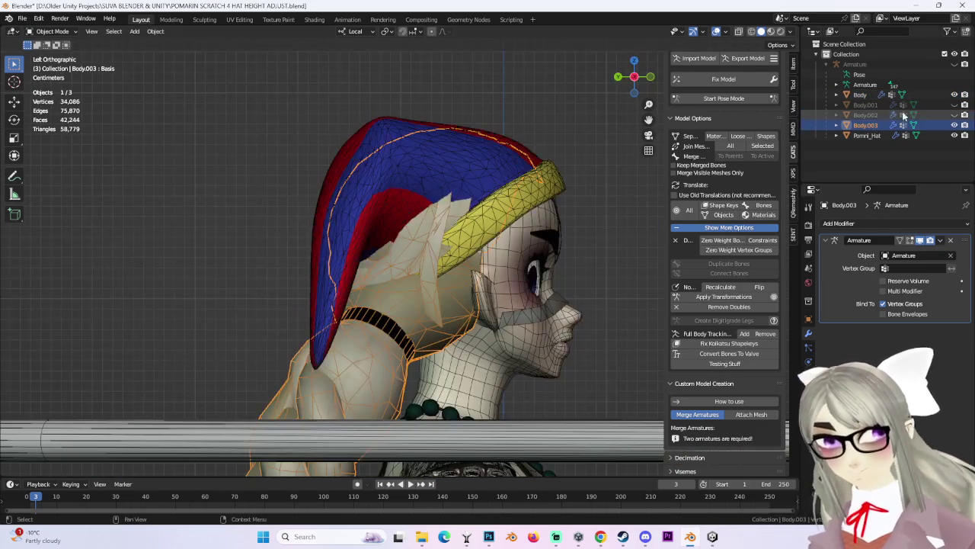
{"action": "left_click", "coordinate": [556, 164], "text": "shift"}
Select Body, view the hat from behind and show Body's vertex groups and shape keys.
{"action": "mouse_move", "coordinate": [515, 172]}
{"action": "middle_mouse_down"}
{"action": "mouse_move", "coordinate": [366, 217]}
{"action": "mouse_move", "coordinate": [330, 276]}
{"action": "mouse_move", "coordinate": [426, 243]}
{"action": "middle_mouse_up"}
{"action": "left_click", "coordinate": [365, 216]}
{"action": "scroll", "coordinate": [329, 276], "scroll_direction": "up", "scroll_amount": 3}
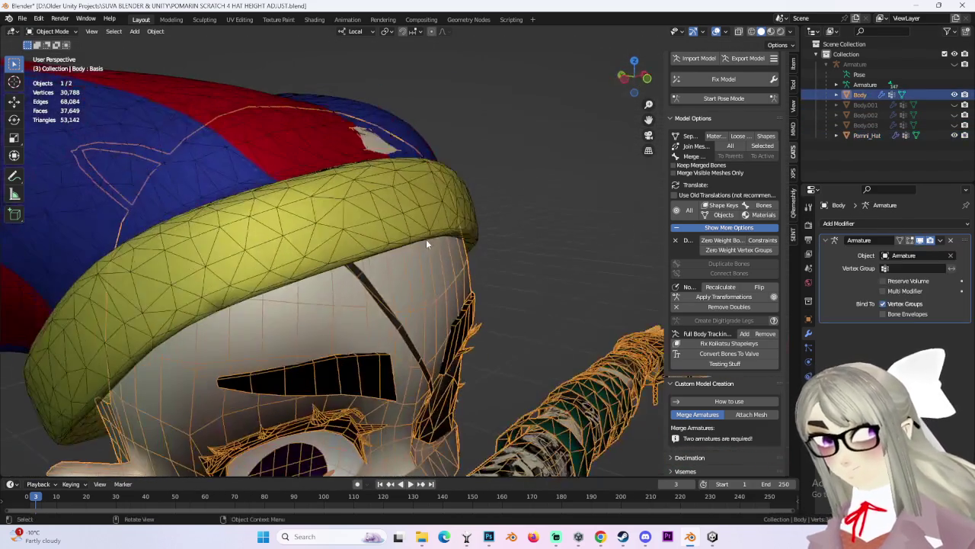
{"action": "middle_click_drag", "start_coordinate": [468, 220], "coordinate": [403, 227]}
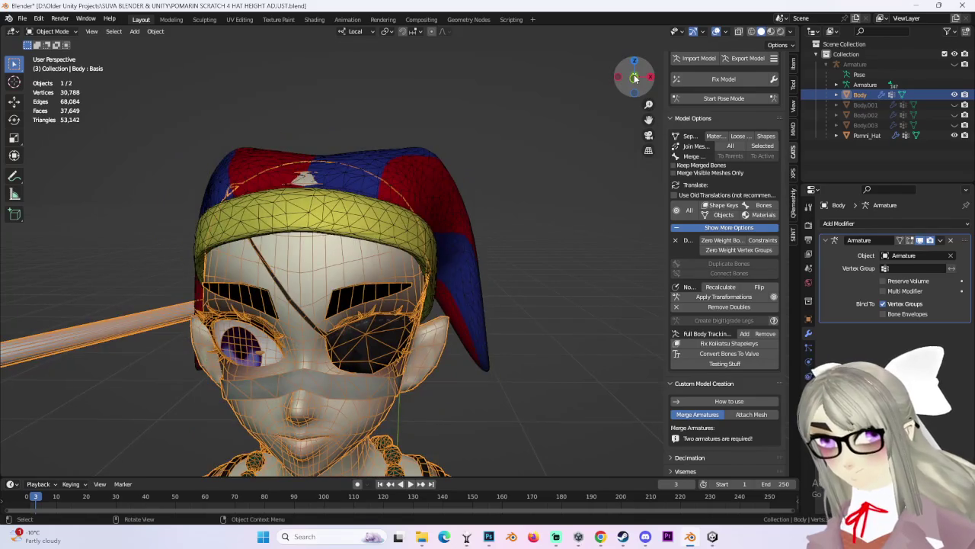
{"action": "left_click", "coordinate": [635, 77]}
{"action": "left_click", "coordinate": [809, 381]}
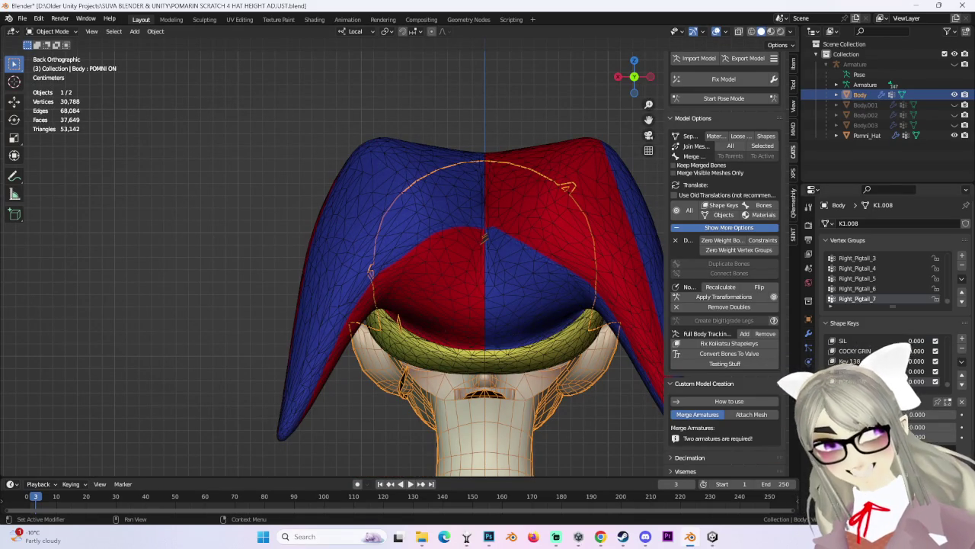
In vertex mode, push the head-top vertices under the hat with proportional moves.
{"action": "middle_click_drag", "start_coordinate": [345, 251], "coordinate": [563, 217]}
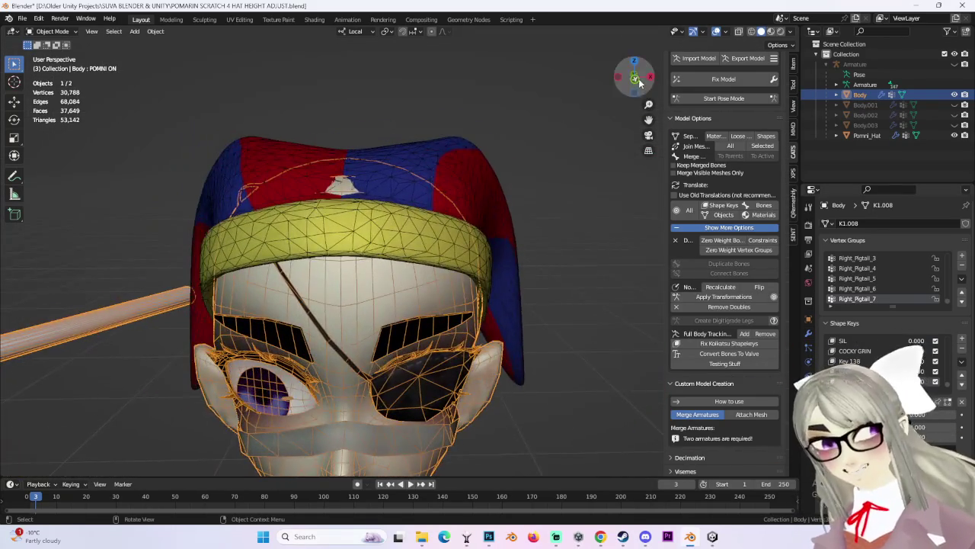
{"action": "left_click", "coordinate": [635, 78]}
{"action": "left_click", "coordinate": [55, 56]}
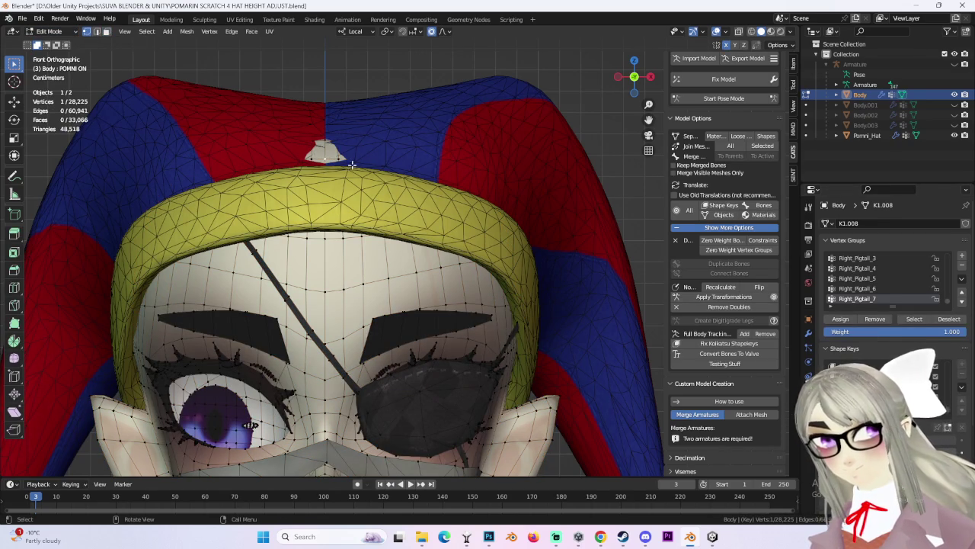
{"action": "key", "text": "g"}
{"action": "scroll", "coordinate": [379, 174], "scroll_direction": "down", "scroll_amount": 3}
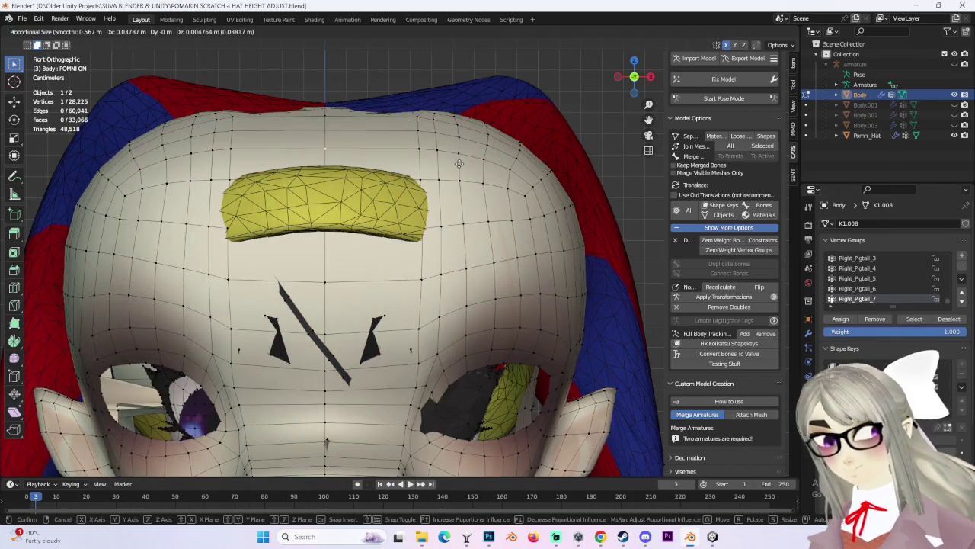
{"action": "left_click", "coordinate": [454, 175]}
{"action": "mouse_move", "coordinate": [473, 238]}
{"action": "middle_mouse_down"}
{"action": "mouse_move", "coordinate": [485, 254]}
{"action": "mouse_move", "coordinate": [473, 214]}
{"action": "middle_mouse_up"}
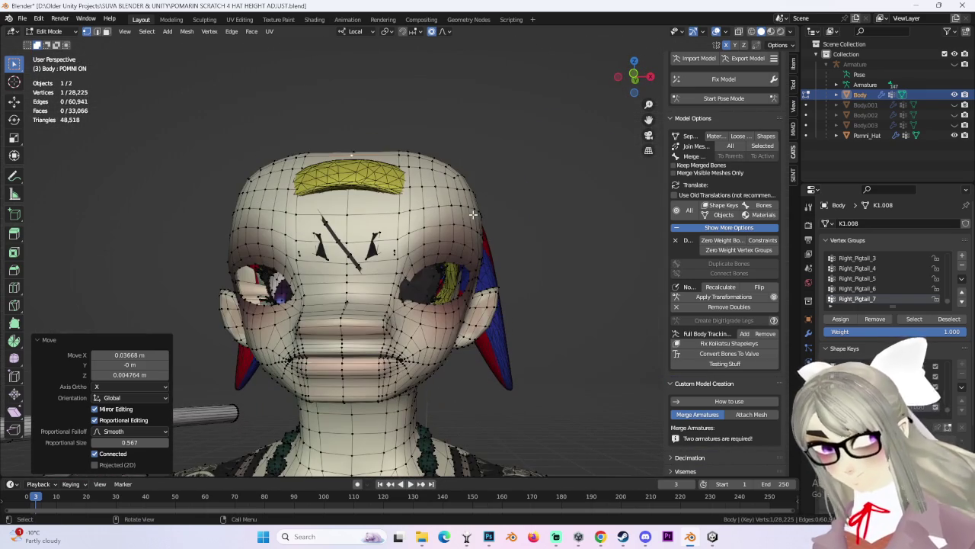
{"action": "left_click_drag", "start_coordinate": [649, 83], "coordinate": [385, 156]}
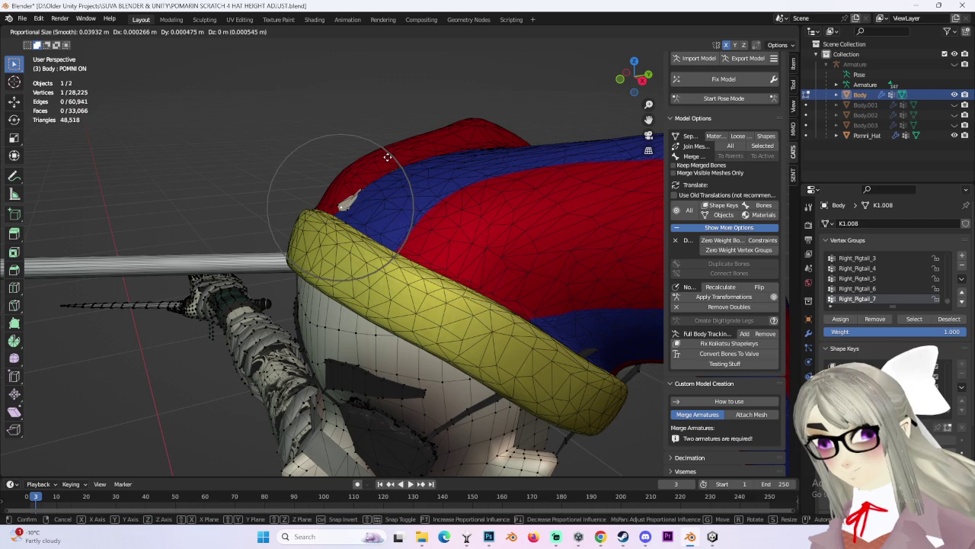
{"action": "left_click", "coordinate": [388, 160]}
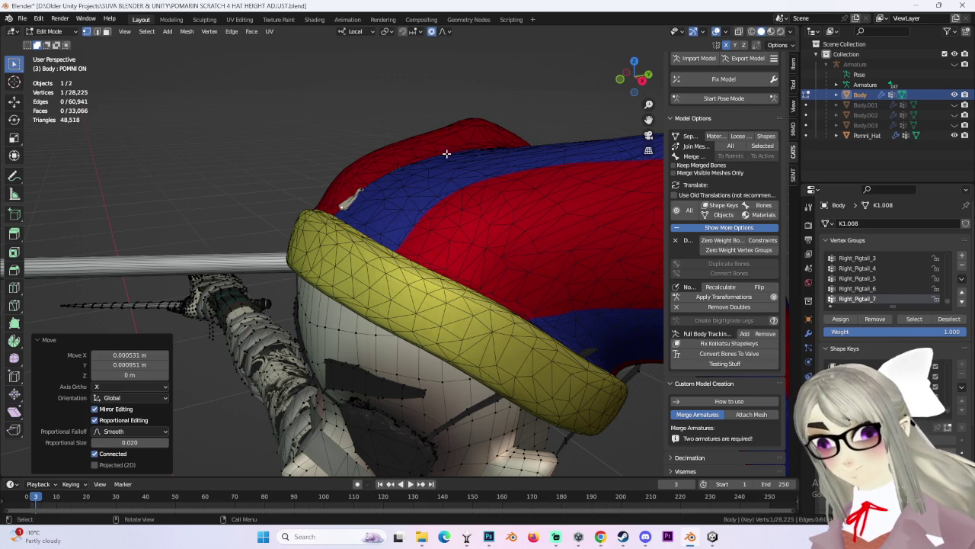
{"action": "key", "text": "ctrl+z"}
{"action": "mouse_move", "coordinate": [457, 183]}
{"action": "middle_mouse_down"}
{"action": "mouse_move", "coordinate": [376, 175]}
{"action": "mouse_move", "coordinate": [457, 163]}
{"action": "mouse_move", "coordinate": [366, 167]}
{"action": "mouse_move", "coordinate": [610, 81]}
{"action": "middle_mouse_up"}
{"action": "key", "text": "g"}
{"action": "left_click", "coordinate": [387, 183]}
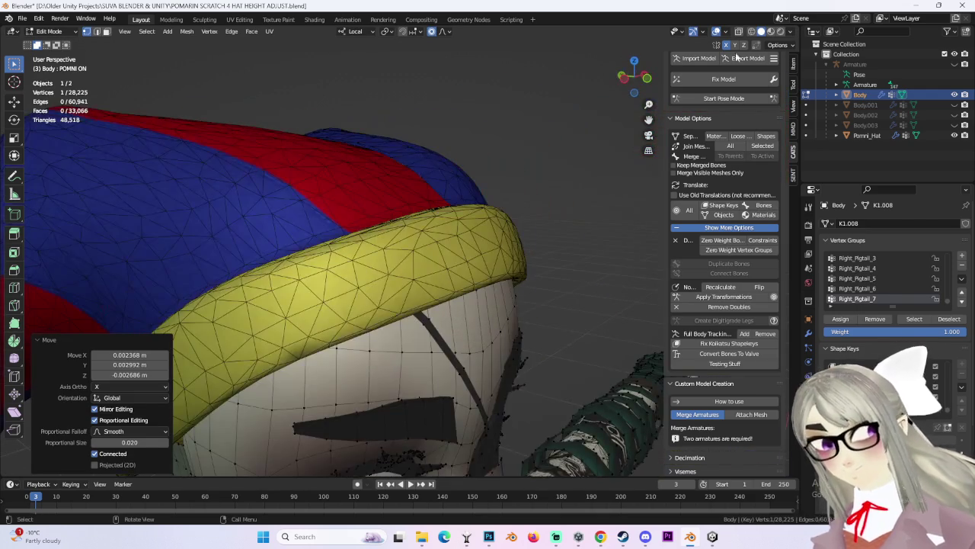
In wireframe shading, make two more proportional moves of the head-top vertices.
{"action": "left_click", "coordinate": [760, 33]}
{"action": "mouse_move", "coordinate": [446, 156]}
{"action": "middle_mouse_down"}
{"action": "mouse_move", "coordinate": [374, 196]}
{"action": "mouse_move", "coordinate": [384, 160]}
{"action": "mouse_move", "coordinate": [405, 175]}
{"action": "mouse_move", "coordinate": [505, 191]}
{"action": "mouse_move", "coordinate": [462, 167]}
{"action": "mouse_move", "coordinate": [479, 167]}
{"action": "middle_mouse_up"}
{"action": "key", "text": "g"}
{"action": "left_click", "coordinate": [409, 180]}
{"action": "key", "text": "g"}
{"action": "left_click", "coordinate": [492, 196]}
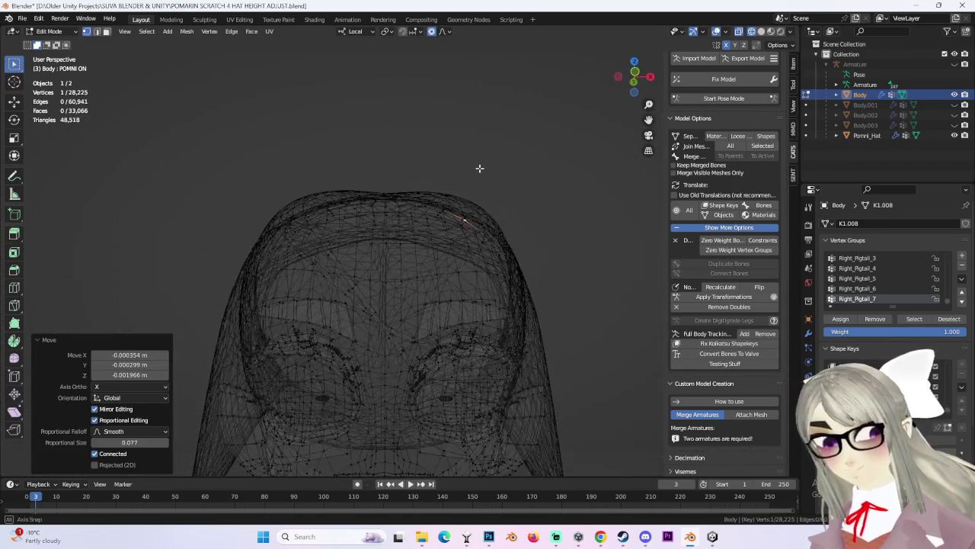
Return to solid shading, check the head from front and side, and exit to Object Mode.
{"action": "left_click", "coordinate": [759, 33]}
{"action": "middle_click_drag", "start_coordinate": [511, 201], "coordinate": [493, 176]}
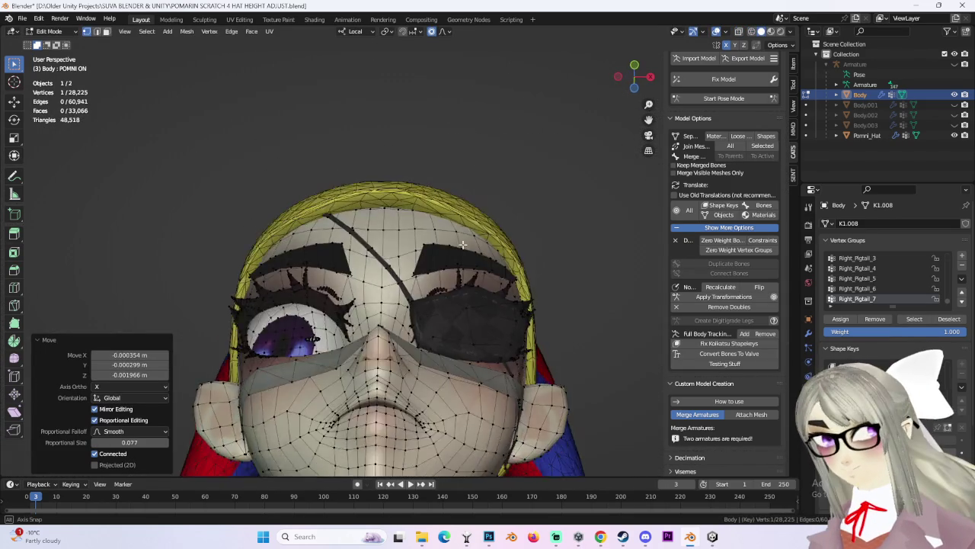
{"action": "scroll", "coordinate": [493, 176], "scroll_direction": "down", "scroll_amount": 2}
{"action": "mouse_move", "coordinate": [488, 233]}
{"action": "middle_mouse_down"}
{"action": "mouse_move", "coordinate": [564, 230]}
{"action": "mouse_move", "coordinate": [431, 240]}
{"action": "mouse_move", "coordinate": [633, 104]}
{"action": "middle_mouse_up"}
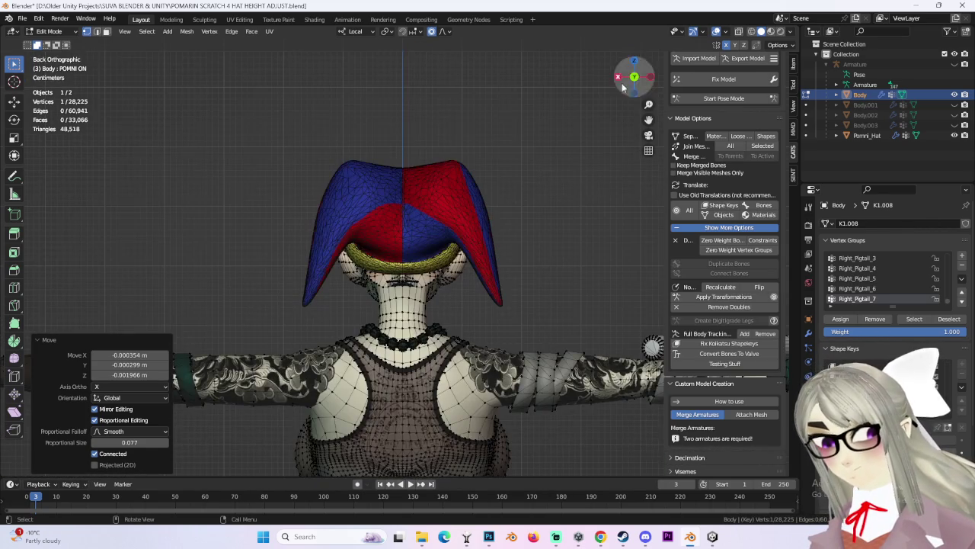
{"action": "left_click", "coordinate": [619, 78]}
{"action": "left_click", "coordinate": [620, 79]}
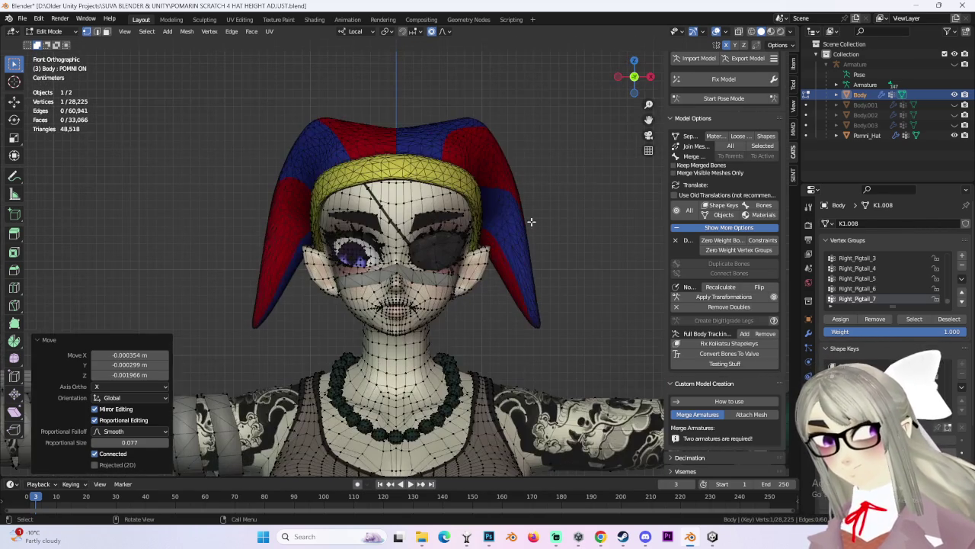
{"action": "key", "text": "Tab"}
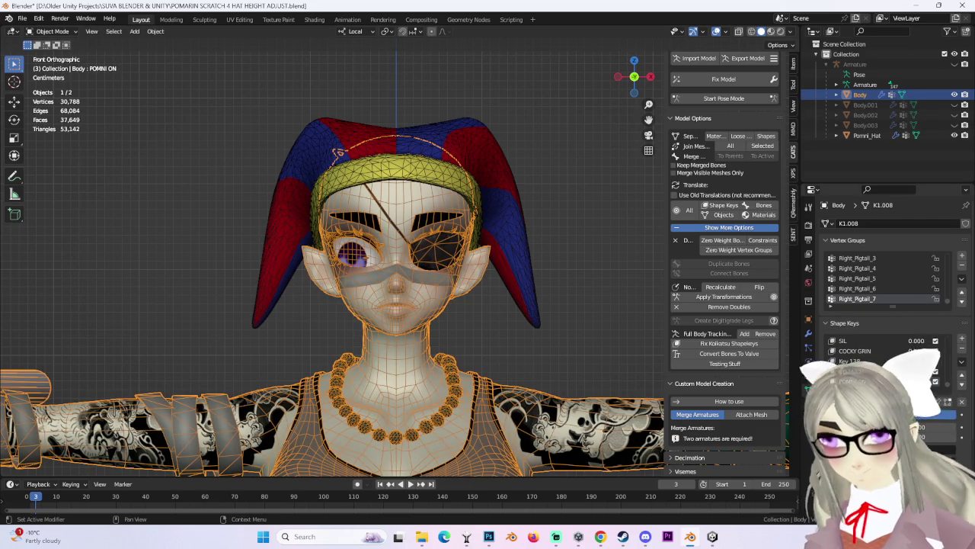
Unhide the front hair object Body.002 (keeping Body.003 hidden) and select it.
{"action": "left_click", "coordinate": [580, 194]}
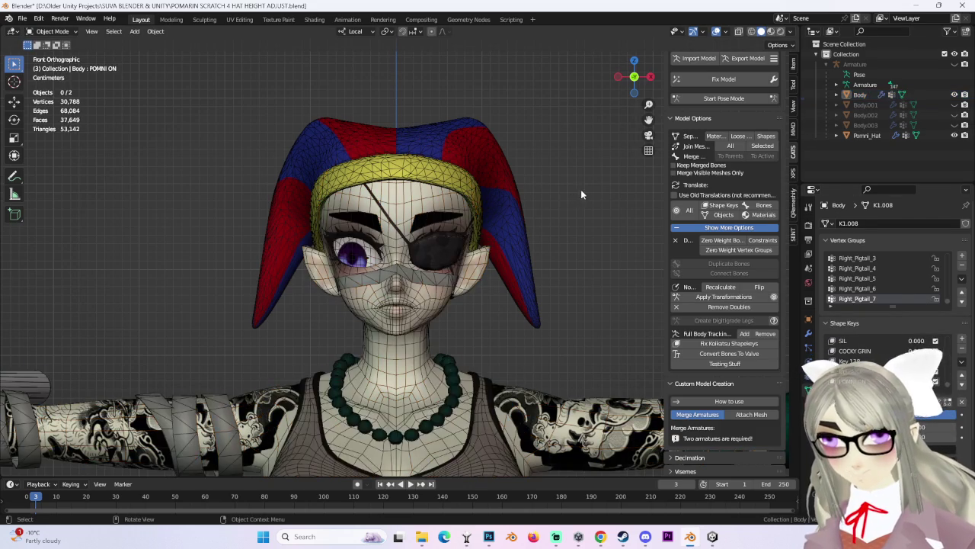
{"action": "left_click", "coordinate": [954, 125]}
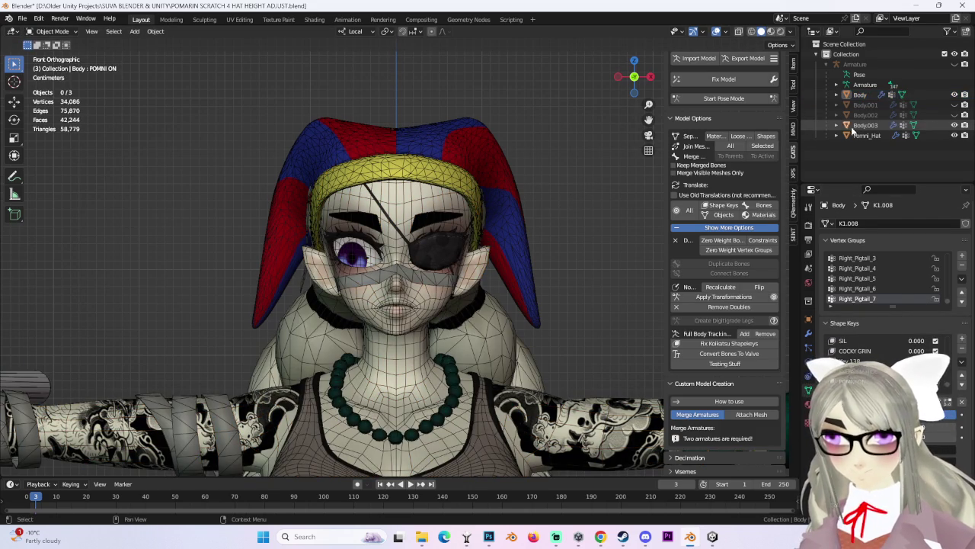
{"action": "left_click", "coordinate": [954, 125]}
{"action": "left_click", "coordinate": [955, 114]}
{"action": "left_click", "coordinate": [466, 194]}
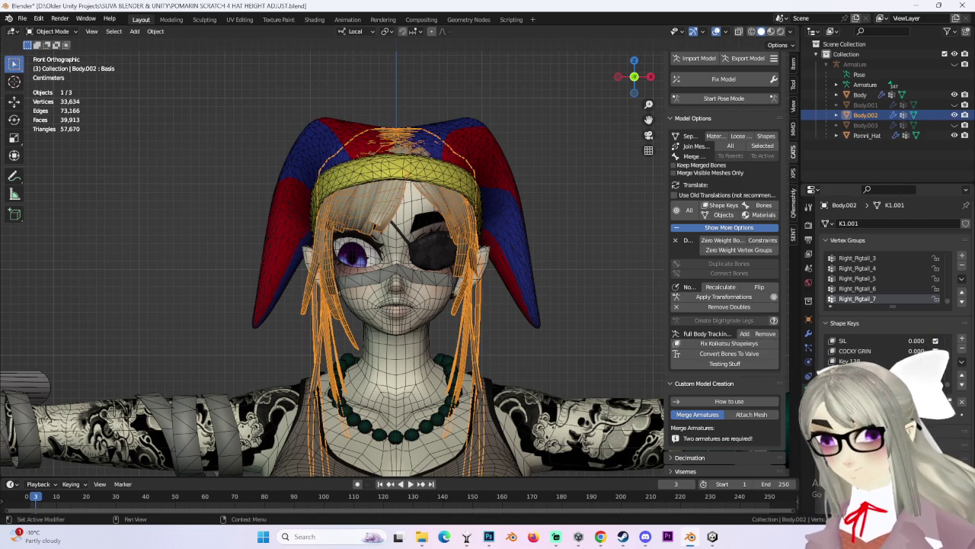
{"action": "left_click", "coordinate": [589, 226]}
{"action": "mouse_move", "coordinate": [601, 234]}
{"action": "middle_mouse_down"}
{"action": "mouse_move", "coordinate": [536, 238]}
{"action": "mouse_move", "coordinate": [537, 255]}
{"action": "mouse_move", "coordinate": [519, 219]}
{"action": "mouse_move", "coordinate": [524, 186]}
{"action": "mouse_move", "coordinate": [642, 218]}
{"action": "mouse_move", "coordinate": [638, 229]}
{"action": "mouse_move", "coordinate": [579, 236]}
{"action": "mouse_move", "coordinate": [590, 198]}
{"action": "mouse_move", "coordinate": [599, 259]}
{"action": "mouse_move", "coordinate": [503, 245]}
{"action": "middle_mouse_up"}
{"action": "left_click", "coordinate": [458, 243]}
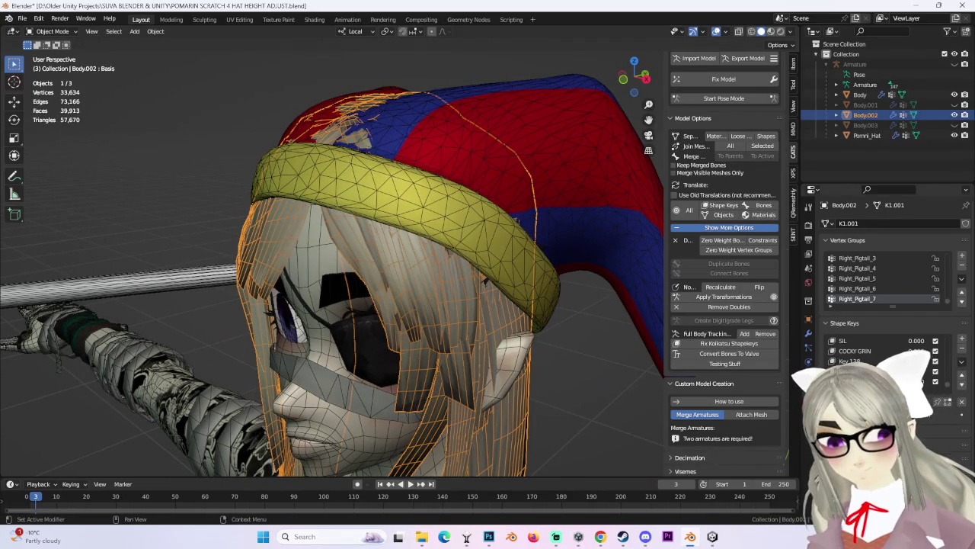
Enter Edit Mode on Body.002 and proportionally shift two hat-top vertices.
{"action": "left_click", "coordinate": [60, 56]}
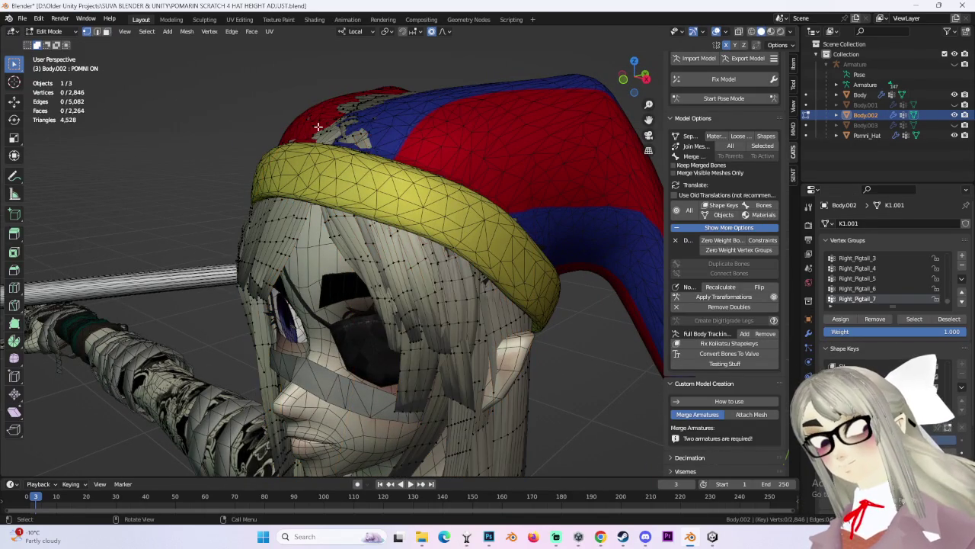
{"action": "middle_click_drag", "start_coordinate": [461, 123], "coordinate": [392, 107]}
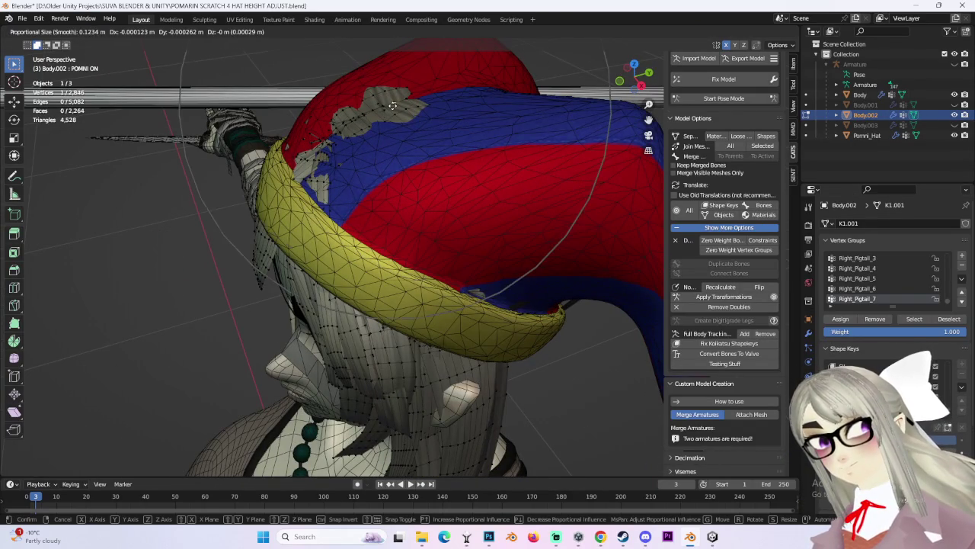
{"action": "left_click", "coordinate": [396, 112]}
{"action": "middle_click_drag", "start_coordinate": [396, 112], "coordinate": [446, 46]}
{"action": "left_click", "coordinate": [446, 31]}
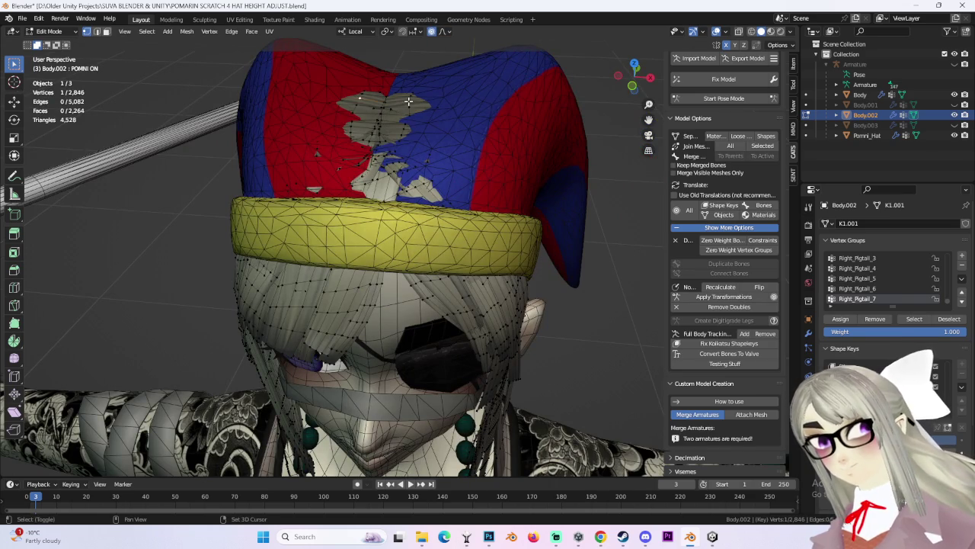
{"action": "left_click", "coordinate": [409, 101], "text": "shift"}
{"action": "key", "text": "g"}
{"action": "left_click", "coordinate": [410, 102]}
From a side view, pull a hat brim vertex toward the hair with soft falloff.
{"action": "mouse_move", "coordinate": [414, 105]}
{"action": "middle_mouse_down"}
{"action": "mouse_move", "coordinate": [387, 148]}
{"action": "mouse_move", "coordinate": [401, 134]}
{"action": "mouse_move", "coordinate": [344, 153]}
{"action": "mouse_move", "coordinate": [420, 105]}
{"action": "mouse_move", "coordinate": [359, 163]}
{"action": "middle_mouse_up"}
{"action": "left_click", "coordinate": [417, 144]}
{"action": "left_click", "coordinate": [316, 219]}
{"action": "middle_click_drag", "start_coordinate": [315, 218], "coordinate": [354, 184]}
{"action": "scroll", "coordinate": [354, 185], "scroll_direction": "up", "scroll_amount": 4}
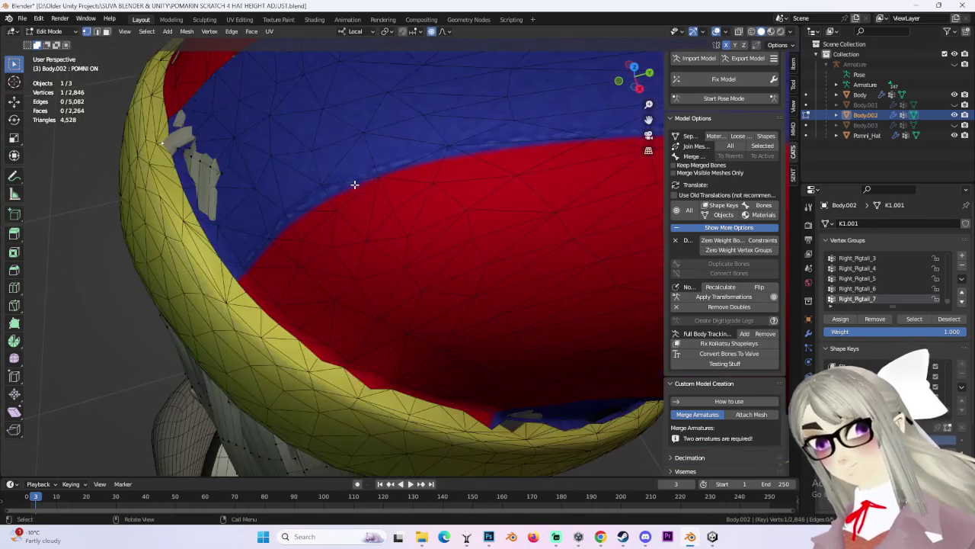
{"action": "scroll", "coordinate": [285, 173], "scroll_direction": "down", "scroll_amount": 4}
{"action": "middle_click_drag", "start_coordinate": [285, 172], "coordinate": [355, 163]}
{"action": "key", "text": "g"}
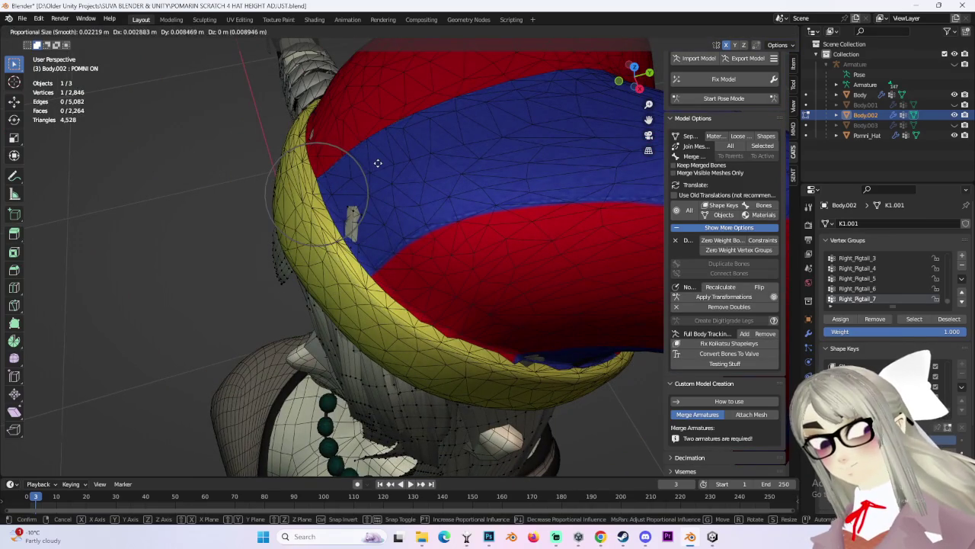
{"action": "left_click", "coordinate": [375, 163]}
Soft-move more brim vertices and the surrounding hat mesh so the brim hugs the hair.
{"action": "left_click", "coordinate": [374, 224]}
{"action": "middle_click_drag", "start_coordinate": [373, 225], "coordinate": [384, 218]}
{"action": "key", "text": "g"}
{"action": "left_click", "coordinate": [368, 176]}
{"action": "mouse_move", "coordinate": [368, 176]}
{"action": "middle_mouse_down"}
{"action": "mouse_move", "coordinate": [320, 160]}
{"action": "mouse_move", "coordinate": [363, 158]}
{"action": "mouse_move", "coordinate": [414, 96]}
{"action": "mouse_move", "coordinate": [447, 180]}
{"action": "middle_mouse_up"}
{"action": "key", "text": "g"}
{"action": "left_click", "coordinate": [364, 157]}
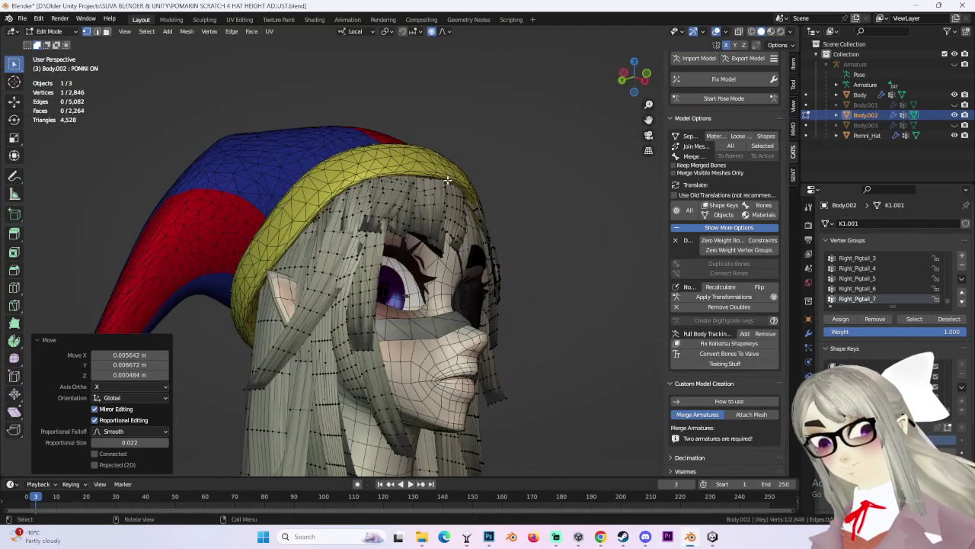
{"action": "mouse_move", "coordinate": [339, 153]}
{"action": "middle_mouse_down"}
{"action": "mouse_move", "coordinate": [356, 188]}
{"action": "mouse_move", "coordinate": [440, 221]}
{"action": "mouse_move", "coordinate": [426, 200]}
{"action": "middle_mouse_up"}
{"action": "scroll", "coordinate": [425, 200], "scroll_direction": "up", "scroll_amount": 3}
{"action": "key", "text": "g"}
{"action": "left_click", "coordinate": [446, 181]}
Adjust the brim once more and reshape the red and blue hat area.
{"action": "mouse_move", "coordinate": [446, 180]}
{"action": "middle_mouse_down"}
{"action": "mouse_move", "coordinate": [430, 223]}
{"action": "mouse_move", "coordinate": [463, 212]}
{"action": "mouse_move", "coordinate": [435, 175]}
{"action": "mouse_move", "coordinate": [446, 174]}
{"action": "mouse_move", "coordinate": [409, 188]}
{"action": "middle_mouse_up"}
{"action": "left_click", "coordinate": [422, 222]}
{"action": "key", "text": "g"}
{"action": "left_click", "coordinate": [385, 211]}
{"action": "mouse_move", "coordinate": [349, 185]}
{"action": "middle_mouse_down"}
{"action": "mouse_move", "coordinate": [503, 179]}
{"action": "mouse_move", "coordinate": [427, 199]}
{"action": "middle_mouse_up"}
{"action": "scroll", "coordinate": [364, 218], "scroll_direction": "up", "scroll_amount": 4}
{"action": "mouse_move", "coordinate": [364, 217]}
{"action": "middle_mouse_down"}
{"action": "mouse_move", "coordinate": [344, 211]}
{"action": "mouse_move", "coordinate": [477, 209]}
{"action": "mouse_move", "coordinate": [394, 152]}
{"action": "mouse_move", "coordinate": [388, 135]}
{"action": "mouse_move", "coordinate": [503, 163]}
{"action": "mouse_move", "coordinate": [488, 165]}
{"action": "middle_mouse_up"}
{"action": "scroll", "coordinate": [406, 207], "scroll_direction": "down", "scroll_amount": 4}
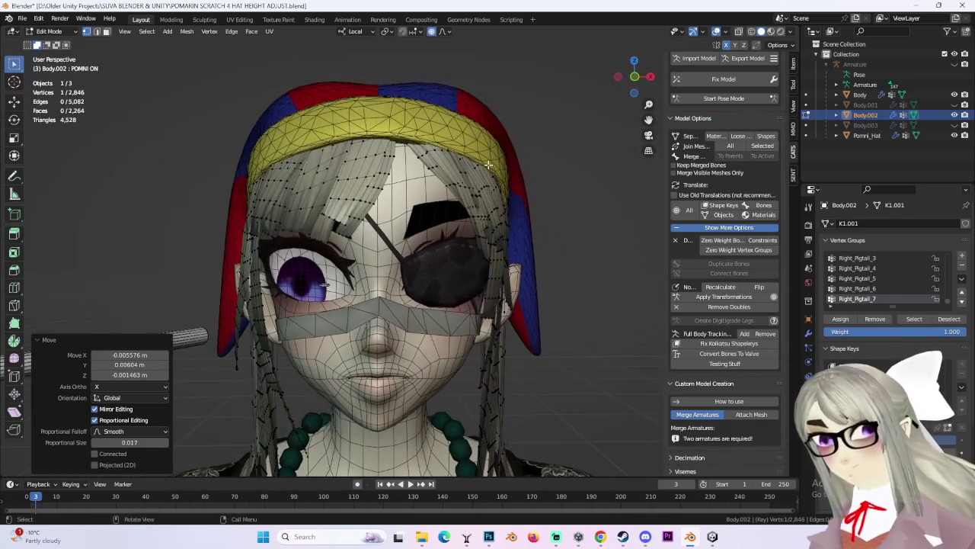
Snap to the front orthographic view and return Body.002 to Object Mode.
{"action": "left_click", "coordinate": [635, 76]}
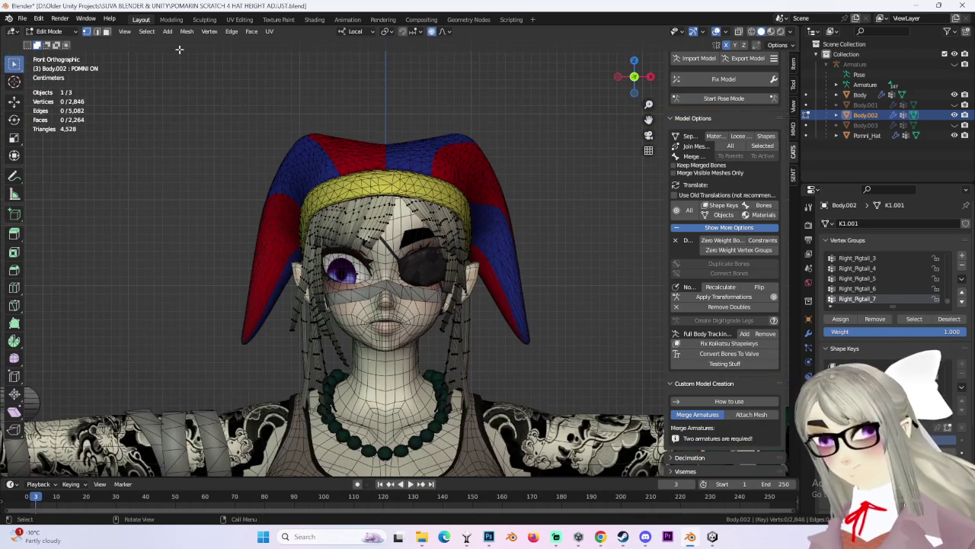
{"action": "left_click", "coordinate": [59, 35]}
{"action": "left_click", "coordinate": [54, 30]}
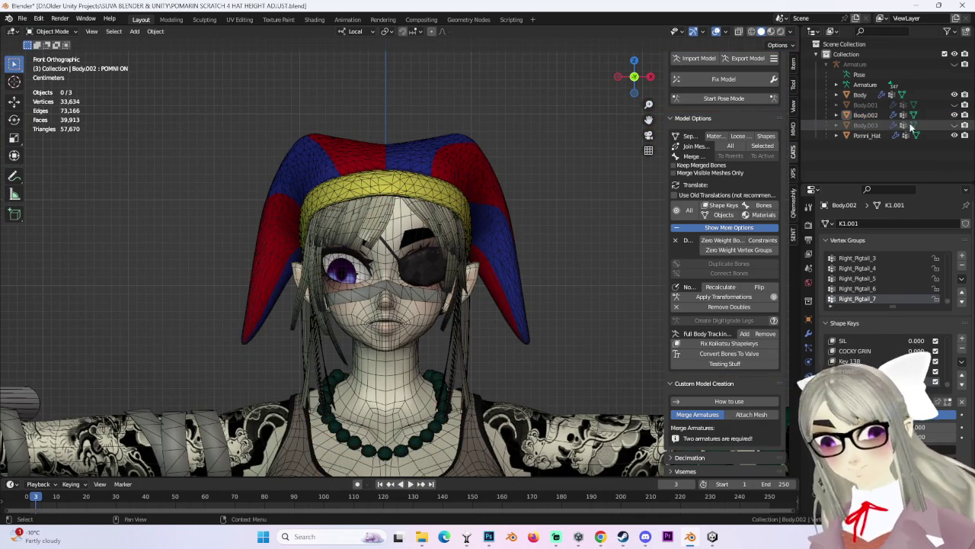
Unhide and select Body.003, enter Edit Mode, and make POMNI ON the active shape key.
{"action": "mouse_move", "coordinate": [541, 145]}
{"action": "middle_mouse_down"}
{"action": "mouse_move", "coordinate": [634, 144]}
{"action": "mouse_move", "coordinate": [595, 156]}
{"action": "middle_mouse_up"}
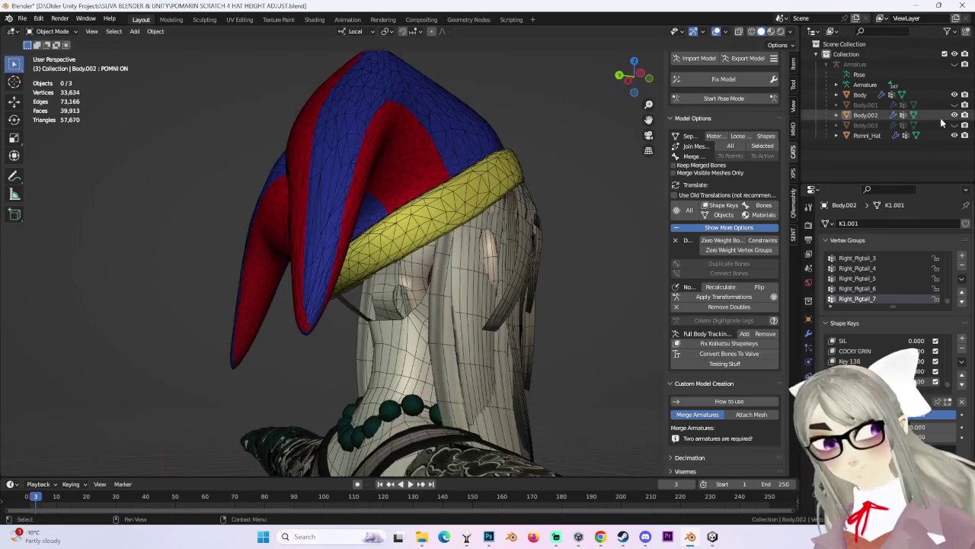
{"action": "left_click", "coordinate": [954, 125]}
{"action": "left_click", "coordinate": [865, 125]}
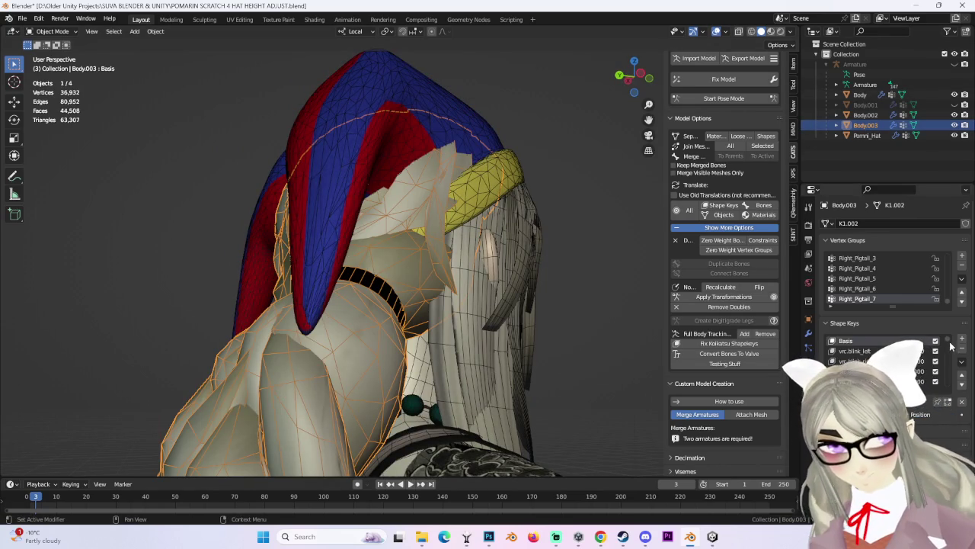
{"action": "mouse_move", "coordinate": [519, 194]}
{"action": "middle_mouse_down"}
{"action": "mouse_move", "coordinate": [606, 200]}
{"action": "mouse_move", "coordinate": [569, 190]}
{"action": "mouse_move", "coordinate": [531, 204]}
{"action": "middle_mouse_up"}
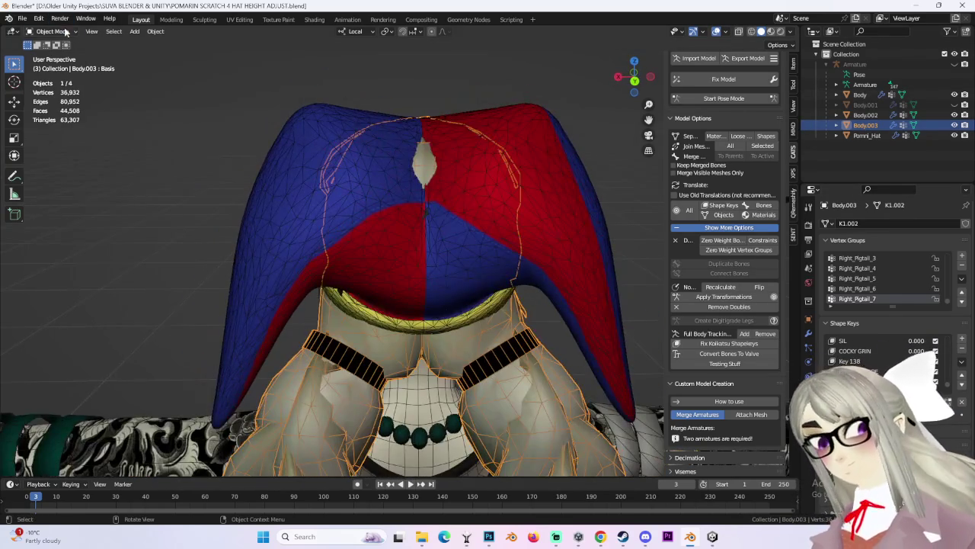
{"action": "left_click", "coordinate": [65, 32]}
{"action": "left_click", "coordinate": [53, 58]}
{"action": "middle_click_drag", "start_coordinate": [142, 69], "coordinate": [485, 159]}
{"action": "left_click", "coordinate": [868, 376]}
Soft-move hat vertices around the rear and near the brim with proportional editing.
{"action": "key", "text": "g"}
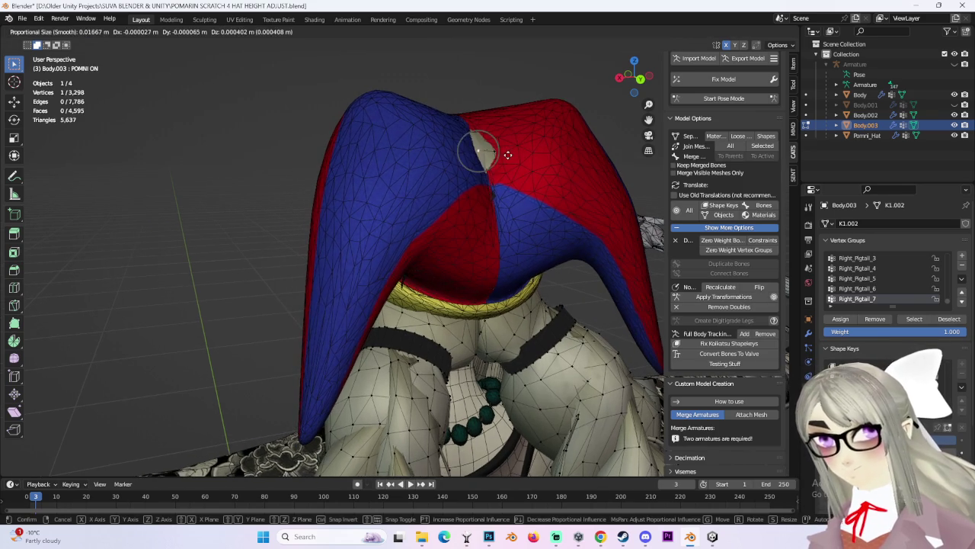
{"action": "left_click", "coordinate": [505, 161]}
{"action": "mouse_move", "coordinate": [507, 168]}
{"action": "middle_mouse_down"}
{"action": "mouse_move", "coordinate": [458, 157]}
{"action": "mouse_move", "coordinate": [464, 187]}
{"action": "mouse_move", "coordinate": [359, 178]}
{"action": "middle_mouse_up"}
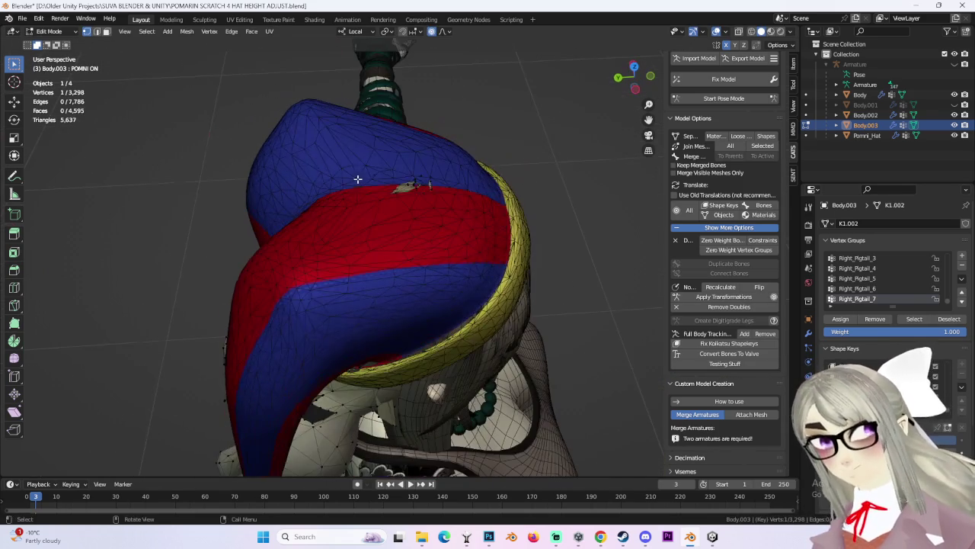
{"action": "key", "text": "g"}
{"action": "left_click", "coordinate": [424, 189]}
{"action": "mouse_move", "coordinate": [423, 189]}
{"action": "middle_mouse_down"}
{"action": "mouse_move", "coordinate": [511, 154]}
{"action": "mouse_move", "coordinate": [522, 201]}
{"action": "mouse_move", "coordinate": [506, 190]}
{"action": "mouse_move", "coordinate": [457, 211]}
{"action": "mouse_move", "coordinate": [460, 281]}
{"action": "mouse_move", "coordinate": [470, 226]}
{"action": "mouse_move", "coordinate": [473, 241]}
{"action": "mouse_move", "coordinate": [507, 226]}
{"action": "mouse_move", "coordinate": [457, 255]}
{"action": "mouse_move", "coordinate": [463, 229]}
{"action": "middle_mouse_up"}
{"action": "key", "text": "g"}
{"action": "left_click", "coordinate": [511, 163]}
{"action": "scroll", "coordinate": [458, 211], "scroll_direction": "up", "scroll_amount": 3}
{"action": "key", "text": "g"}
{"action": "left_click", "coordinate": [461, 287]}
Pull the blue hat surface and the vertex behind the hat into place.
{"action": "mouse_move", "coordinate": [352, 163]}
{"action": "middle_mouse_down"}
{"action": "mouse_move", "coordinate": [370, 203]}
{"action": "mouse_move", "coordinate": [348, 240]}
{"action": "mouse_move", "coordinate": [288, 291]}
{"action": "middle_mouse_up"}
{"action": "key", "text": "g"}
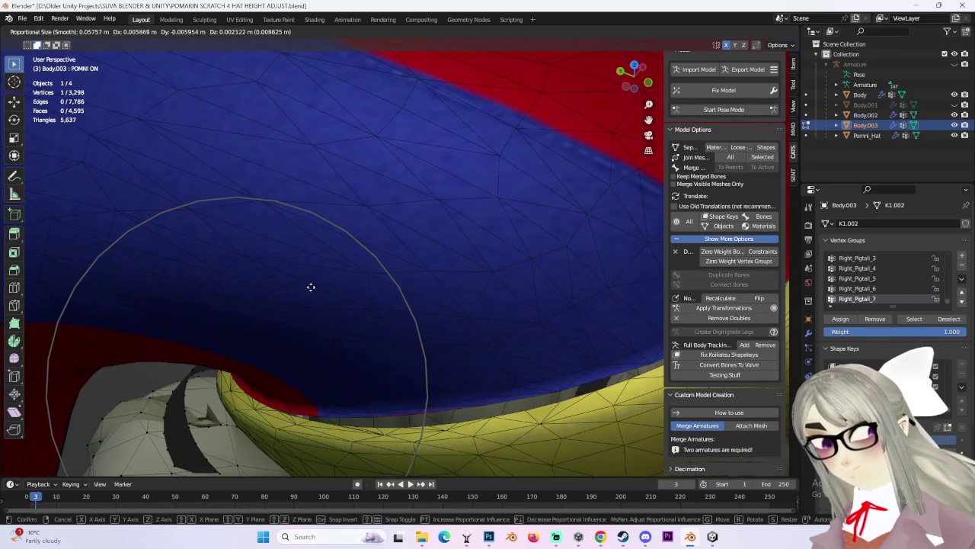
{"action": "left_click", "coordinate": [342, 277]}
{"action": "mouse_move", "coordinate": [342, 276]}
{"action": "middle_mouse_down"}
{"action": "mouse_move", "coordinate": [348, 337]}
{"action": "mouse_move", "coordinate": [419, 292]}
{"action": "mouse_move", "coordinate": [503, 337]}
{"action": "mouse_move", "coordinate": [453, 339]}
{"action": "mouse_move", "coordinate": [381, 320]}
{"action": "mouse_move", "coordinate": [314, 287]}
{"action": "mouse_move", "coordinate": [352, 314]}
{"action": "middle_mouse_up"}
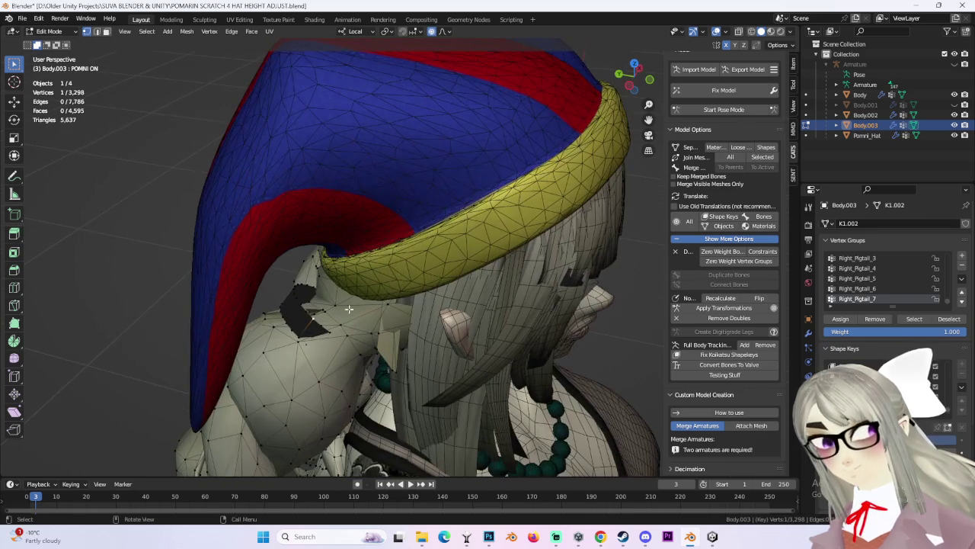
{"action": "middle_click_drag", "start_coordinate": [316, 275], "coordinate": [340, 260]}
{"action": "key", "text": "g"}
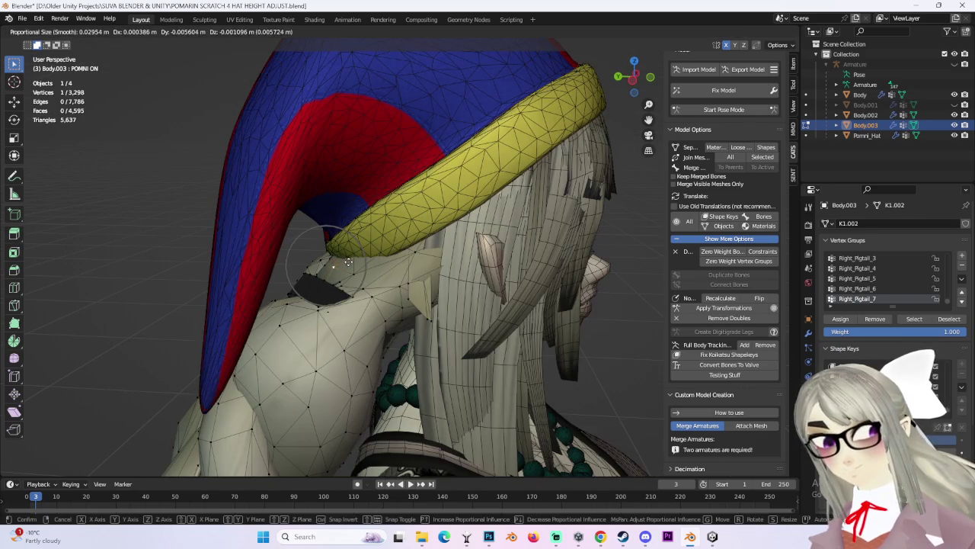
{"action": "left_click", "coordinate": [347, 262]}
{"action": "key", "text": "g"}
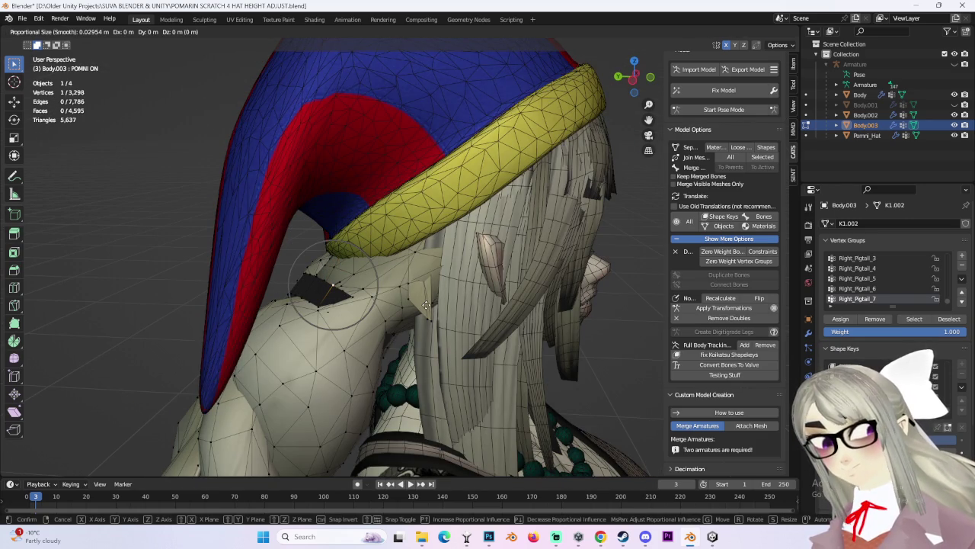
{"action": "left_click", "coordinate": [427, 305]}
{"action": "mouse_move", "coordinate": [427, 304]}
{"action": "middle_mouse_down"}
{"action": "mouse_move", "coordinate": [390, 255]}
{"action": "mouse_move", "coordinate": [354, 263]}
{"action": "middle_mouse_up"}
Change the proportional falloff shape and reshape the shoulder and collar mesh.
{"action": "left_click", "coordinate": [727, 32]}
{"action": "left_click", "coordinate": [447, 32]}
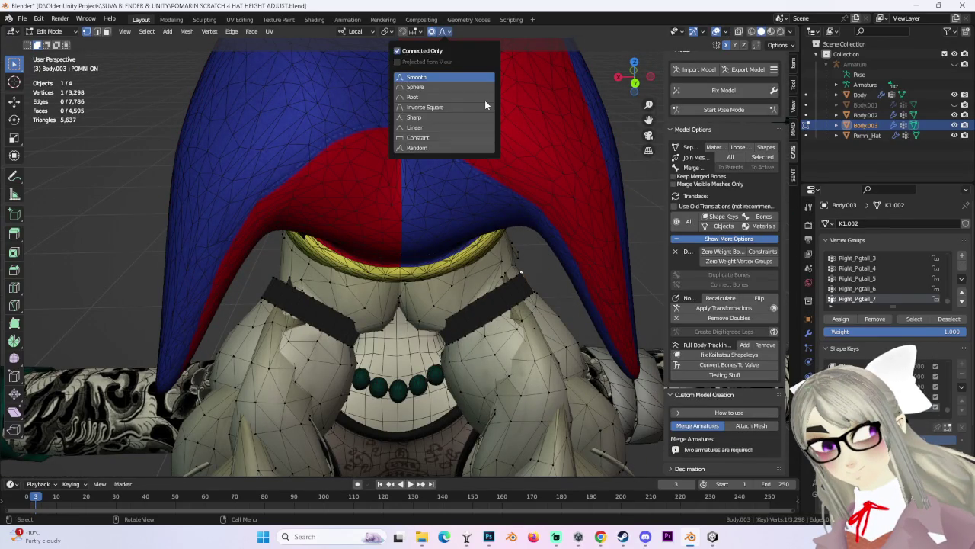
{"action": "key", "text": "g"}
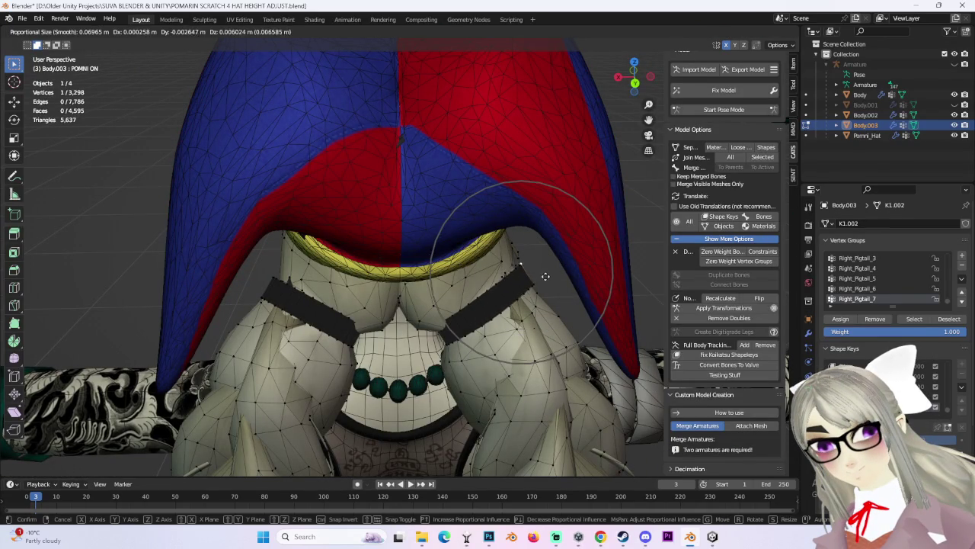
{"action": "mouse_move", "coordinate": [544, 277]}
{"action": "middle_mouse_down"}
{"action": "mouse_move", "coordinate": [461, 251]}
{"action": "mouse_move", "coordinate": [483, 248]}
{"action": "mouse_move", "coordinate": [568, 297]}
{"action": "mouse_move", "coordinate": [577, 282]}
{"action": "mouse_move", "coordinate": [570, 257]}
{"action": "mouse_move", "coordinate": [518, 236]}
{"action": "mouse_move", "coordinate": [339, 268]}
{"action": "mouse_move", "coordinate": [324, 320]}
{"action": "middle_mouse_up"}
{"action": "left_click", "coordinate": [458, 251]}
{"action": "key", "text": "g"}
{"action": "left_click", "coordinate": [562, 261]}
{"action": "key", "text": "g"}
{"action": "left_click", "coordinate": [518, 236]}
Move collar vertices with a wider falloff and adjust vertices behind the hat.
{"action": "key", "text": "g"}
{"action": "scroll", "coordinate": [324, 320], "scroll_direction": "up", "scroll_amount": 3}
{"action": "left_click", "coordinate": [324, 328]}
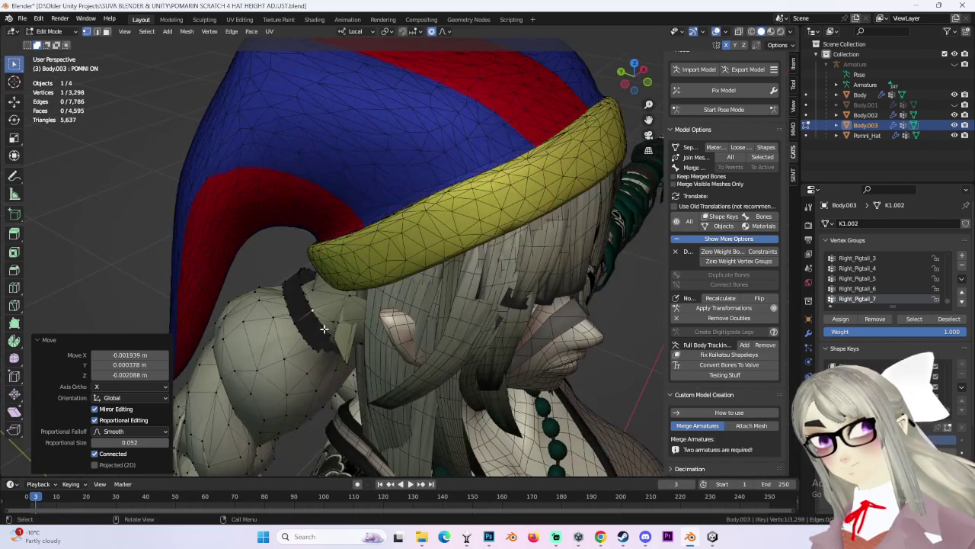
{"action": "key", "text": "g"}
{"action": "left_click", "coordinate": [301, 280]}
{"action": "mouse_move", "coordinate": [302, 280]}
{"action": "middle_mouse_down"}
{"action": "mouse_move", "coordinate": [455, 309]}
{"action": "mouse_move", "coordinate": [355, 296]}
{"action": "mouse_move", "coordinate": [410, 303]}
{"action": "middle_mouse_up"}
{"action": "key", "text": "g"}
{"action": "left_click", "coordinate": [460, 307]}
{"action": "key", "text": "g"}
{"action": "left_click", "coordinate": [355, 296]}
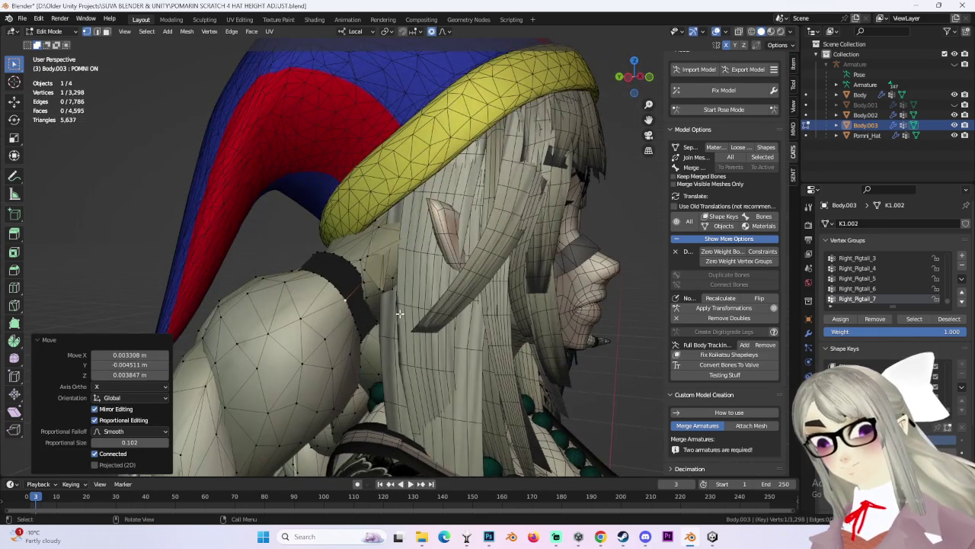
Slightly rotate the shoulder region and the braid region by 8.82°.
{"action": "key", "text": "t"}
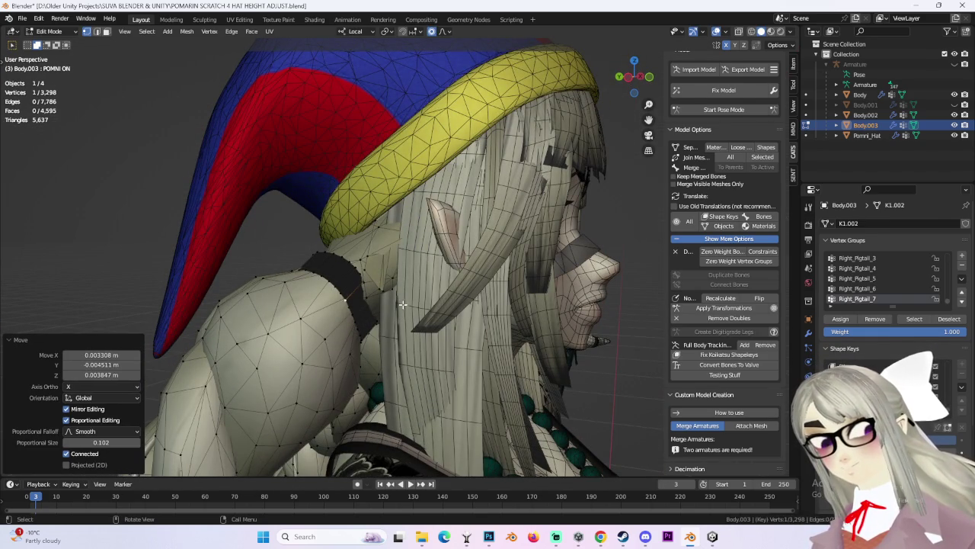
{"action": "key", "text": "r"}
{"action": "left_click", "coordinate": [361, 329]}
{"action": "mouse_move", "coordinate": [360, 329]}
{"action": "middle_mouse_down"}
{"action": "mouse_move", "coordinate": [384, 269]}
{"action": "mouse_move", "coordinate": [460, 313]}
{"action": "mouse_move", "coordinate": [538, 297]}
{"action": "mouse_move", "coordinate": [399, 287]}
{"action": "middle_mouse_up"}
{"action": "key", "text": "g"}
{"action": "left_click", "coordinate": [442, 312]}
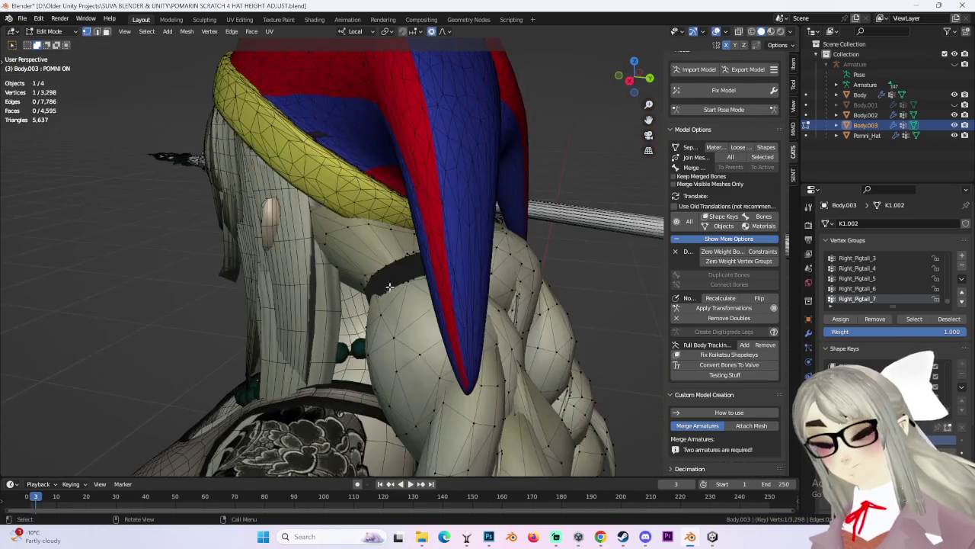
{"action": "key", "text": "r"}
{"action": "left_click", "coordinate": [422, 316]}
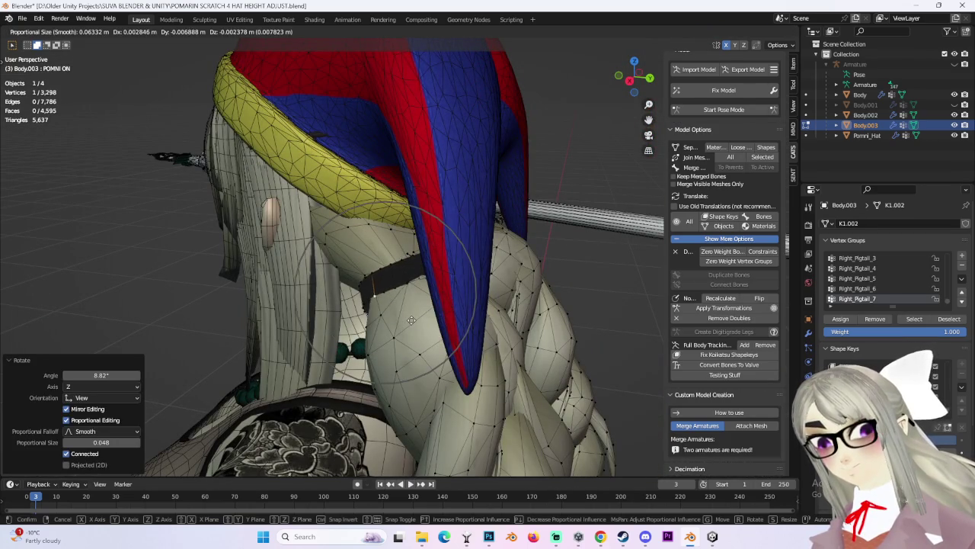
{"action": "left_click", "coordinate": [413, 319]}
{"action": "middle_click_drag", "start_coordinate": [413, 318], "coordinate": [450, 269]}
{"action": "mouse_move", "coordinate": [484, 290]}
{"action": "middle_mouse_down"}
{"action": "mouse_move", "coordinate": [389, 241]}
{"action": "mouse_move", "coordinate": [404, 239]}
{"action": "middle_mouse_up"}
Make a series of small falloff moves on vertices near the collar and behind the hat.
{"action": "key", "text": "g"}
{"action": "left_click", "coordinate": [433, 253]}
{"action": "key", "text": "g"}
{"action": "left_click", "coordinate": [404, 239]}
{"action": "key", "text": "g"}
{"action": "left_click", "coordinate": [410, 242]}
{"action": "key", "text": "g"}
{"action": "left_click", "coordinate": [404, 259]}
{"action": "key", "text": "g"}
{"action": "left_click", "coordinate": [398, 276]}
{"action": "mouse_move", "coordinate": [398, 277]}
{"action": "middle_mouse_down"}
{"action": "mouse_move", "coordinate": [462, 272]}
{"action": "mouse_move", "coordinate": [495, 312]}
{"action": "mouse_move", "coordinate": [463, 276]}
{"action": "mouse_move", "coordinate": [489, 262]}
{"action": "mouse_move", "coordinate": [454, 249]}
{"action": "middle_mouse_up"}
{"action": "key", "text": "g"}
{"action": "left_click", "coordinate": [488, 311]}
{"action": "key", "text": "g"}
{"action": "left_click", "coordinate": [465, 275]}
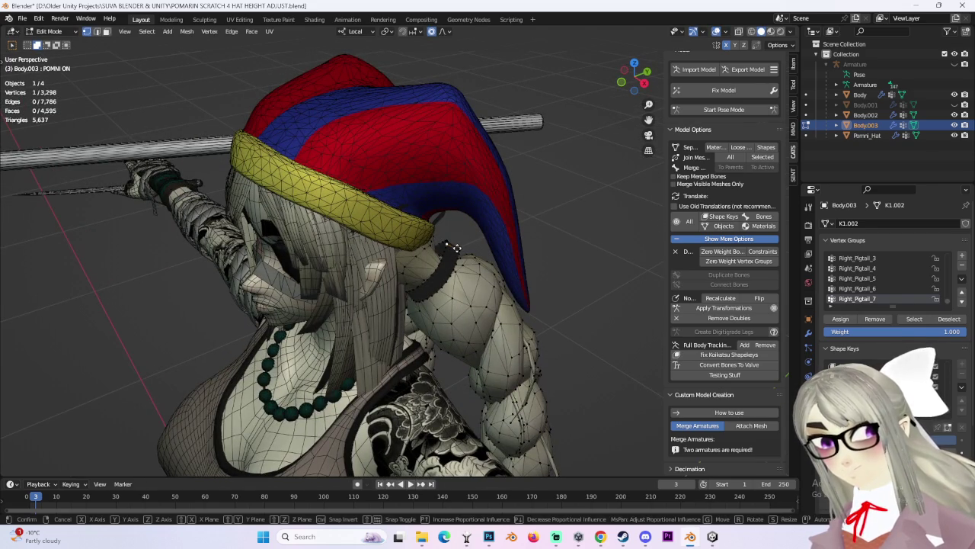
{"action": "key", "text": "g"}
{"action": "left_click", "coordinate": [457, 248]}
Move the vertices where hat meets shoulder, undo, then pull a single collar vertex.
{"action": "left_click_drag", "start_coordinate": [458, 254], "coordinate": [459, 247]}
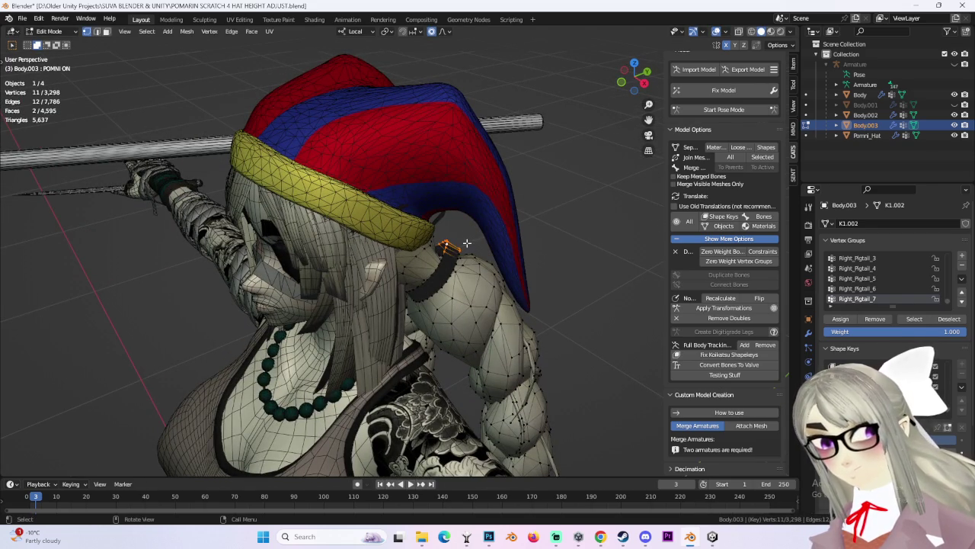
{"action": "key", "text": "g"}
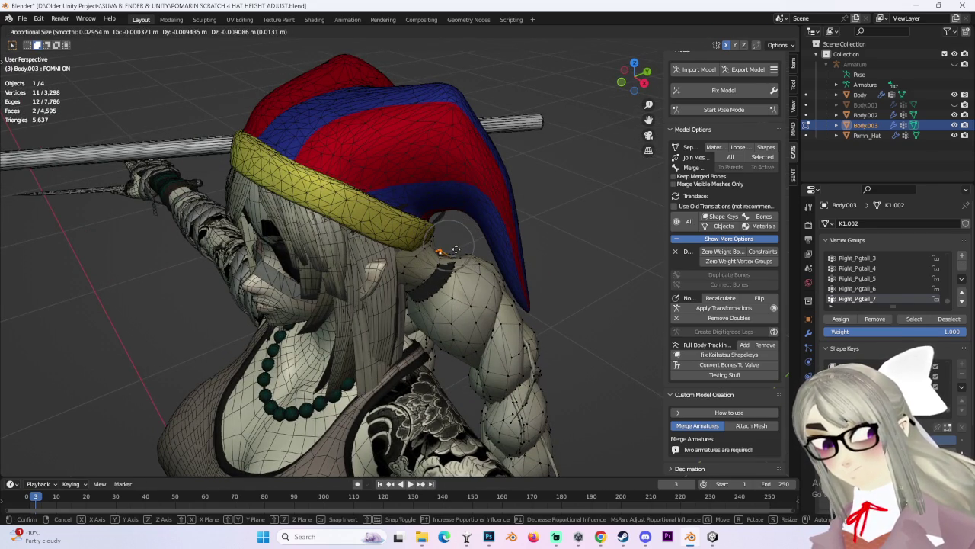
{"action": "left_click", "coordinate": [456, 249]}
{"action": "mouse_move", "coordinate": [455, 249]}
{"action": "middle_mouse_down"}
{"action": "mouse_move", "coordinate": [343, 263]}
{"action": "mouse_move", "coordinate": [387, 280]}
{"action": "mouse_move", "coordinate": [414, 263]}
{"action": "mouse_move", "coordinate": [355, 230]}
{"action": "middle_mouse_up"}
{"action": "key", "text": "g"}
{"action": "left_click", "coordinate": [381, 239]}
{"action": "key", "text": "ctrl+z"}
{"action": "key", "text": "ctrl+z"}
{"action": "key", "text": "ctrl+z"}
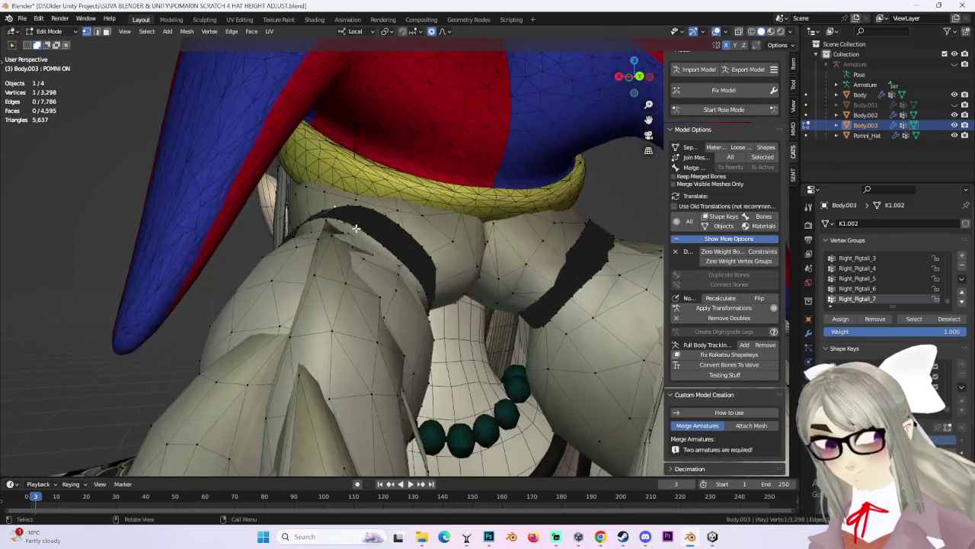
{"action": "key", "text": "g"}
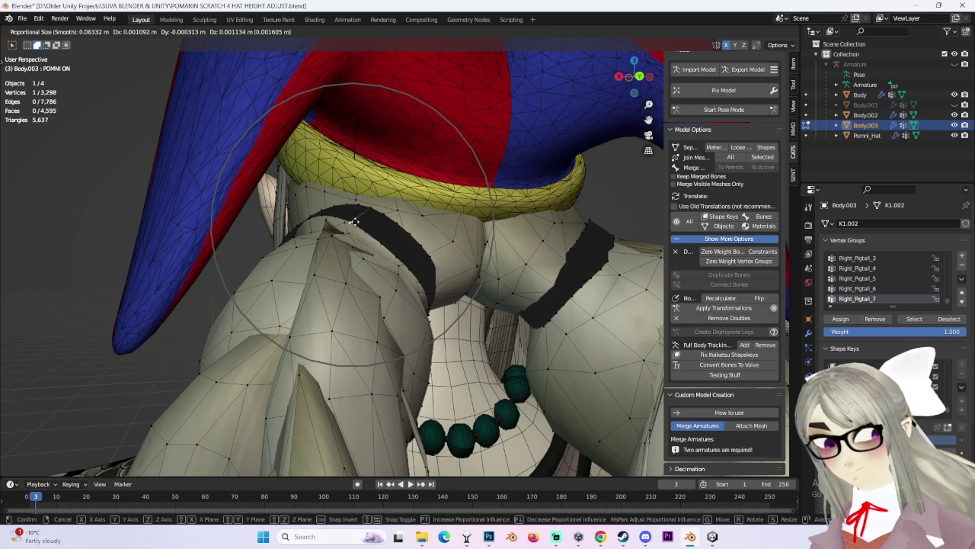
{"action": "scroll", "coordinate": [352, 233], "scroll_direction": "down", "scroll_amount": 2}
{"action": "left_click", "coordinate": [351, 241]}
Move and smoothly rotate the collar vertices under the hat's yellow band.
{"action": "mouse_move", "coordinate": [351, 241]}
{"action": "middle_mouse_down"}
{"action": "mouse_move", "coordinate": [336, 235]}
{"action": "mouse_move", "coordinate": [406, 258]}
{"action": "middle_mouse_up"}
{"action": "key", "text": "g"}
{"action": "left_click", "coordinate": [332, 235]}
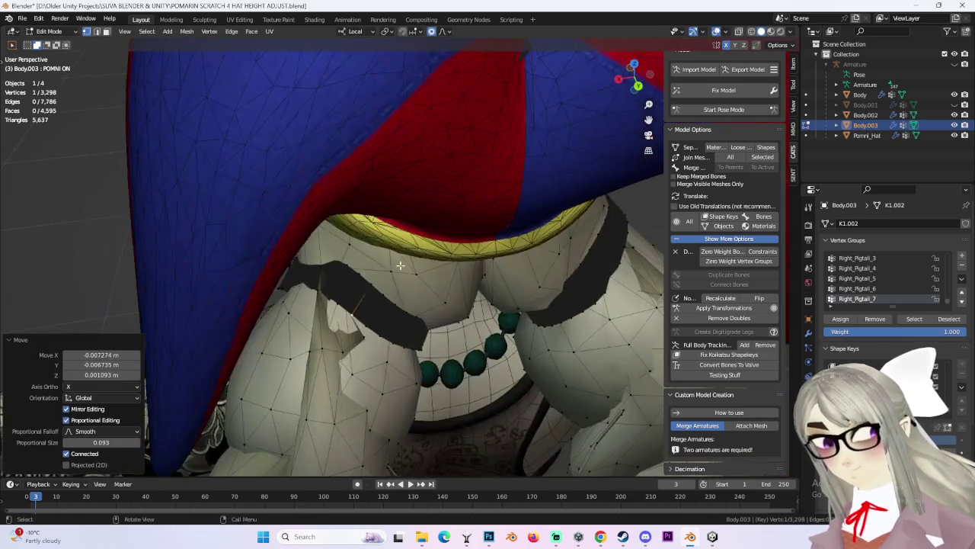
{"action": "key", "text": "r"}
{"action": "scroll", "coordinate": [398, 255], "scroll_direction": "up", "scroll_amount": 6}
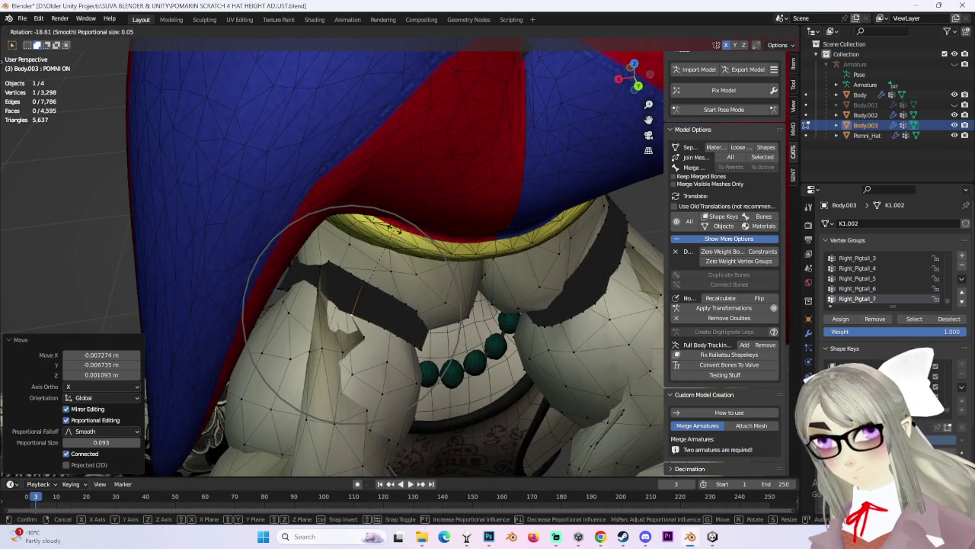
{"action": "left_click", "coordinate": [397, 255]}
{"action": "mouse_move", "coordinate": [398, 255]}
{"action": "middle_mouse_down"}
{"action": "mouse_move", "coordinate": [418, 287]}
{"action": "mouse_move", "coordinate": [404, 278]}
{"action": "mouse_move", "coordinate": [413, 288]}
{"action": "mouse_move", "coordinate": [386, 320]}
{"action": "mouse_move", "coordinate": [505, 350]}
{"action": "mouse_move", "coordinate": [504, 302]}
{"action": "middle_mouse_up"}
{"action": "key", "text": "g"}
{"action": "left_click", "coordinate": [407, 282]}
{"action": "key", "text": "g"}
{"action": "right_click", "coordinate": [381, 290]}
{"action": "key", "text": "g"}
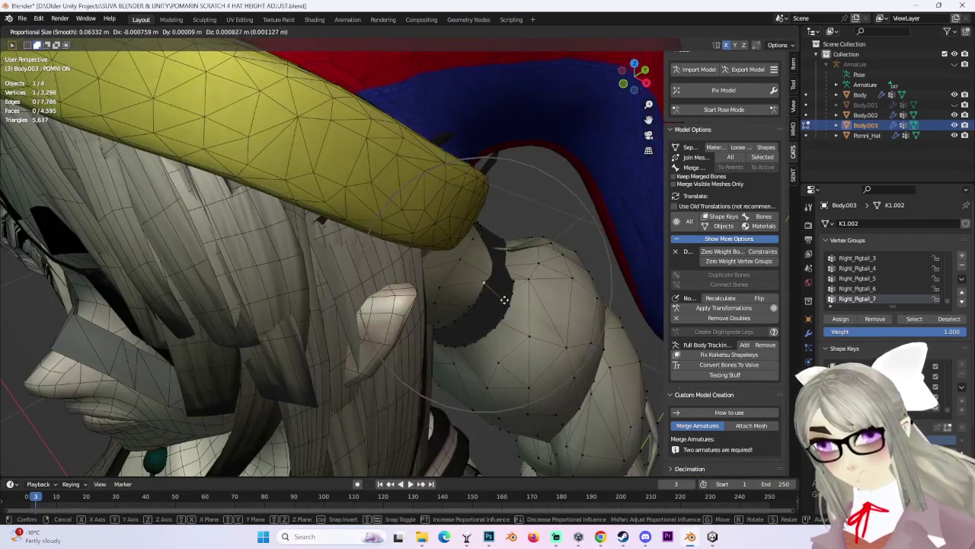
{"action": "left_click", "coordinate": [513, 290]}
Nudge the collar vertices, finishing at a 0.002522, -0.000653, -0.000445 m shift.
{"action": "mouse_move", "coordinate": [513, 290]}
{"action": "middle_mouse_down"}
{"action": "mouse_move", "coordinate": [488, 247]}
{"action": "mouse_move", "coordinate": [405, 295]}
{"action": "mouse_move", "coordinate": [354, 239]}
{"action": "middle_mouse_up"}
{"action": "key", "text": "g"}
{"action": "left_click", "coordinate": [461, 262]}
{"action": "key", "text": "g"}
{"action": "left_click", "coordinate": [405, 294]}
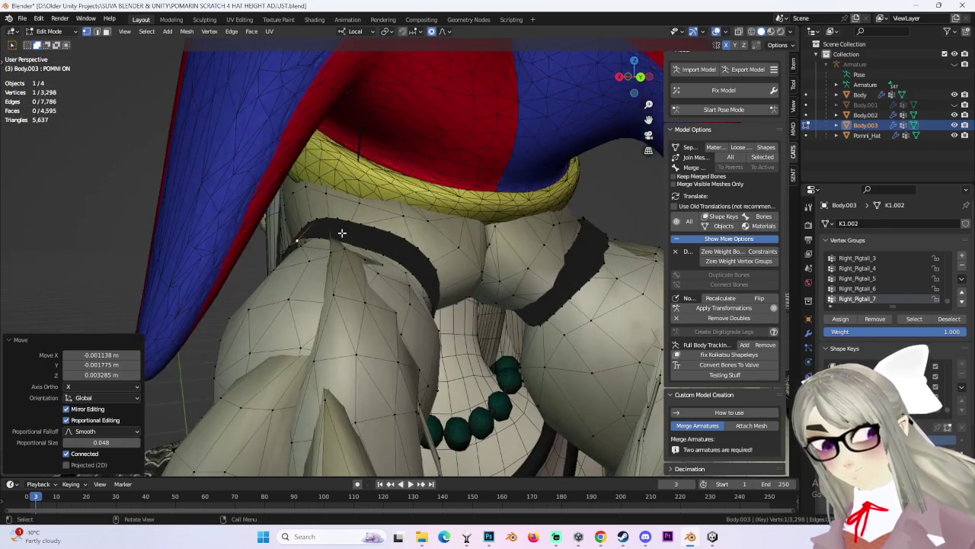
{"action": "key", "text": "g"}
{"action": "left_click", "coordinate": [355, 233]}
{"action": "key", "text": "g"}
{"action": "left_click", "coordinate": [311, 228]}
{"action": "mouse_move", "coordinate": [311, 229]}
{"action": "middle_mouse_down"}
{"action": "mouse_move", "coordinate": [418, 315]}
{"action": "mouse_move", "coordinate": [495, 287]}
{"action": "mouse_move", "coordinate": [406, 257]}
{"action": "mouse_move", "coordinate": [437, 251]}
{"action": "mouse_move", "coordinate": [416, 213]}
{"action": "mouse_move", "coordinate": [494, 198]}
{"action": "middle_mouse_up"}
{"action": "key", "text": "g"}
{"action": "left_click", "coordinate": [398, 298]}
{"action": "scroll", "coordinate": [495, 286], "scroll_direction": "down", "scroll_amount": 4}
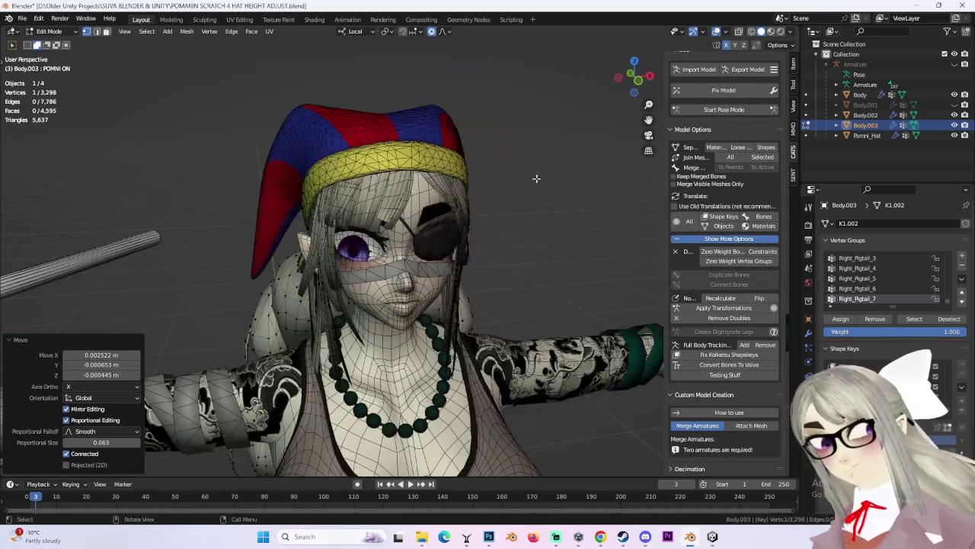
Return to Object Mode and make the hair, hat and Body.001 meshes visible and selectable.
{"action": "left_click", "coordinate": [49, 31]}
{"action": "left_click", "coordinate": [52, 40]}
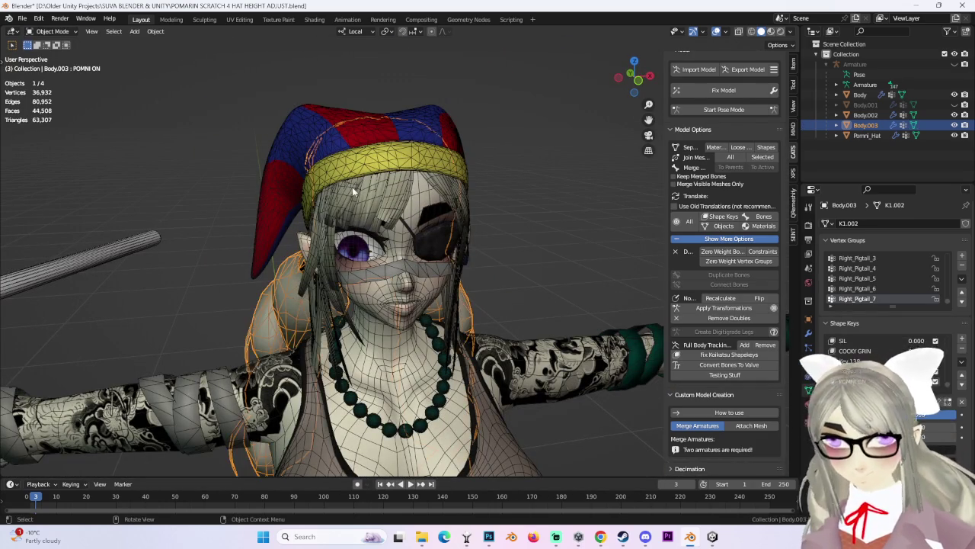
{"action": "left_click", "coordinate": [372, 189]}
{"action": "left_click", "coordinate": [366, 129]}
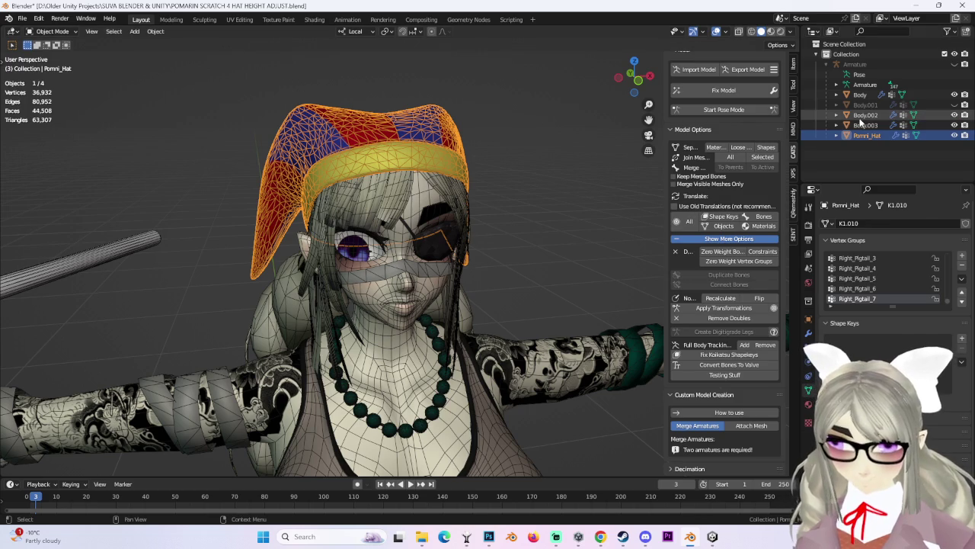
{"action": "left_click", "coordinate": [867, 114]}
{"action": "key", "text": "ctrl+z"}
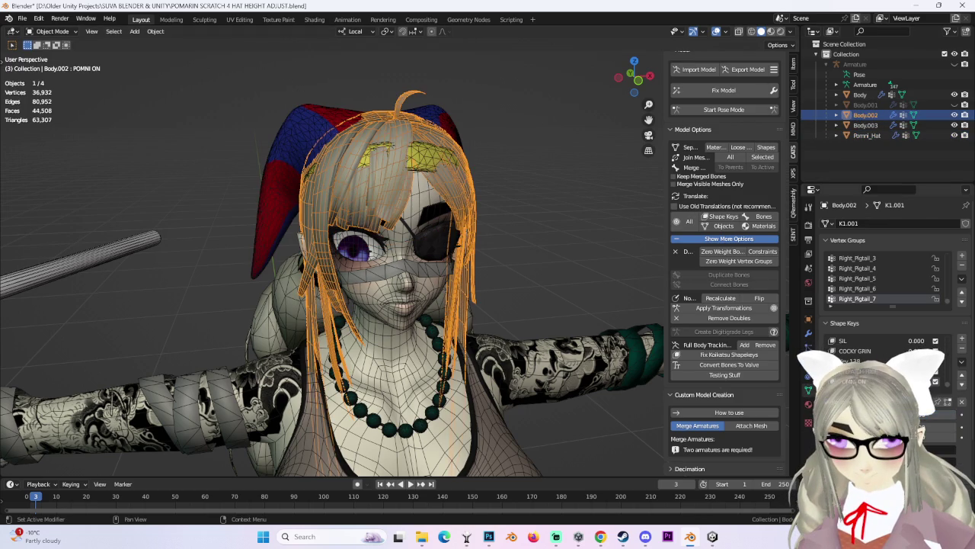
{"action": "left_click", "coordinate": [290, 297]}
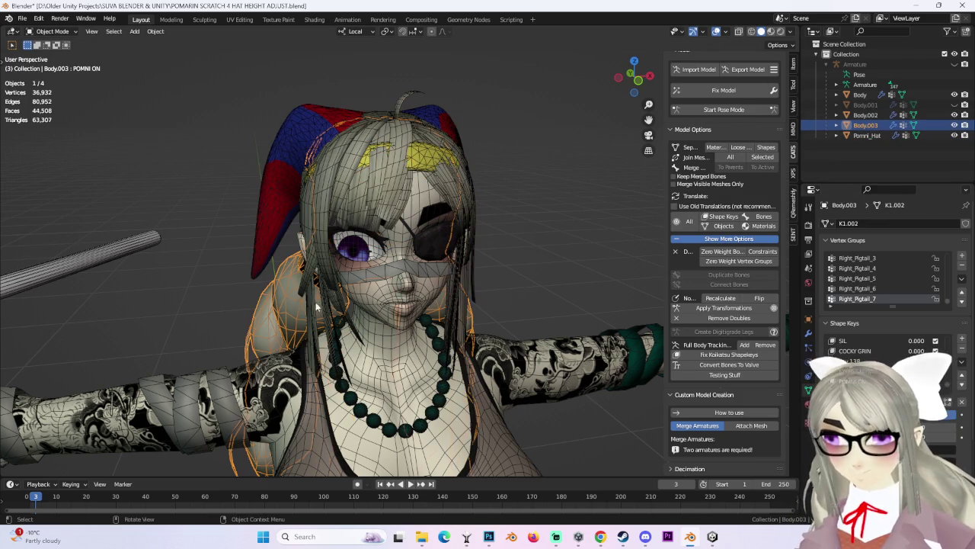
{"action": "left_click", "coordinate": [865, 104]}
{"action": "left_click", "coordinate": [954, 105]}
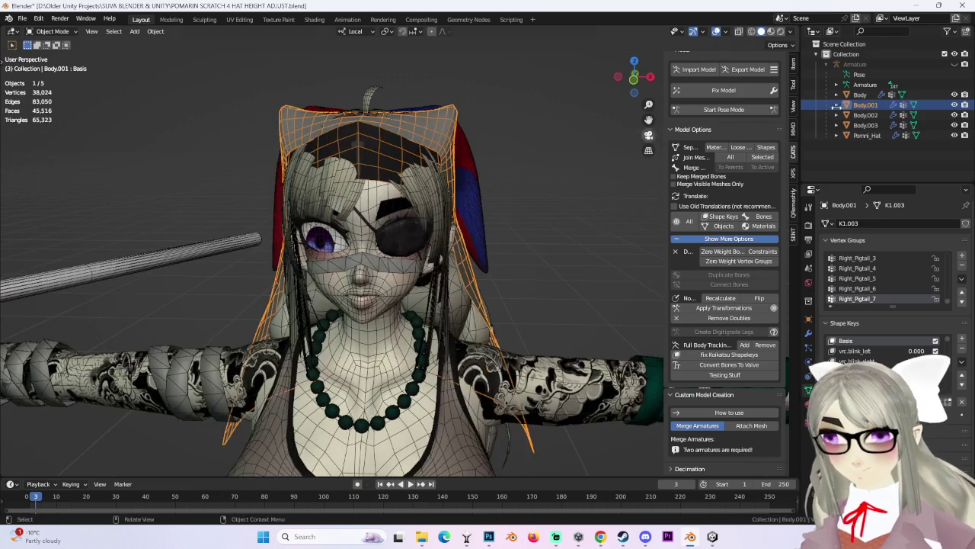
Select Body through Pomni_Hat with Body active and join them via CATS Join Meshes > Selected.
{"action": "left_click", "coordinate": [860, 94]}
{"action": "left_click", "coordinate": [863, 136], "text": "shift"}
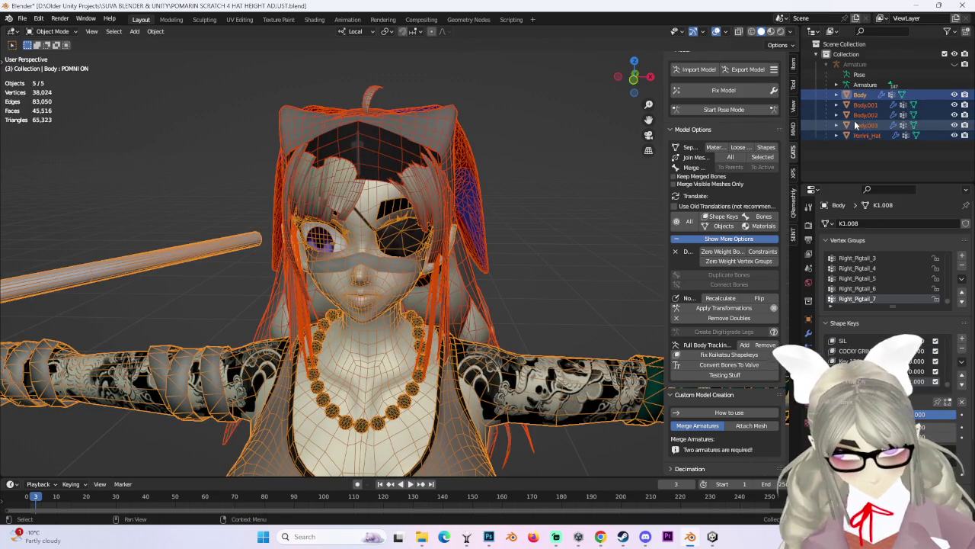
{"action": "left_click", "coordinate": [764, 158]}
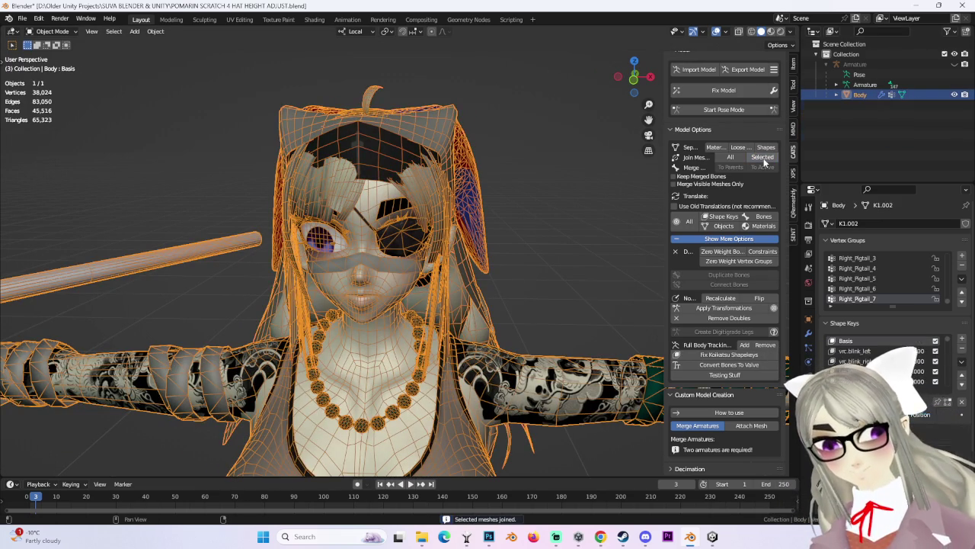
{"action": "left_click", "coordinate": [23, 17]}
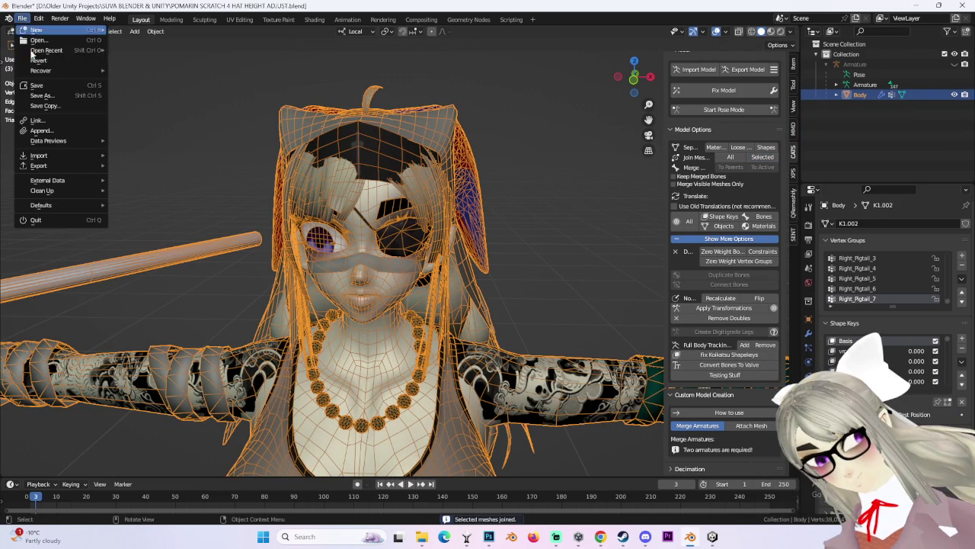
Save the scene as POMARIN SCRATCH 5 HAT ADJUST.blend.
{"action": "left_click", "coordinate": [34, 97]}
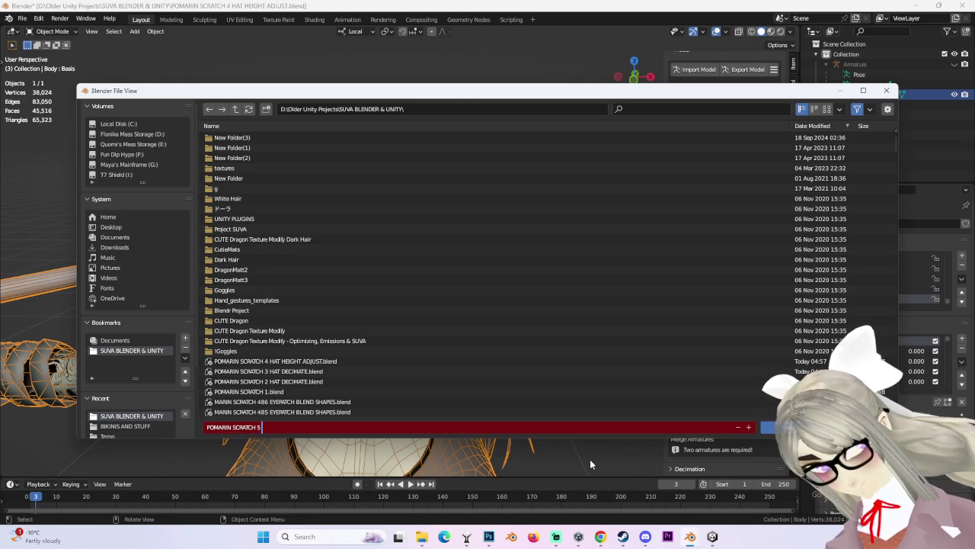
{"action": "type", "text": " HAT ADJUST.blend"}
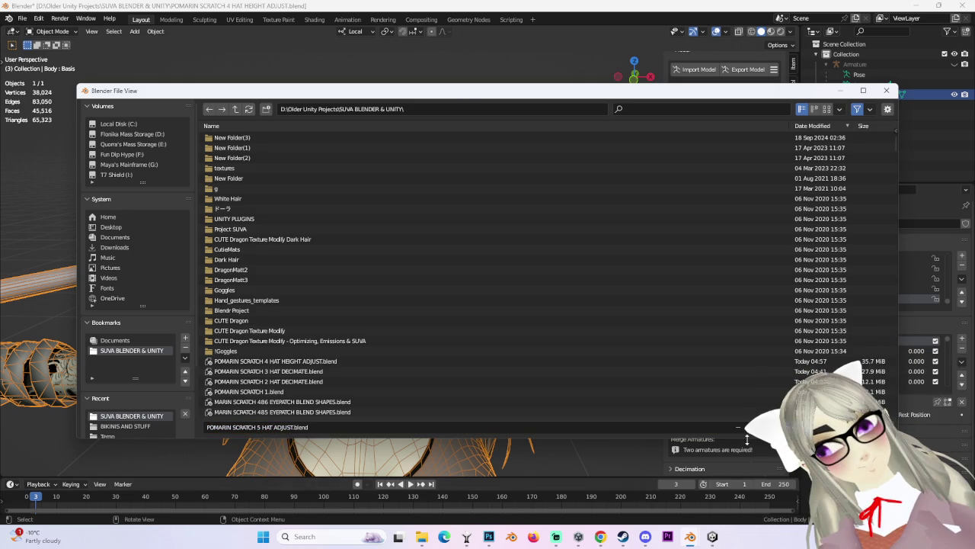
{"action": "key", "text": "Return"}
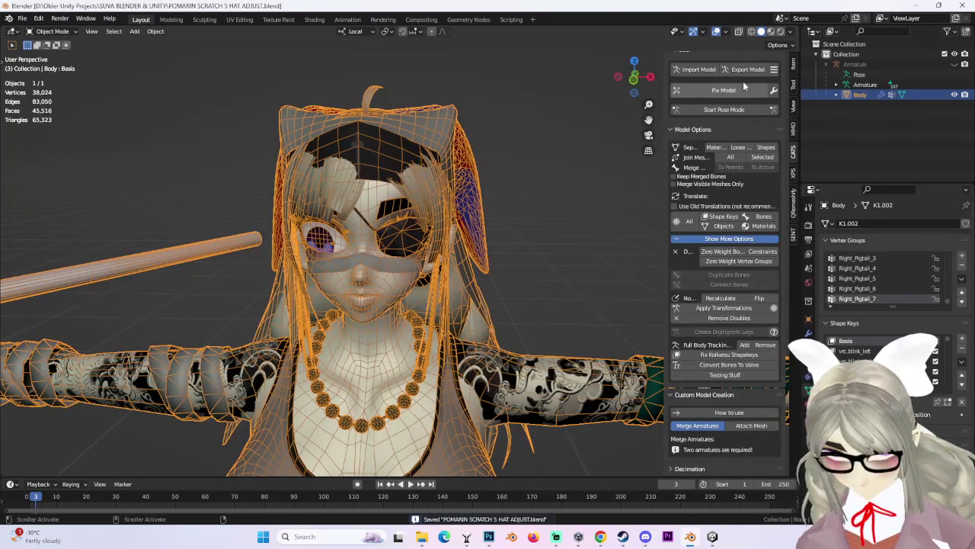
Export the model with CATS as POMARIN SCRATCH 5 HAT ADJUST.fbx, bypassing the optimization warning.
{"action": "left_click", "coordinate": [747, 69]}
{"action": "left_click", "coordinate": [737, 135]}
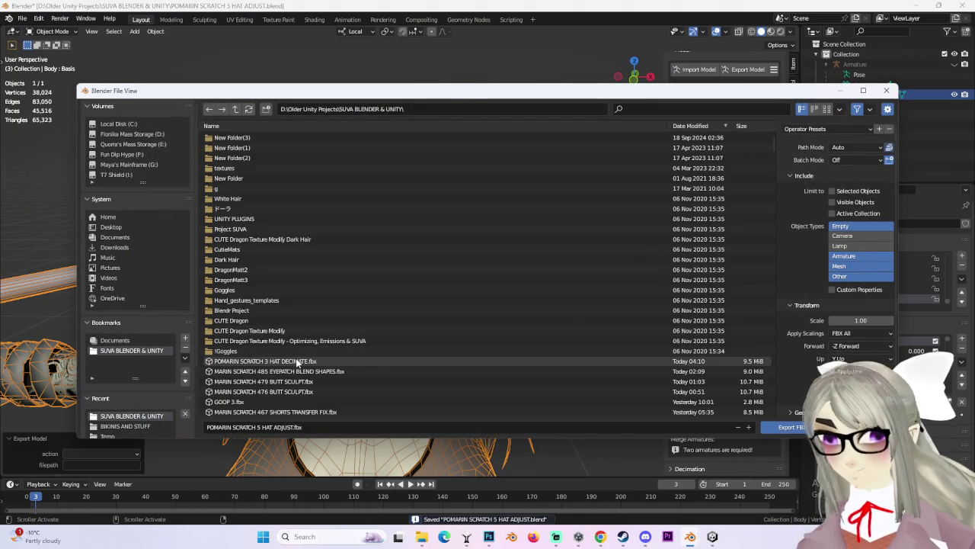
{"action": "left_click", "coordinate": [789, 425]}
{"action": "key", "text": "alt+Tab"}
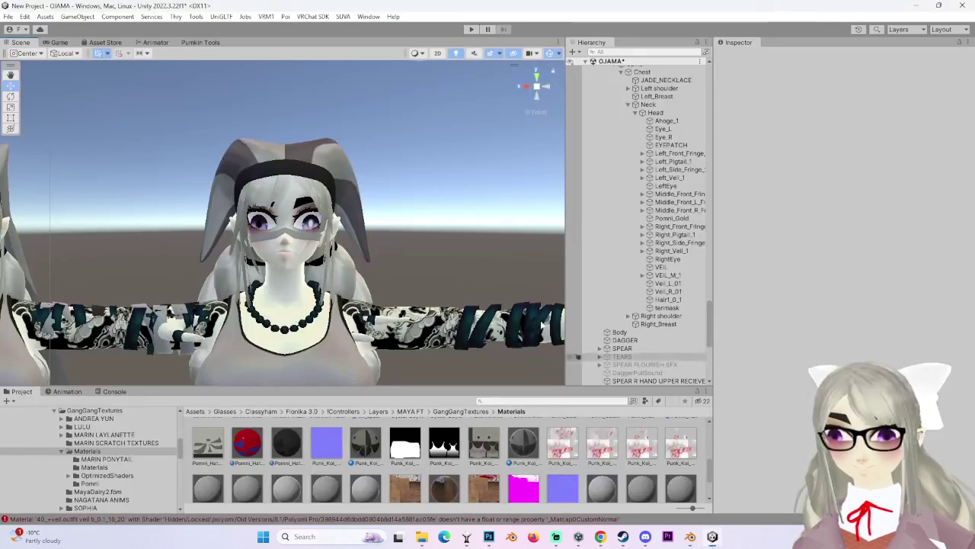
Inspect Body and the POMARIN SCRATCH 3 HAT DECIMATE avatar, then bring POMARIN SCRATCH 5 HAT ADJUST.fbx into GangGangTextures.
{"action": "left_click", "coordinate": [286, 158]}
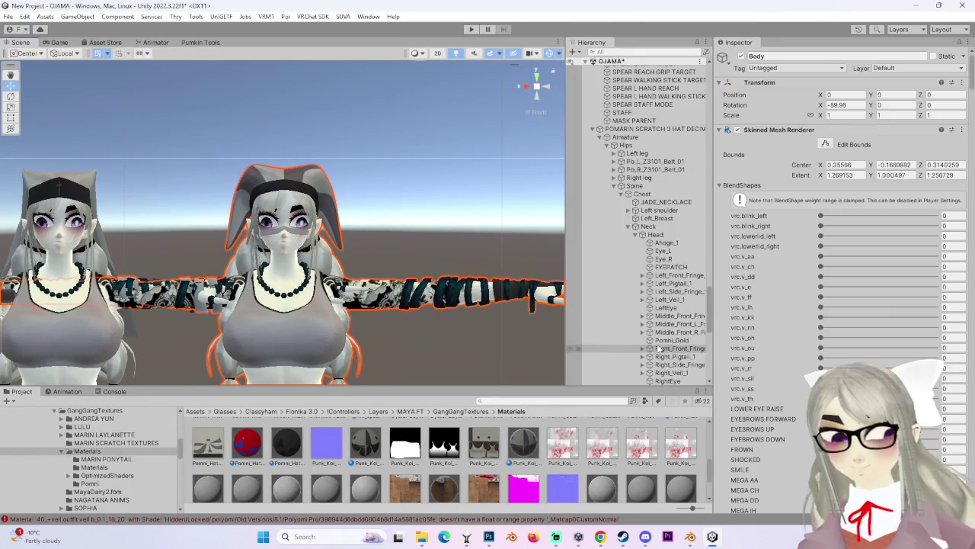
{"action": "left_click", "coordinate": [656, 251]}
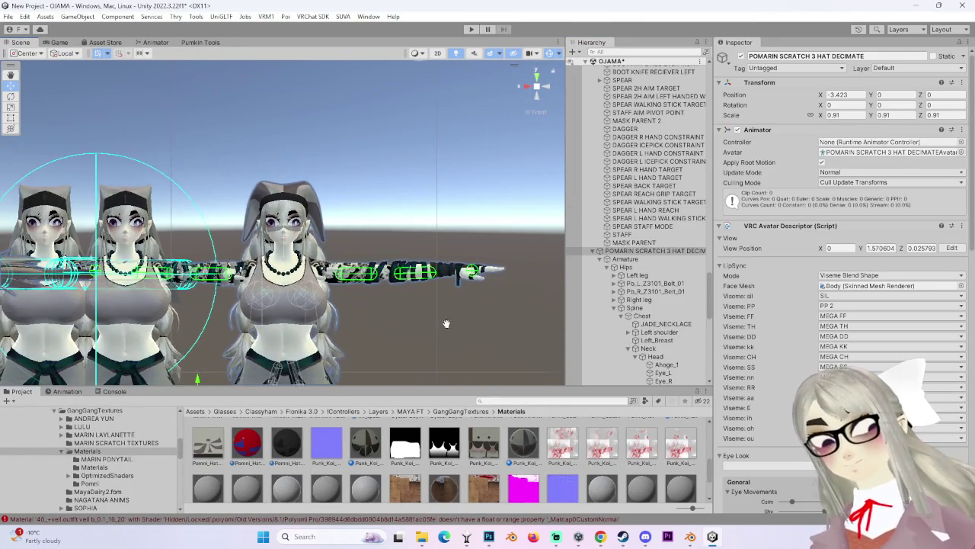
{"action": "scroll", "coordinate": [518, 343], "scroll_direction": "down", "scroll_amount": 2}
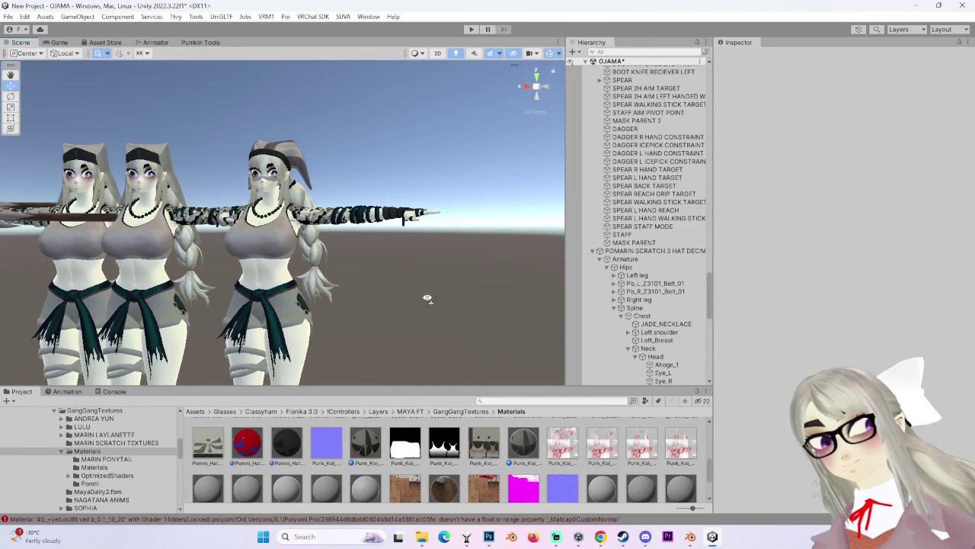
{"action": "scroll", "coordinate": [426, 278], "scroll_direction": "down", "scroll_amount": 2}
{"action": "left_click", "coordinate": [660, 251]}
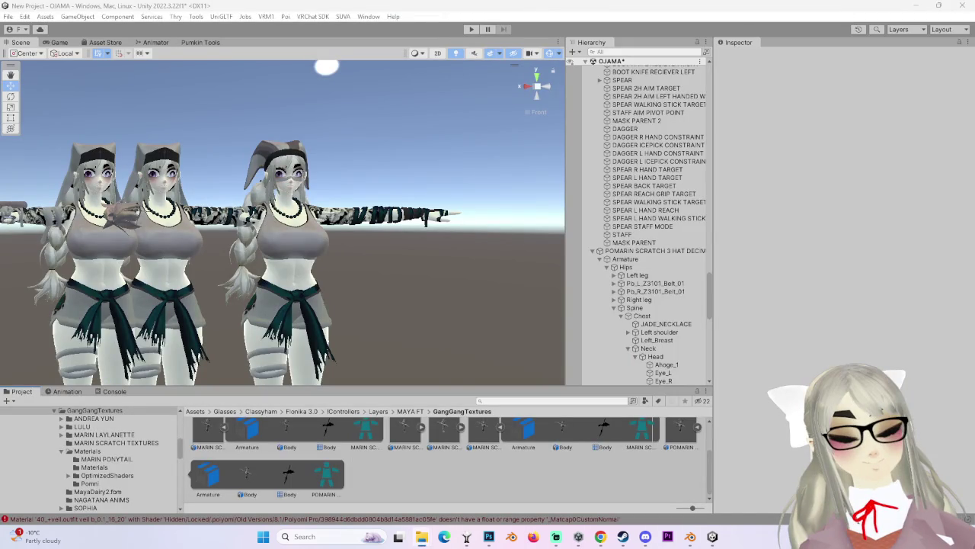
{"action": "left_click_drag", "start_coordinate": [500, 478], "coordinate": [507, 477]}
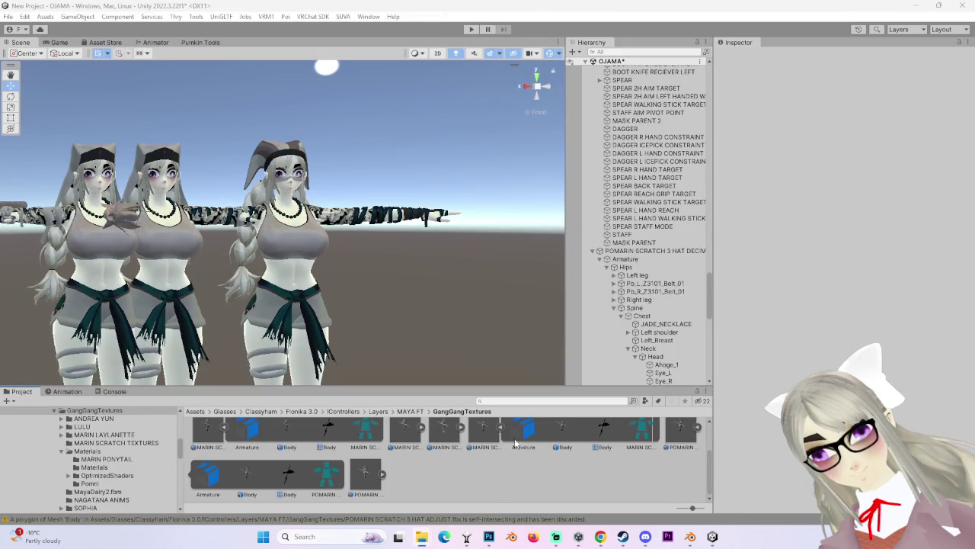
Place the imported POMARIN SCRATCH 5 HAT ADJUST model into the OJAMA scene at 0, 0, 0.
{"action": "left_click", "coordinate": [364, 475]}
{"action": "left_click_drag", "start_coordinate": [696, 227], "coordinate": [631, 65]}
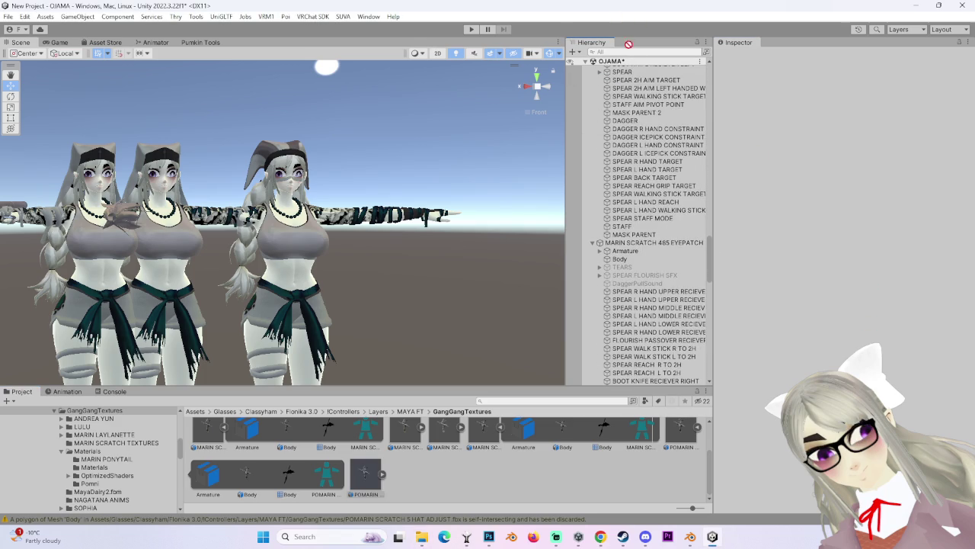
{"action": "left_click_drag", "start_coordinate": [625, 42], "coordinate": [633, 68]}
{"action": "right_click", "coordinate": [660, 381]}
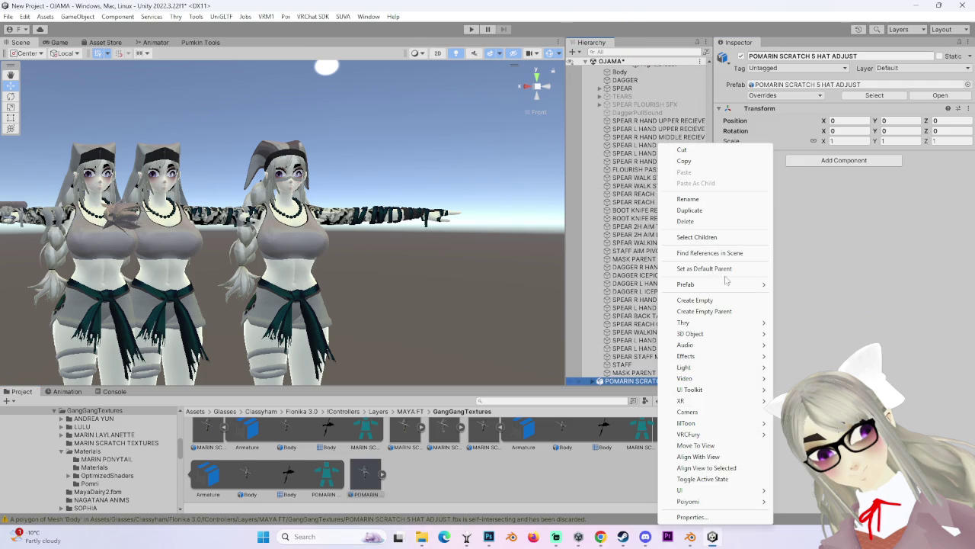